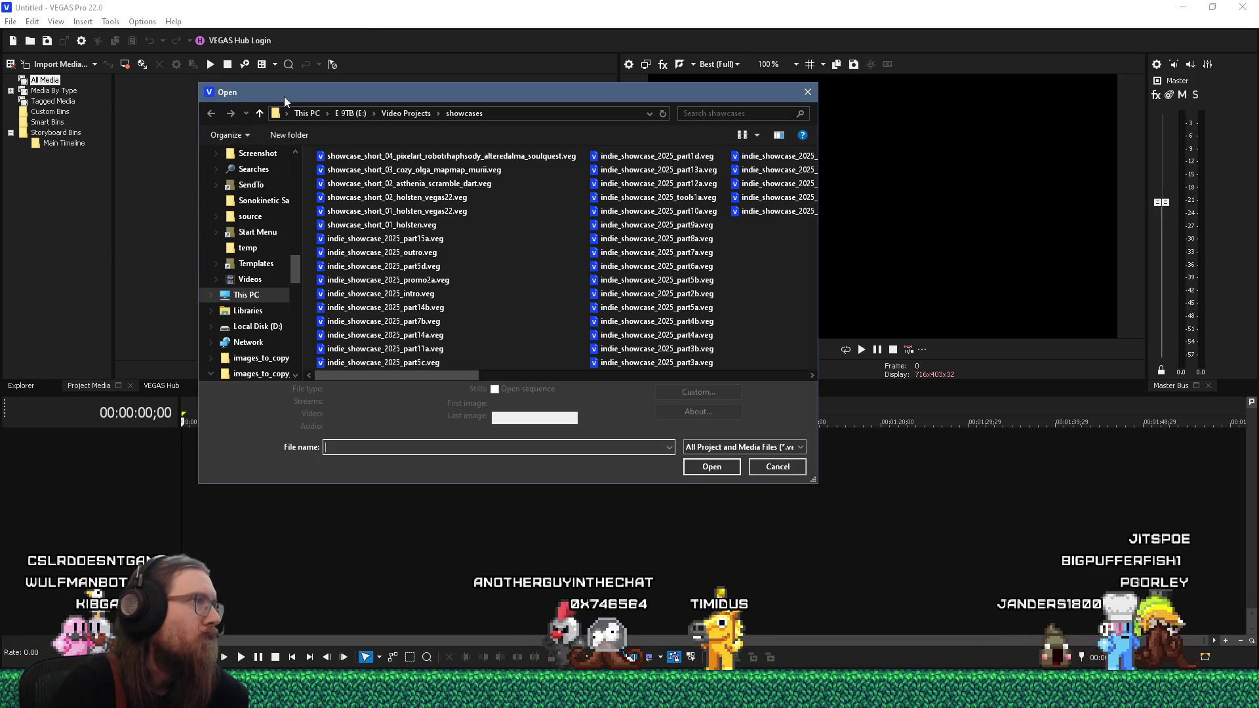
Step: Reposition VEGAS Pro's Open dialog on screen
left_click_drag(283, 97, 431, 100)
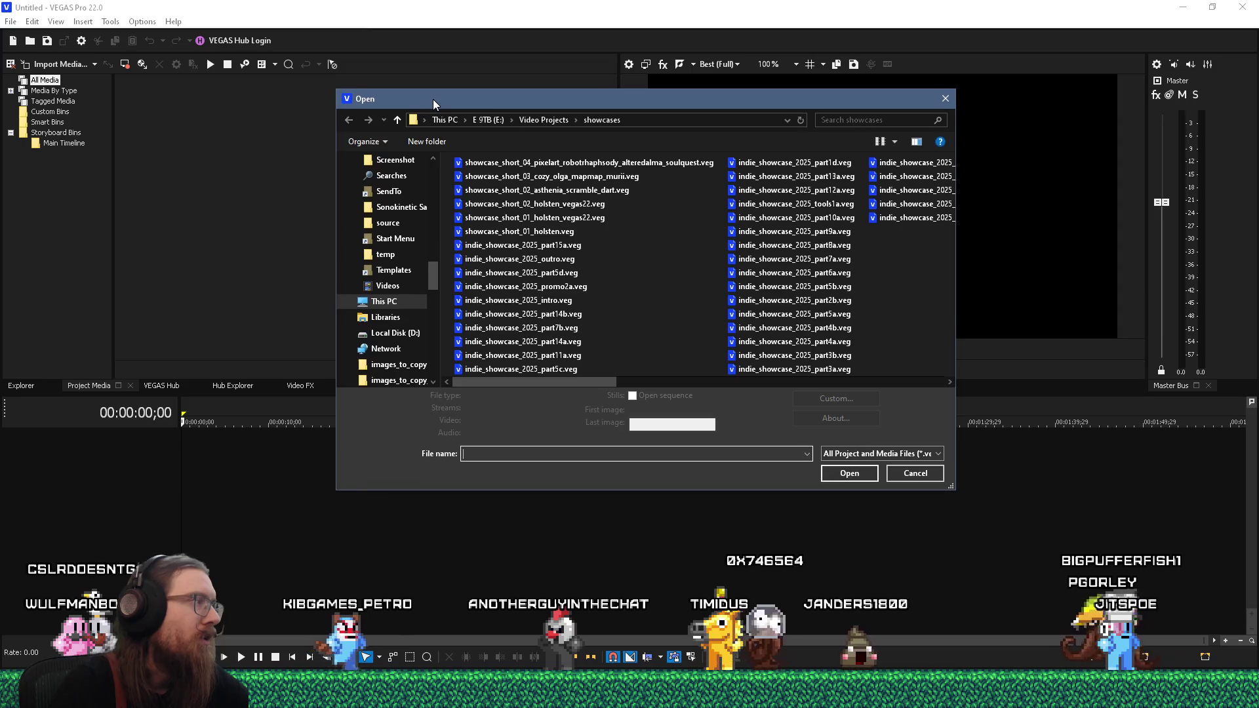
left_click_drag(432, 100, 447, 88)
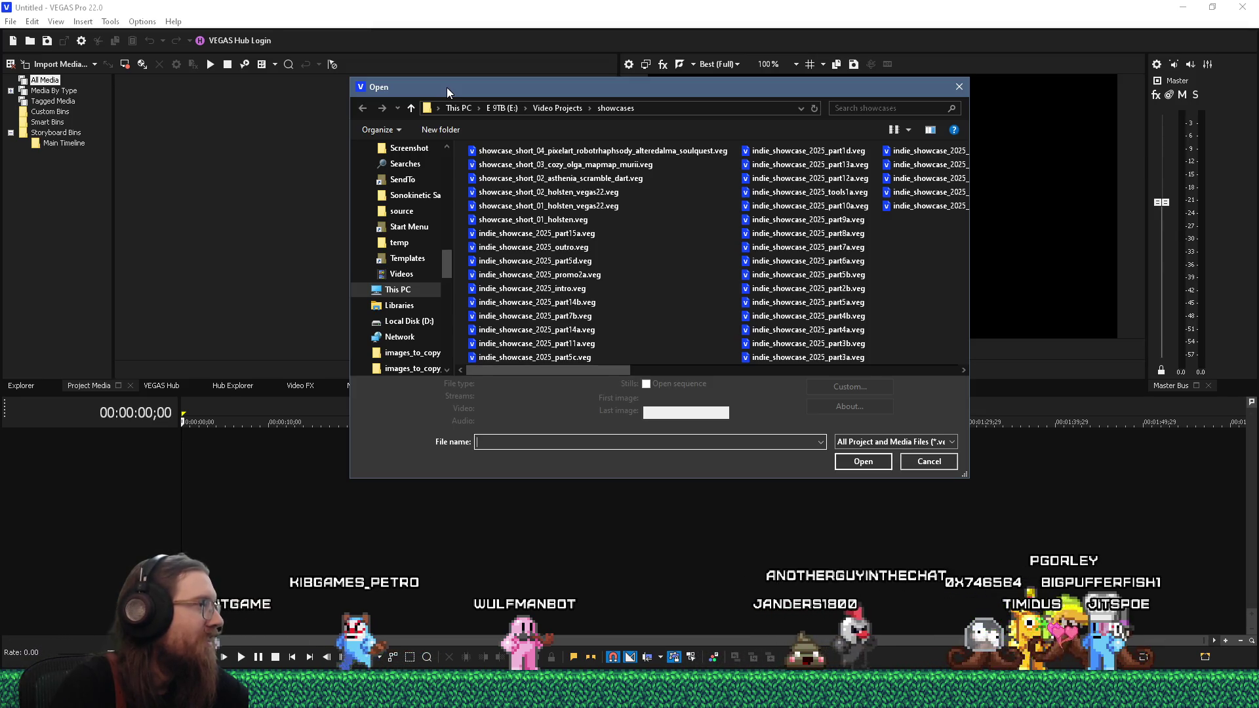
left_click_drag(447, 87, 359, 103)
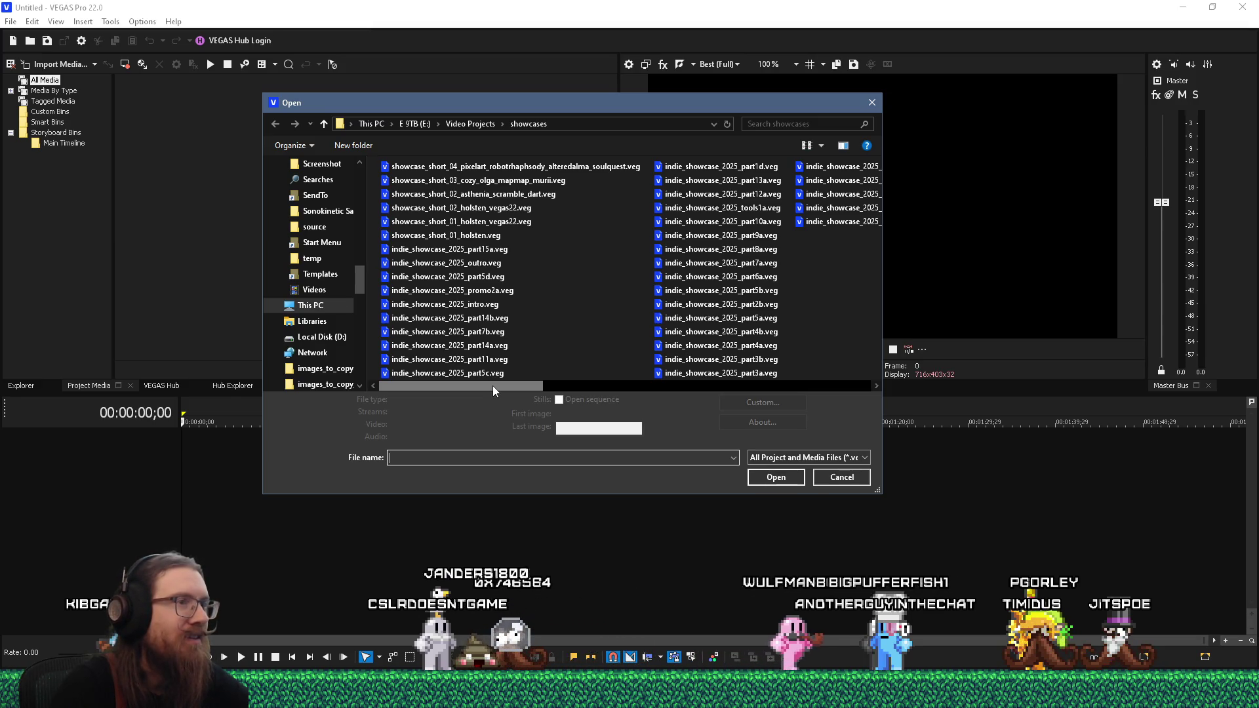
Step: Go up to the Video Projects folder and open the fotf folder
left_click(472, 125)
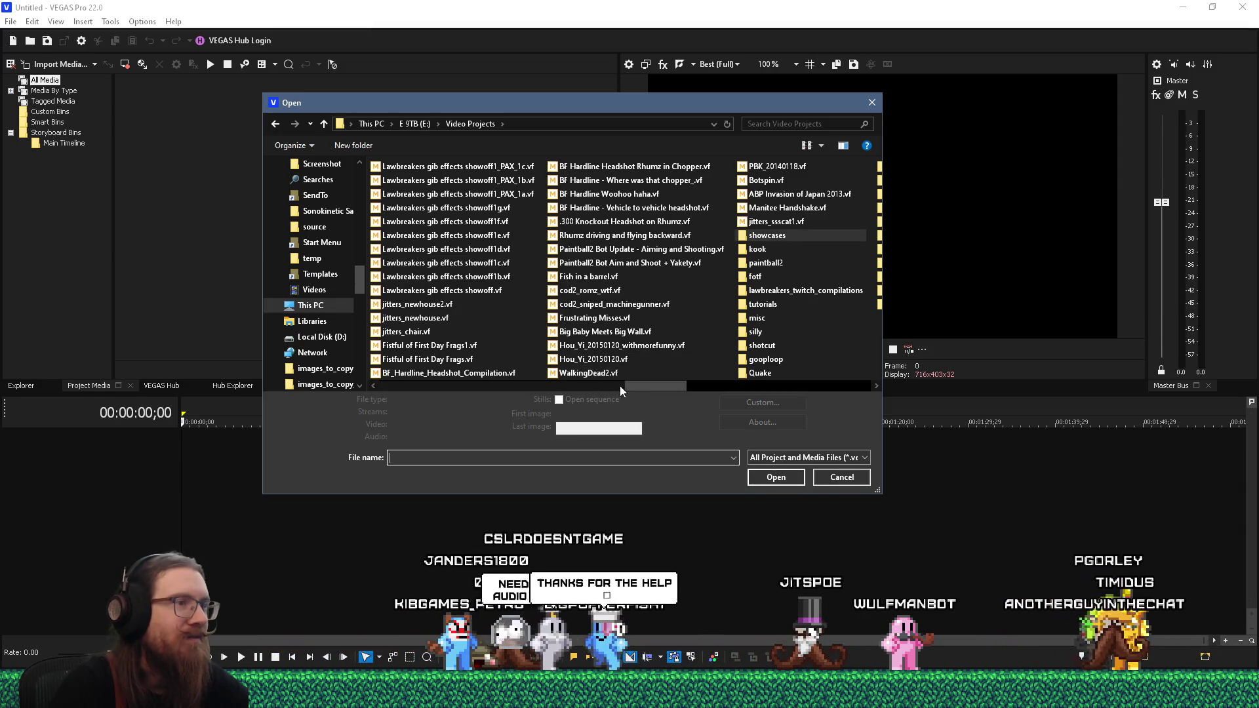
left_click_drag(652, 385, 735, 386)
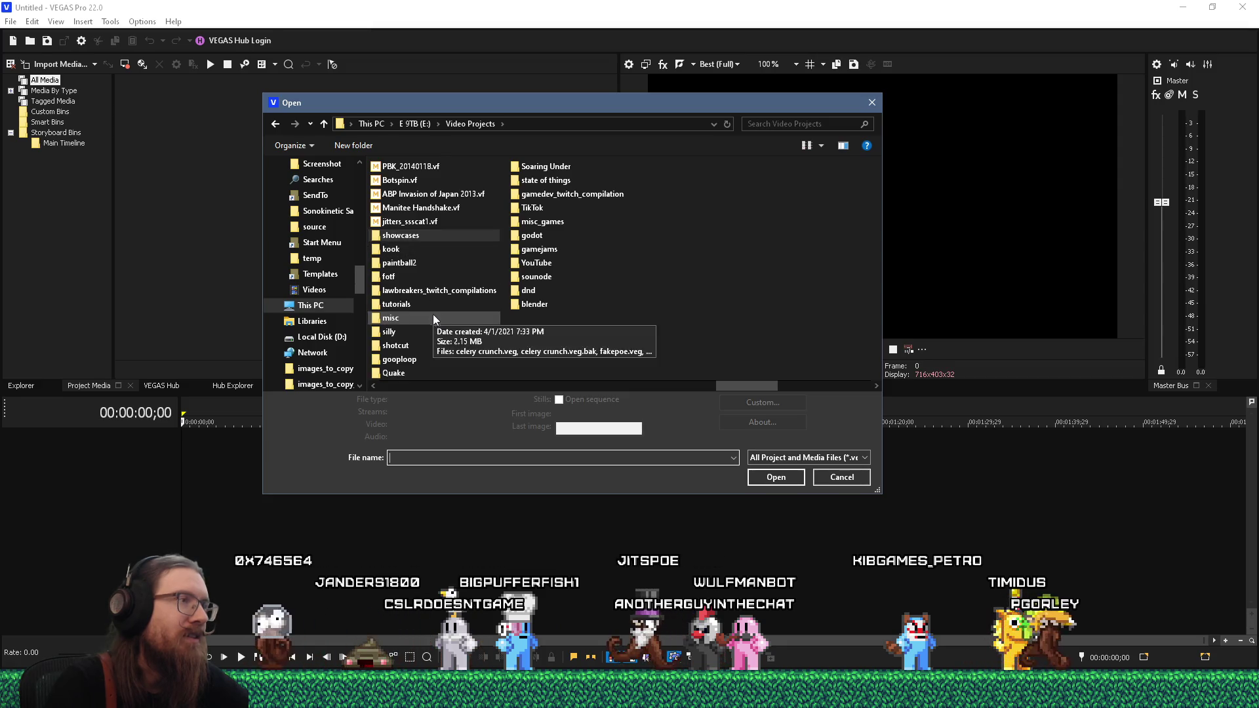
double_click(389, 276)
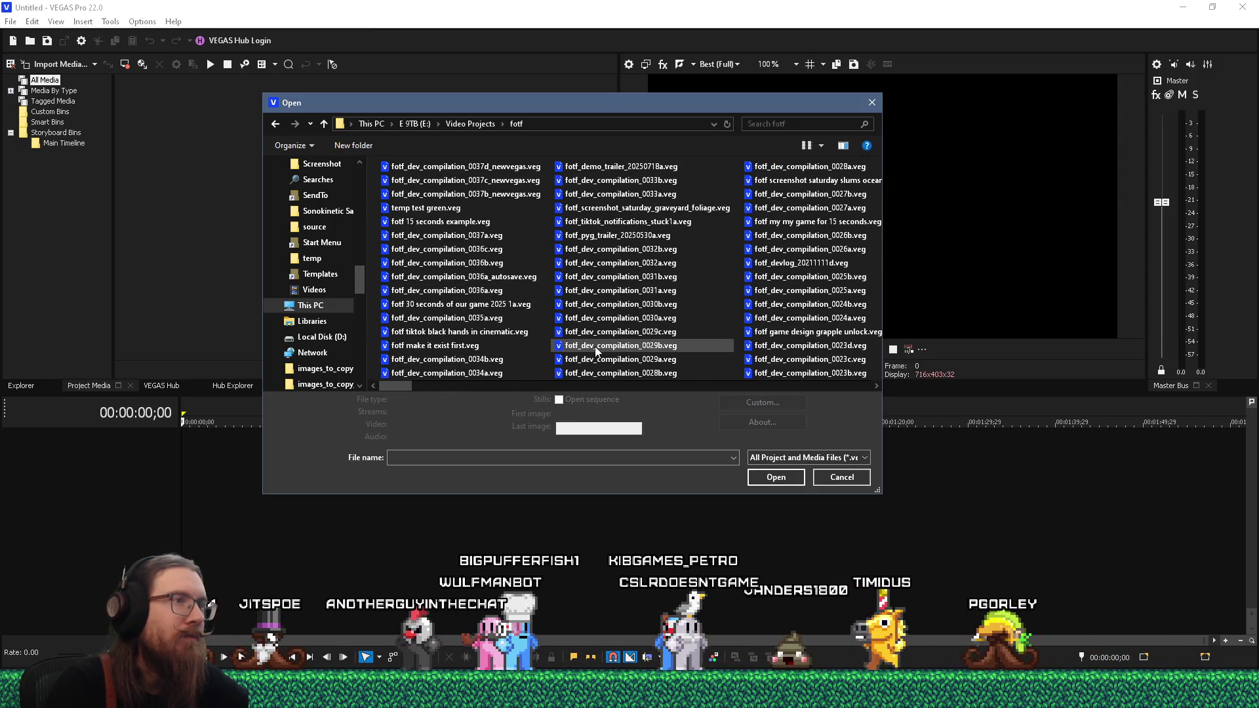
Step: Search the fotf folder for 'devlog'
mouse_move(596, 347)
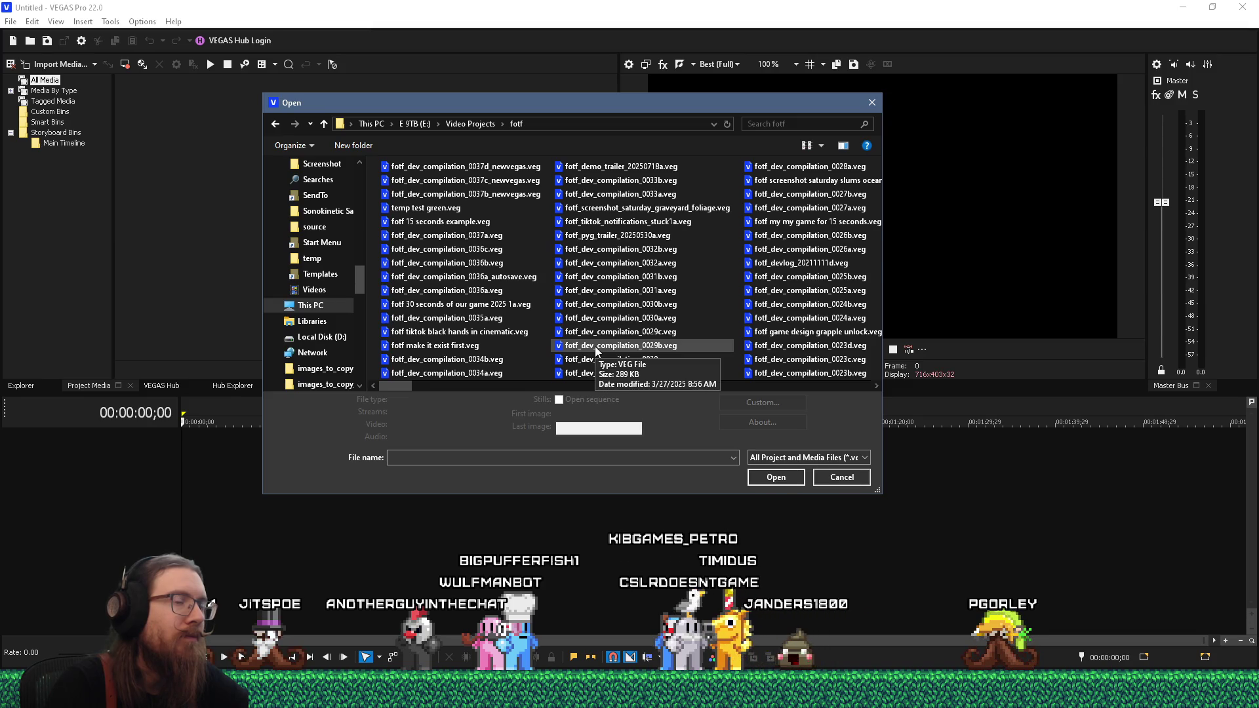
scroll(595, 346, "down", 5)
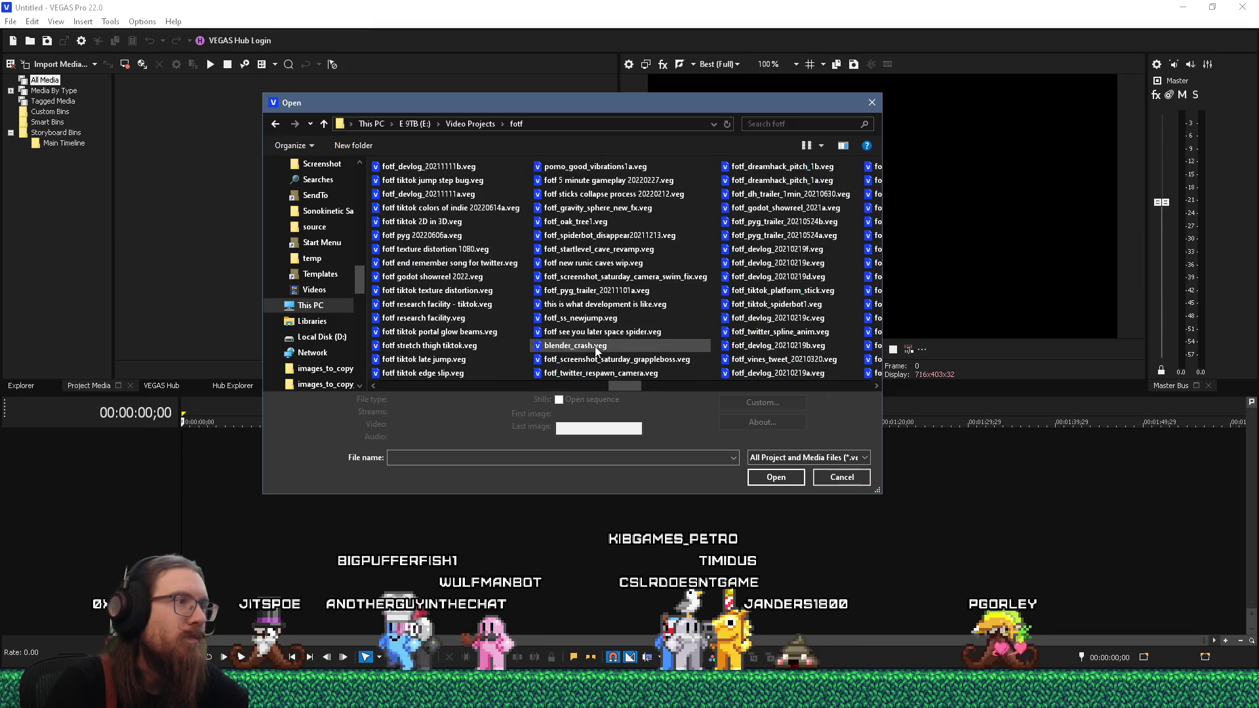
scroll(595, 346, "up", 5)
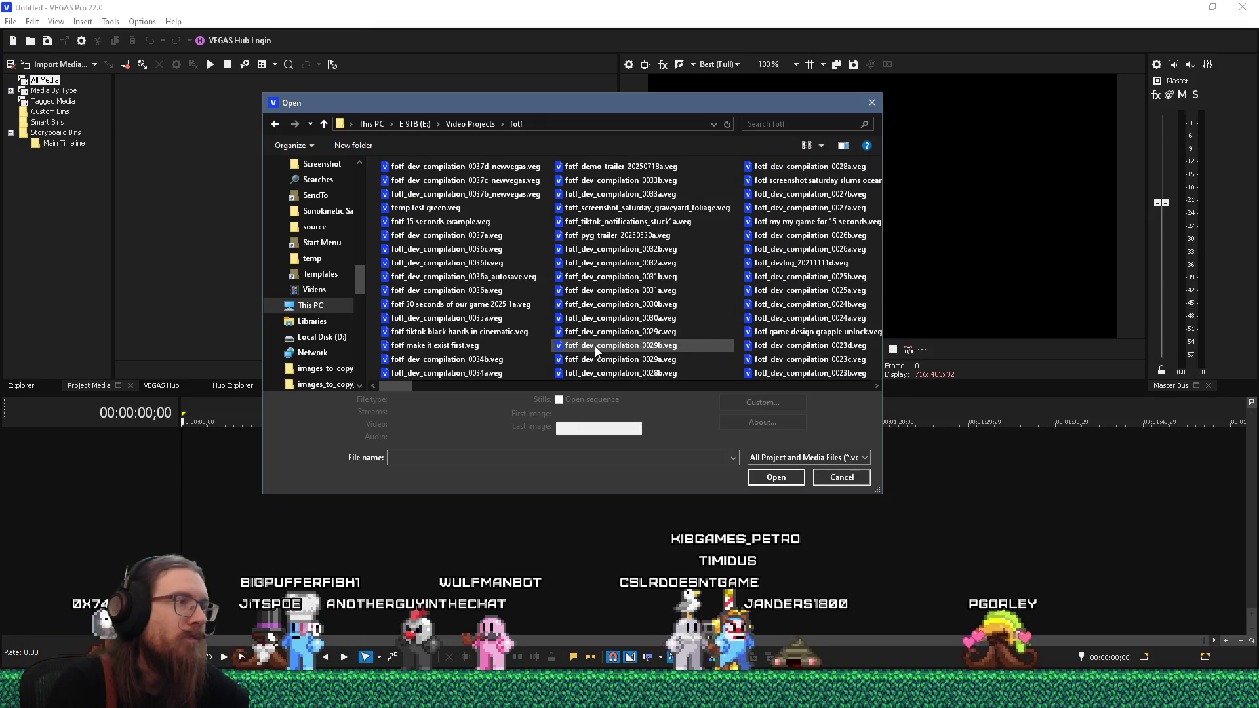
scroll(595, 346, "down", 5)
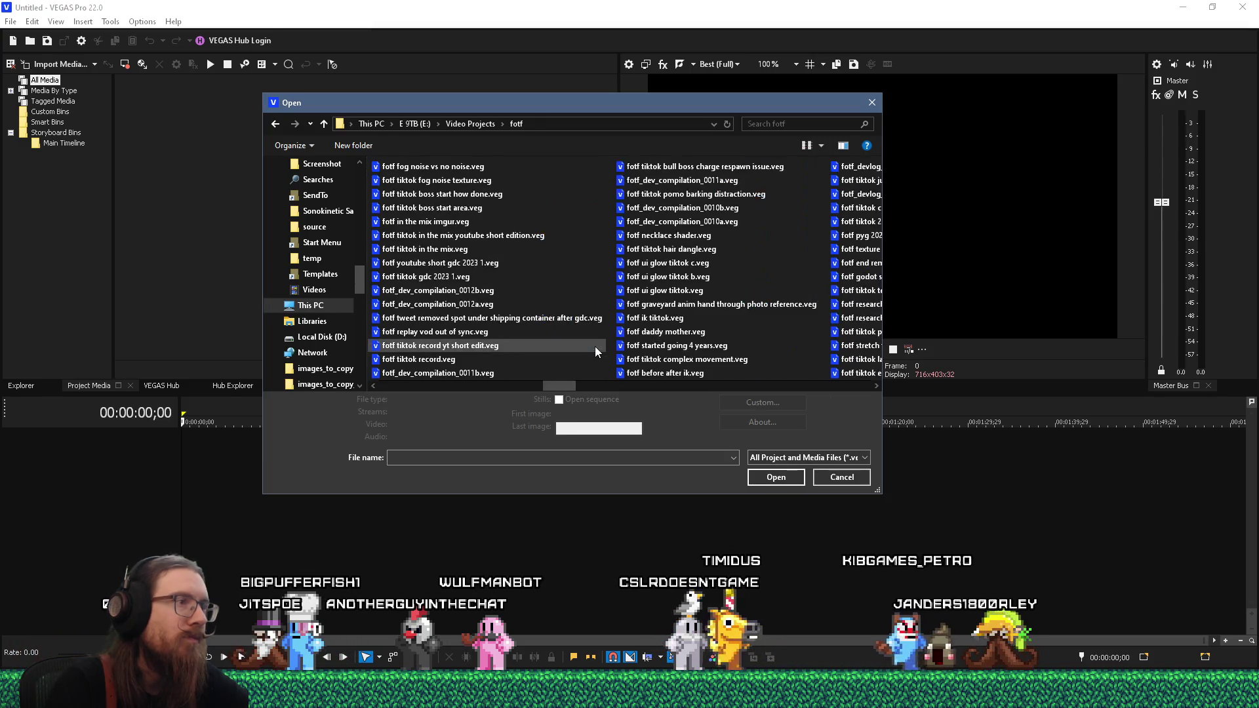
scroll(595, 346, "up", 5)
left_click(801, 124)
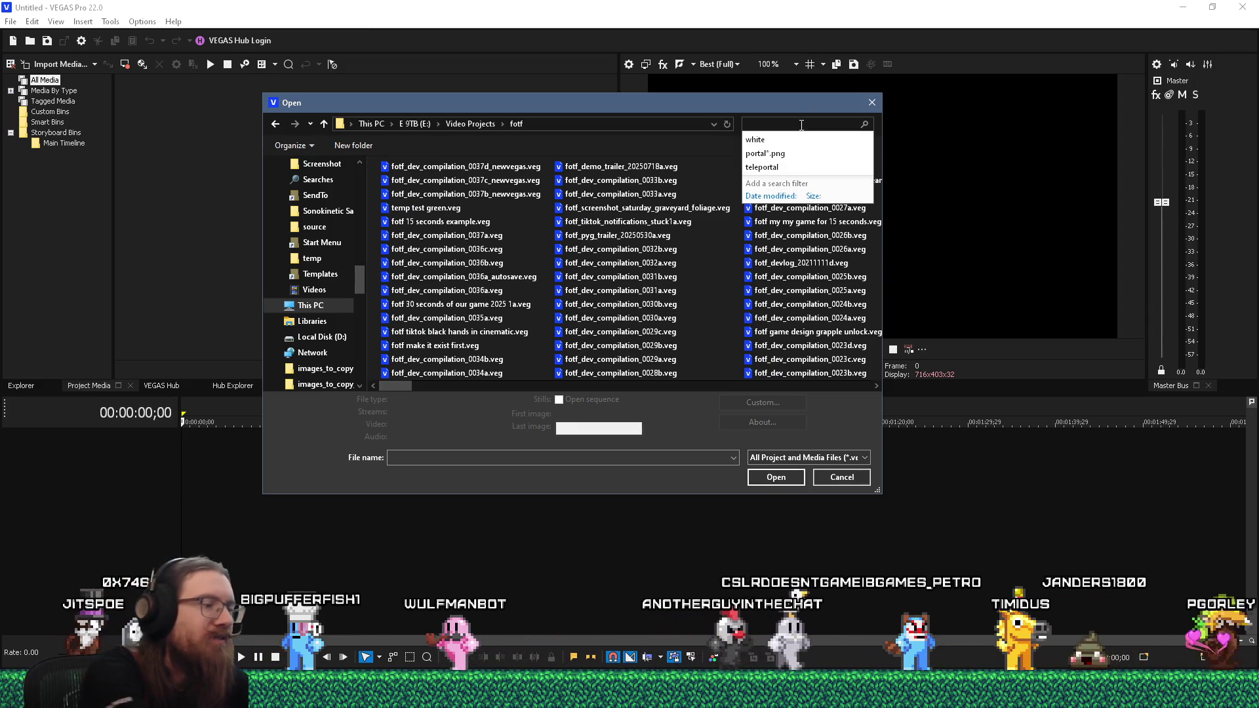
type("devlog")
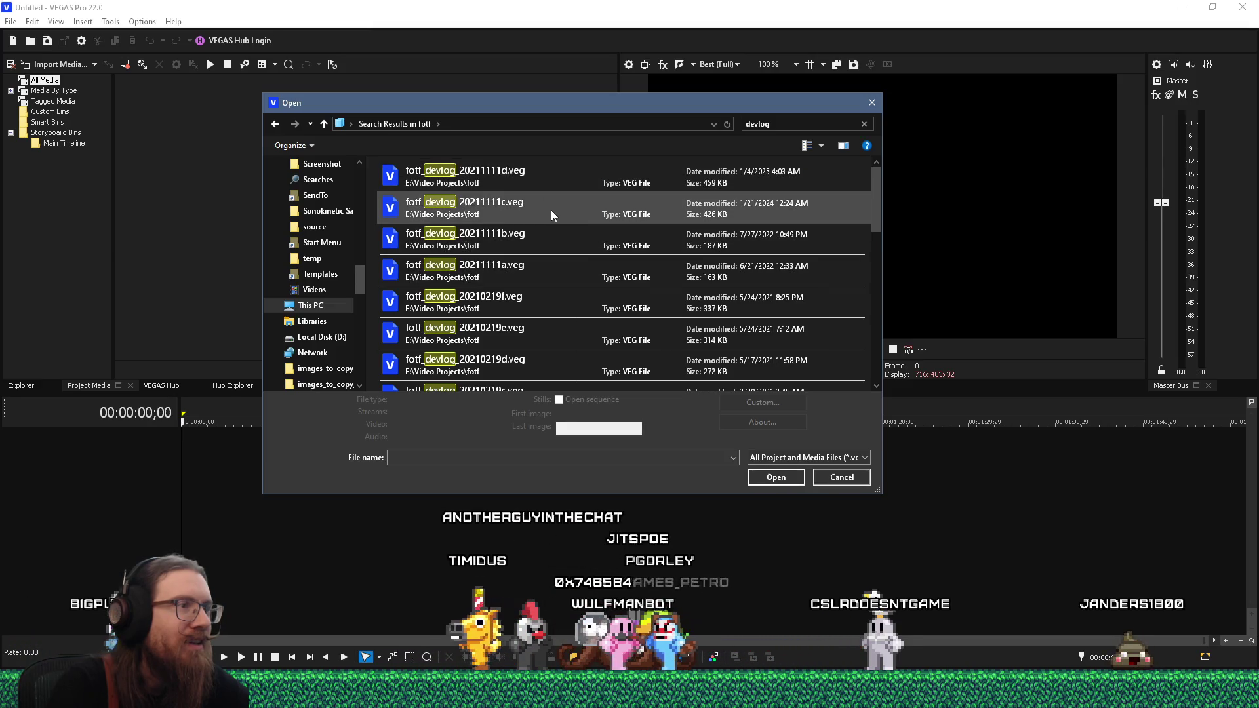
Step: Select fotf_devlog_20211111d.veg in the search results
scroll(551, 210, "down", 2)
scroll(552, 213, "up", 2)
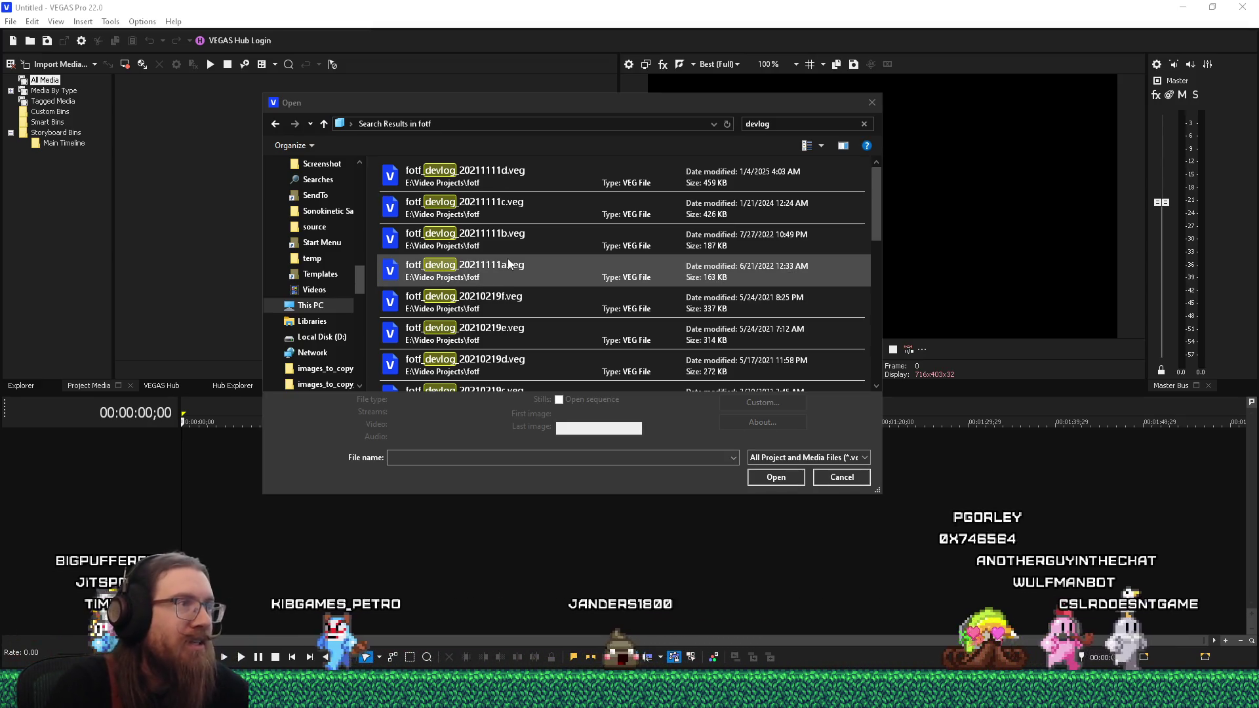
left_click(482, 175)
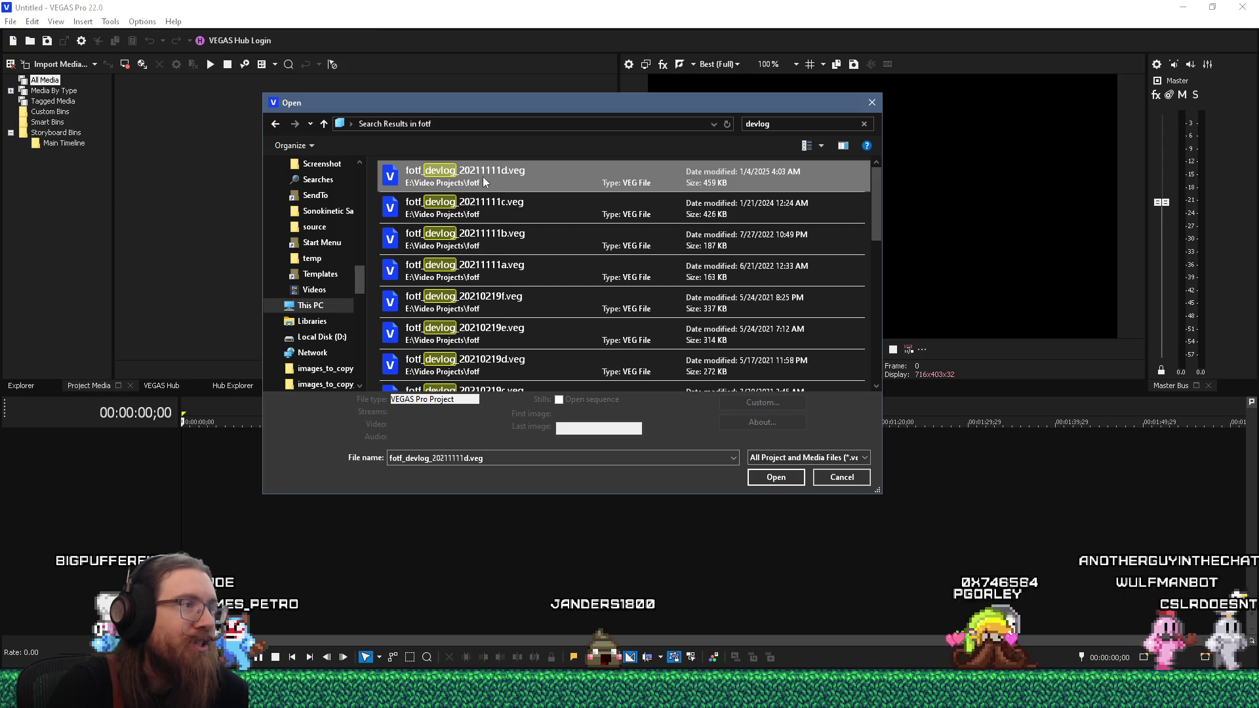
Step: Open fotf_devlog_20211111d.veg from the Open dialog
left_click(766, 479)
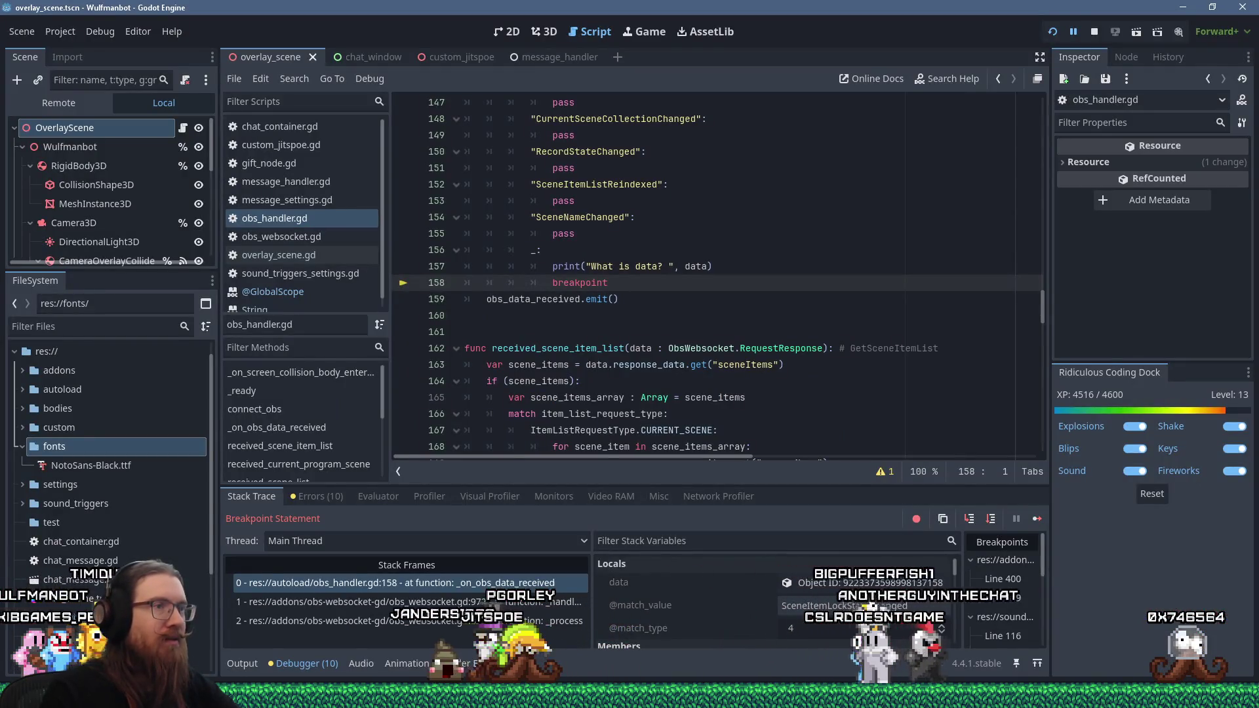
Step: Load the paused data object in the Inspector and check its SceneItemLockStateChanged event type
left_click(678, 285)
scroll(677, 296, "up", 2)
scroll(678, 296, "up", 1)
scroll(678, 295, "up", 13)
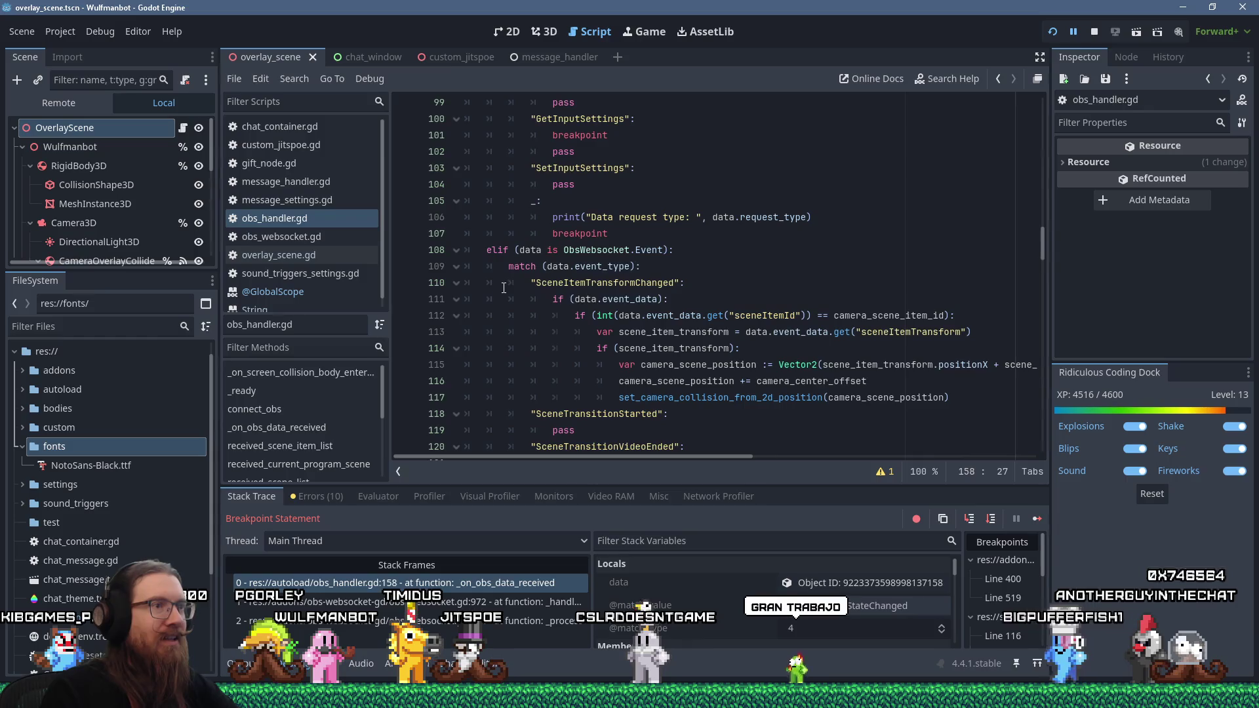
mouse_move(591, 263)
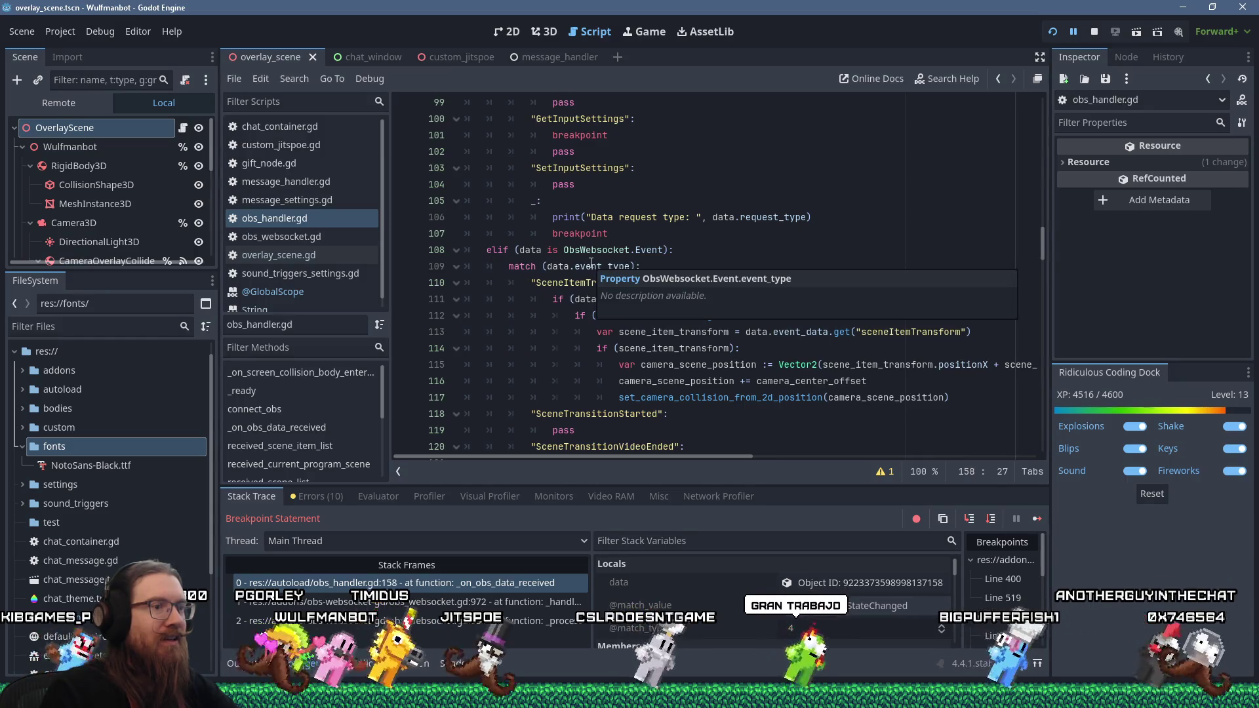
left_click(833, 583)
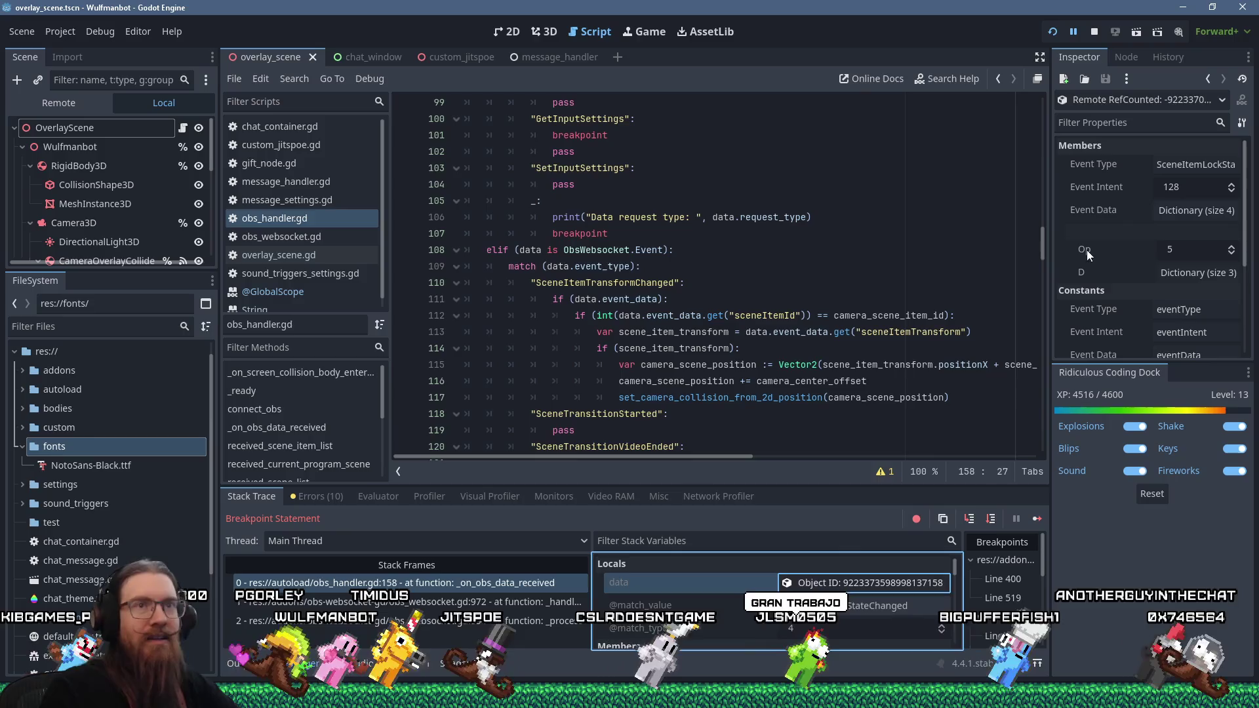
left_click(1182, 166)
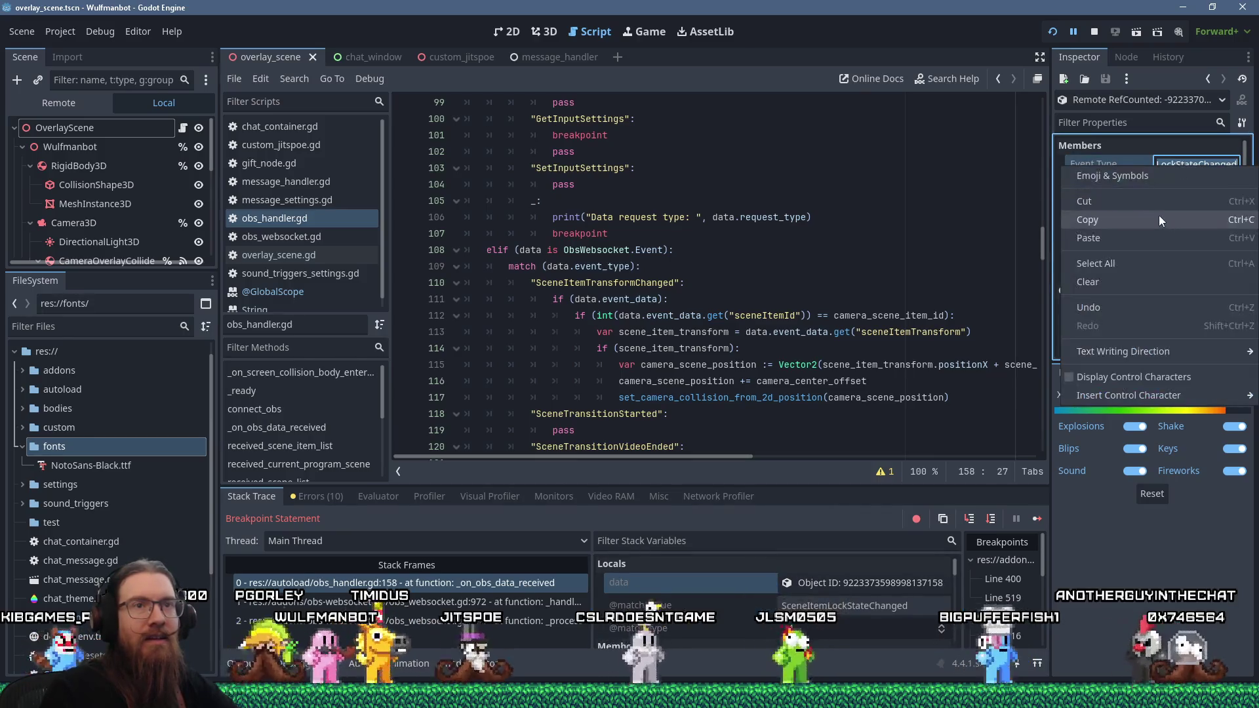
key("Escape")
Step: Start a new line after the SceneNameChanged pass on line 155
scroll(628, 300, "down", 10)
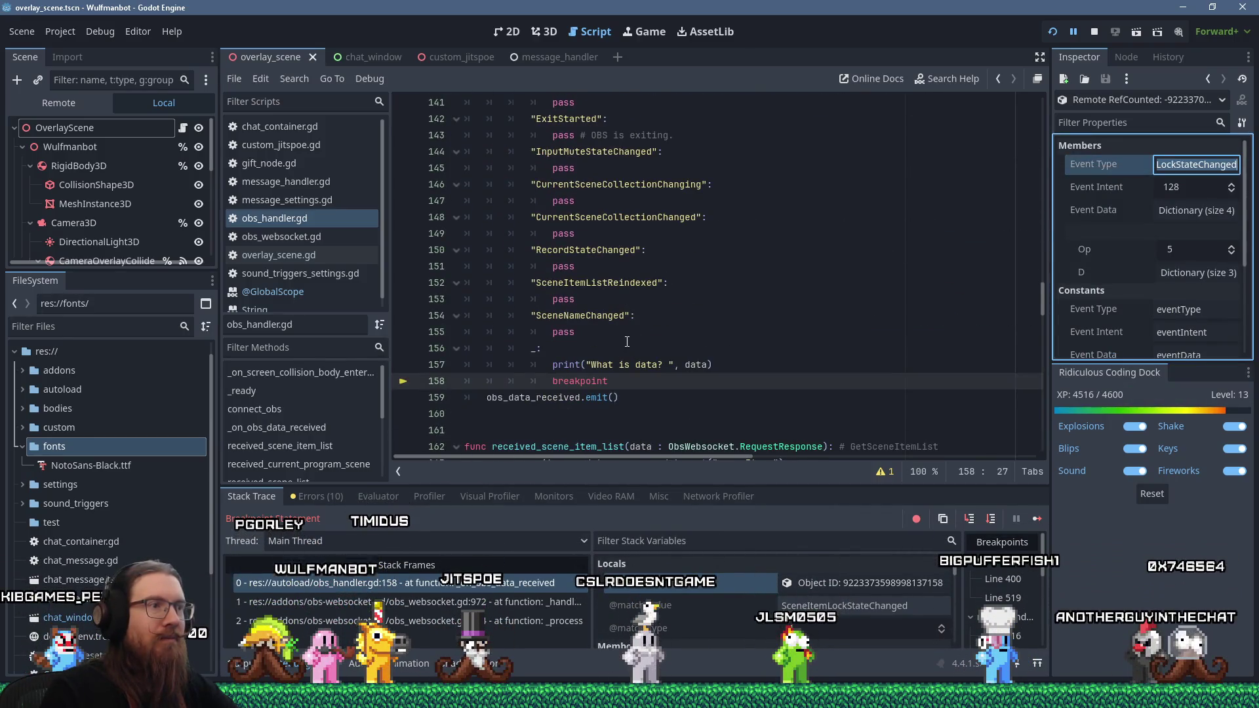
left_click(916, 329)
key("Return")
Step: Complete the SceneItemLockStateChanged case, save obs_handler.gd, and resume past the breakpoint
type("\"SceneItemLockStateChanged\":")
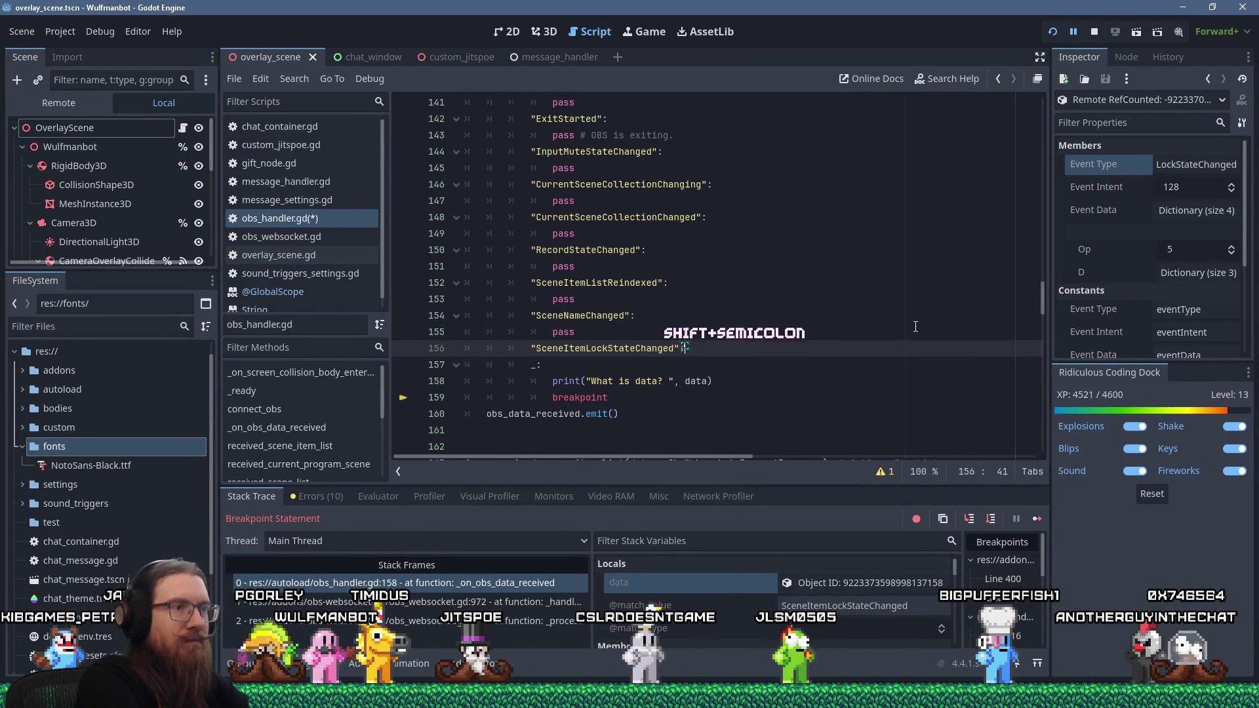
key("Return")
key("ctrl+s")
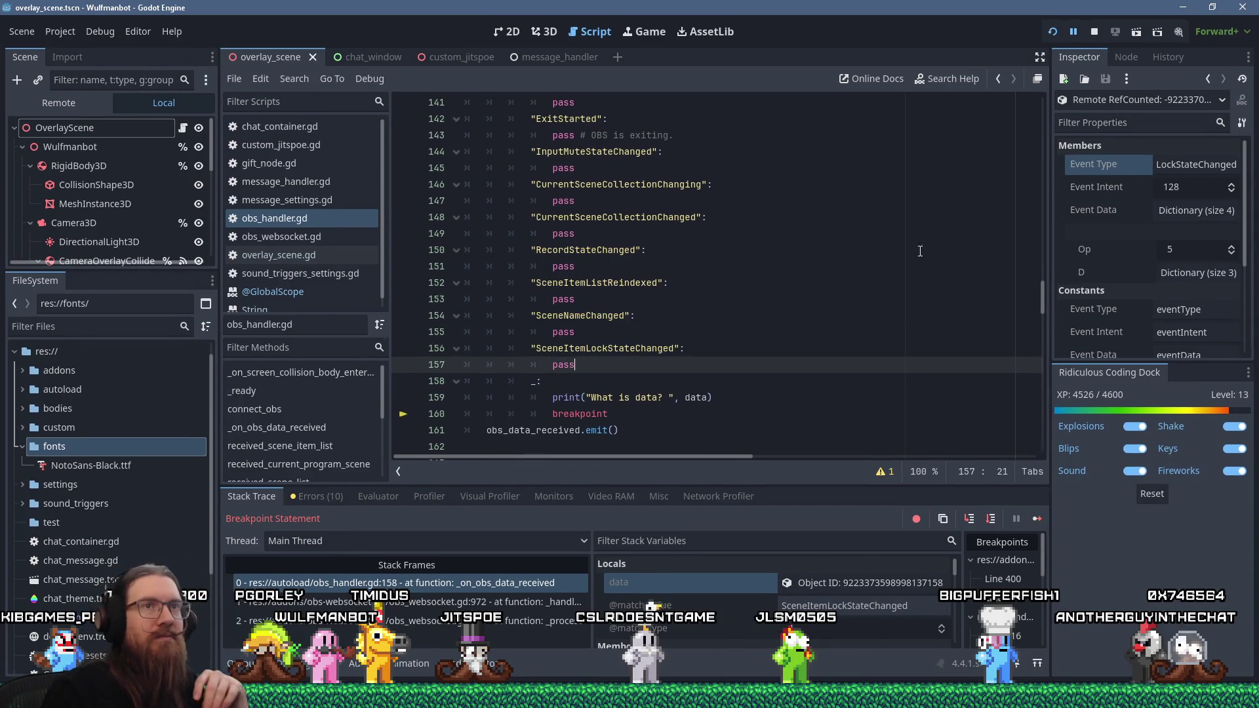
left_click(1034, 519)
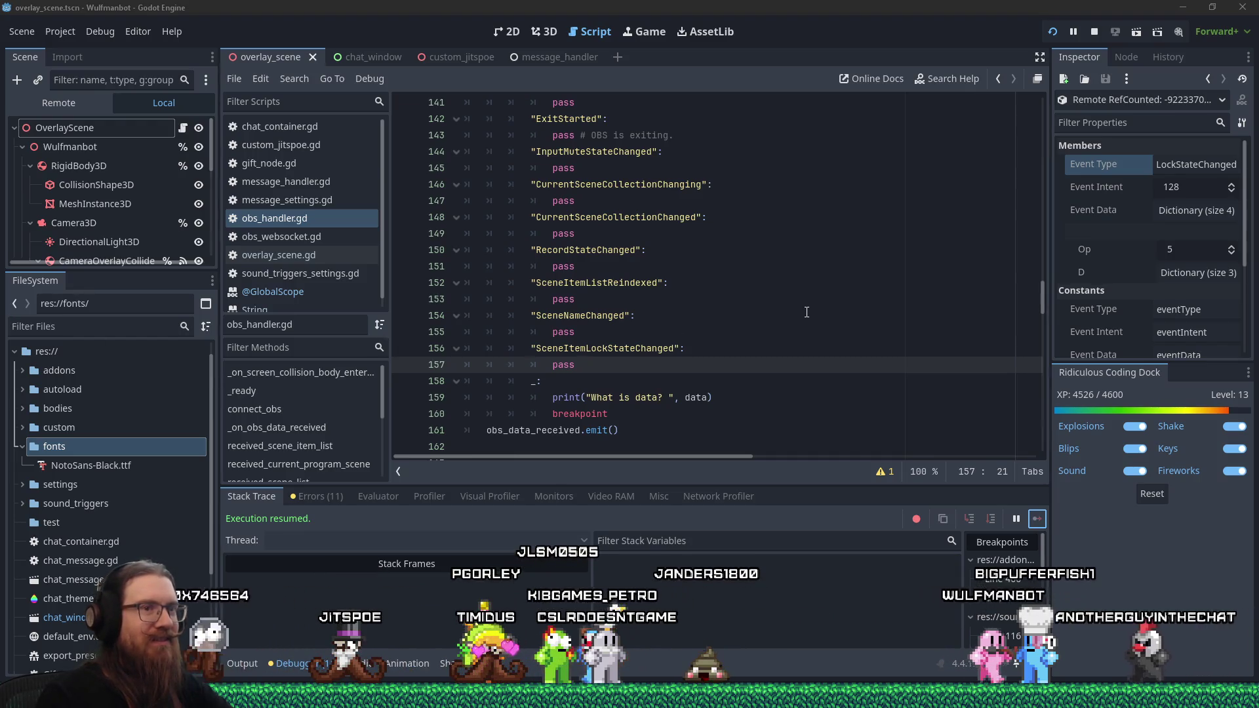
key("alt+Tab")
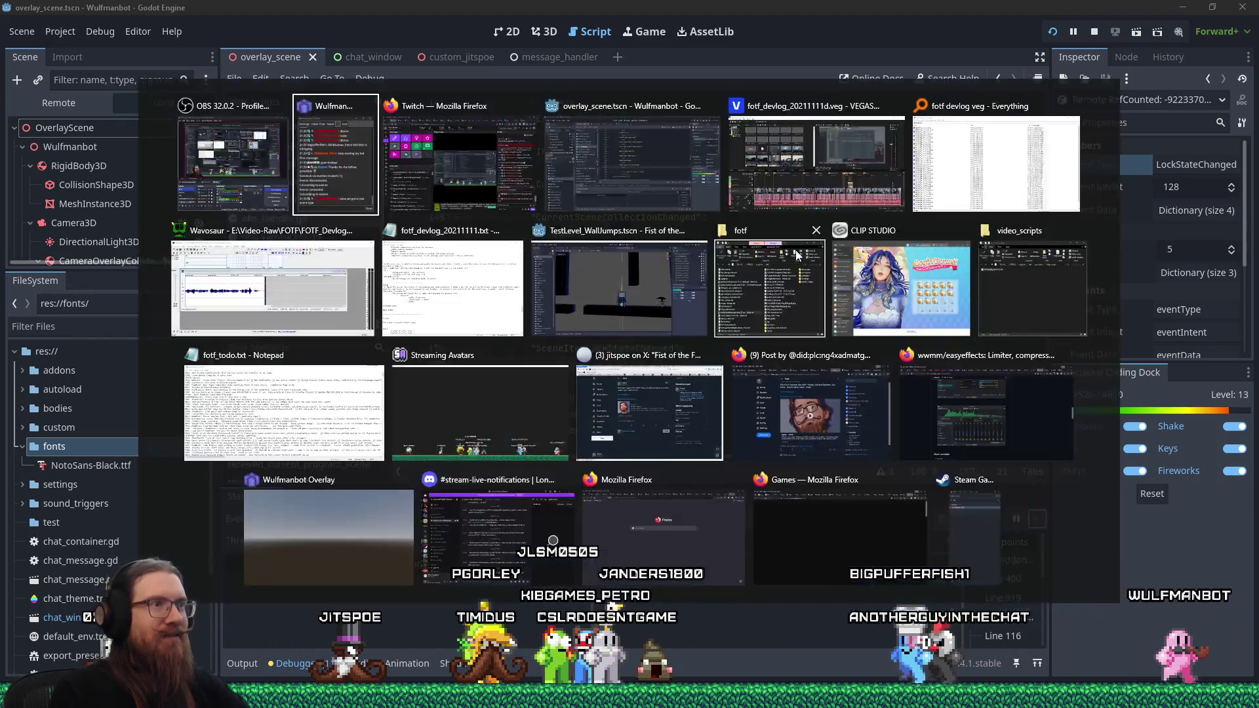
Step: Switch to the TestLevel_WallJumps Godot window and run Fist of the Forgotten
key("Tab")
key("Tab")
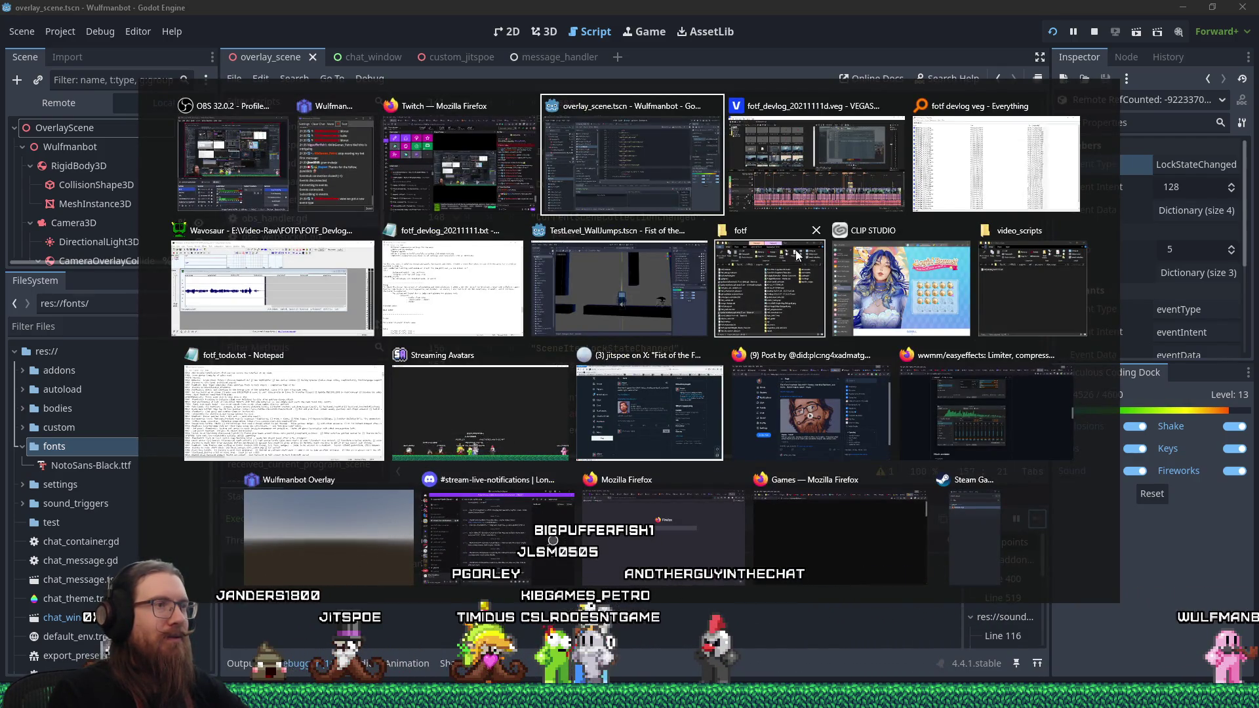
left_click(619, 281)
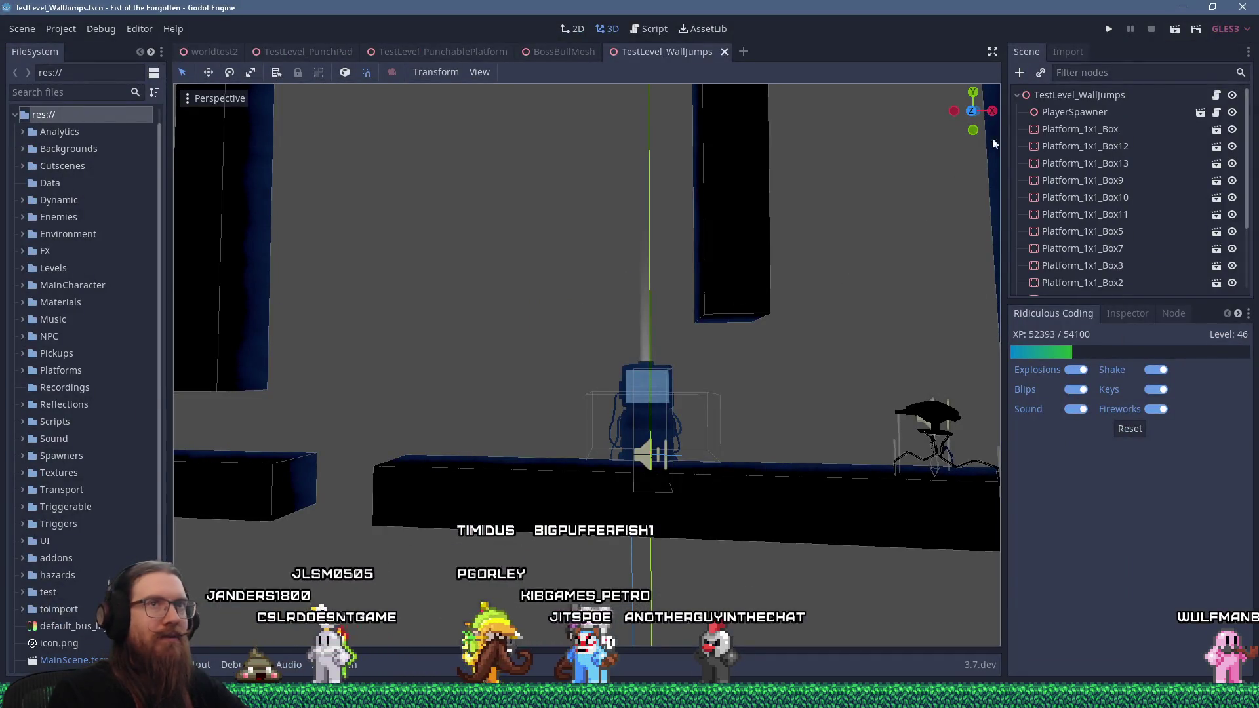
left_click(1107, 29)
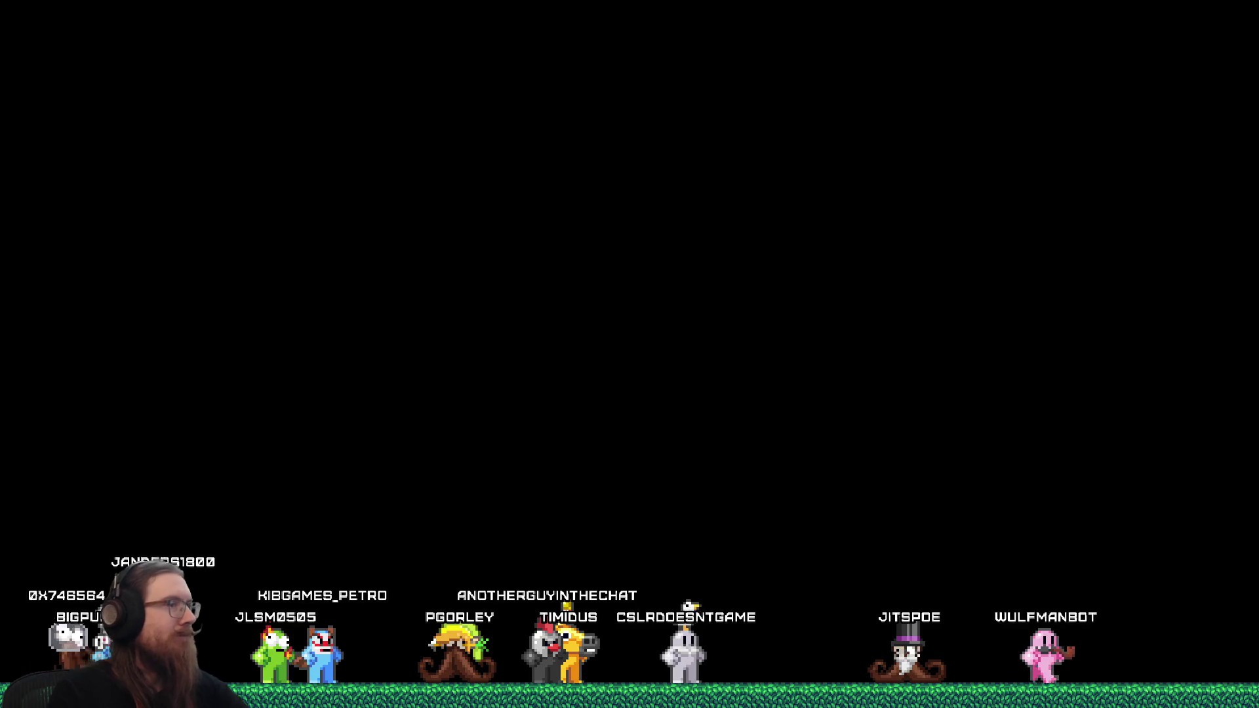
Step: Quit the game from its title menu and return to the editor
key("Up")
key("Return")
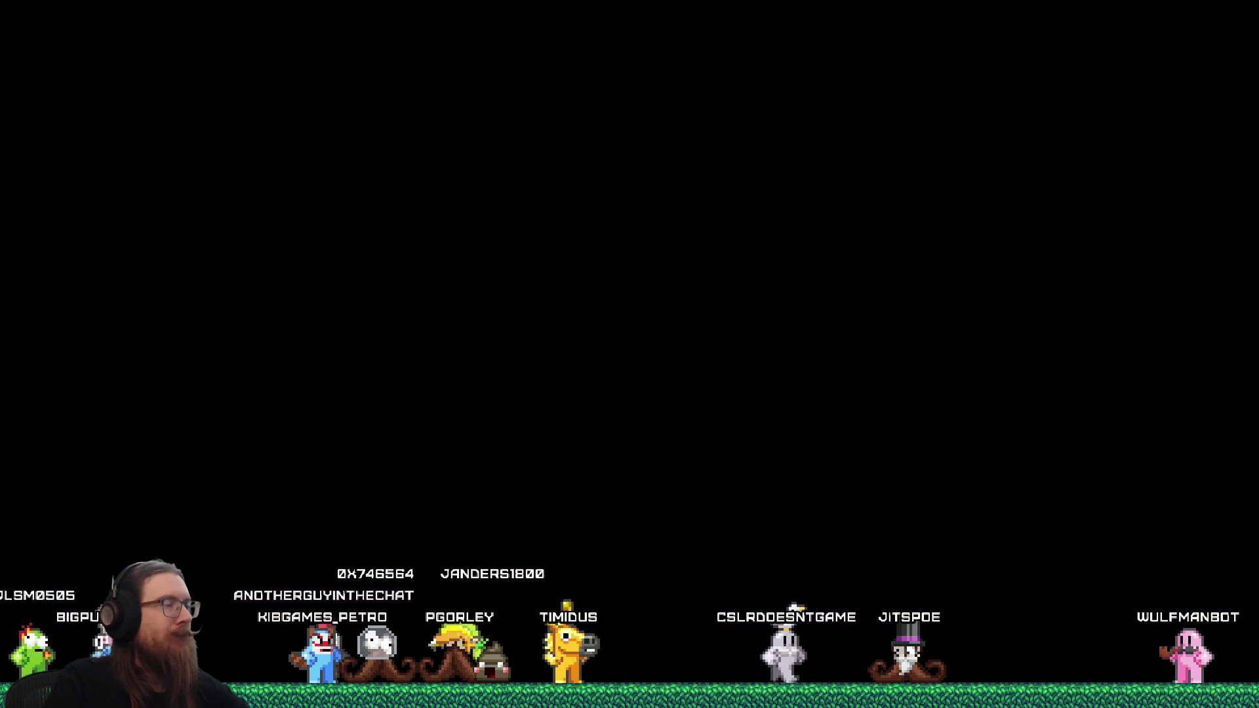
left_click(64, 27)
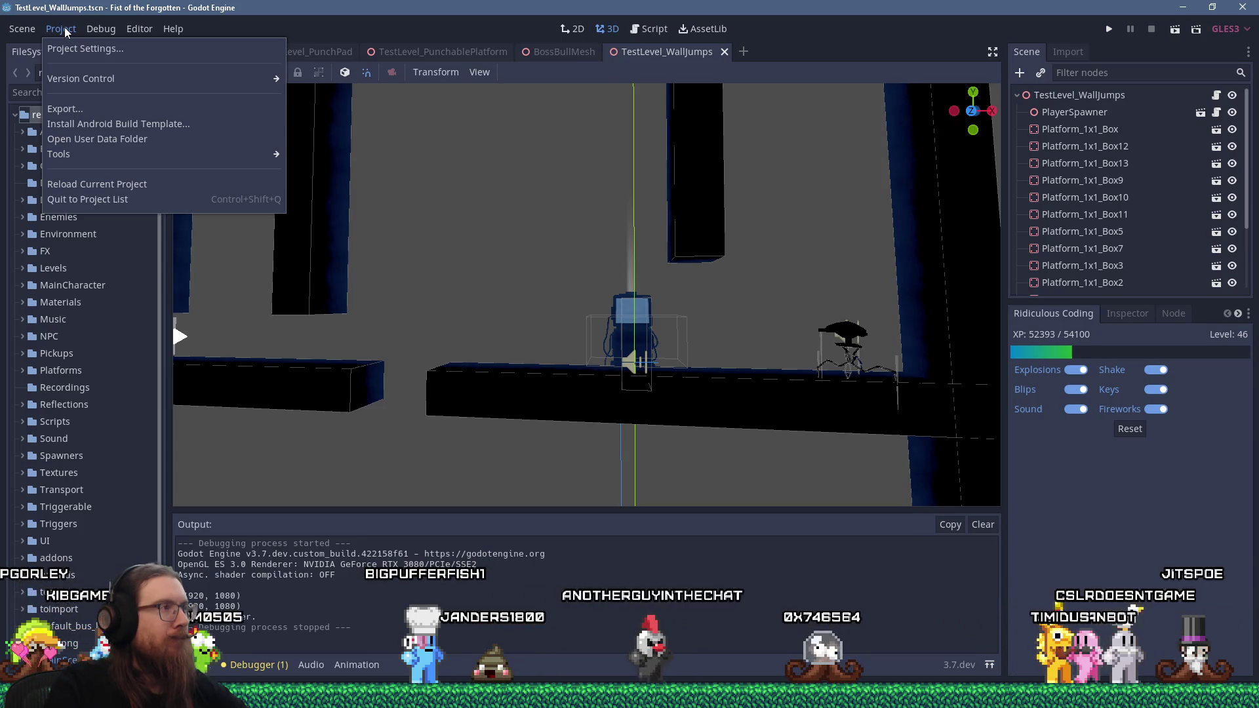
Step: Look over the Project and Debug menus, then run the project again
mouse_move(89, 82)
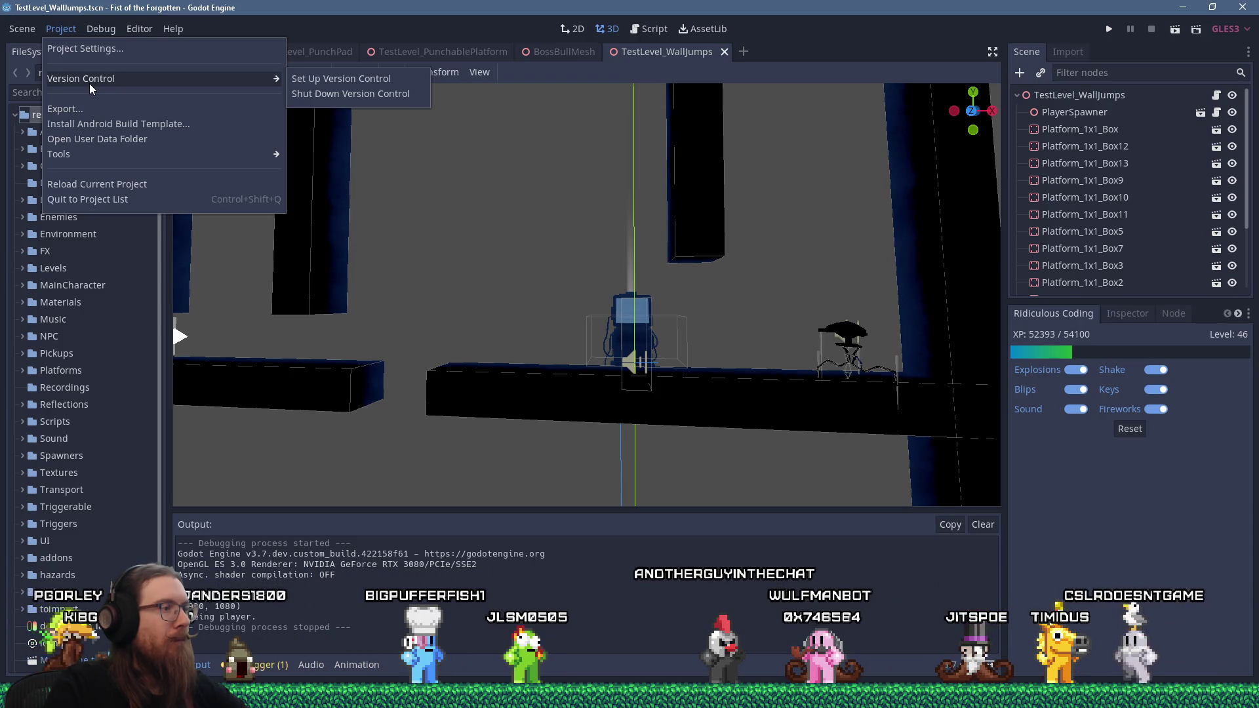
mouse_move(108, 34)
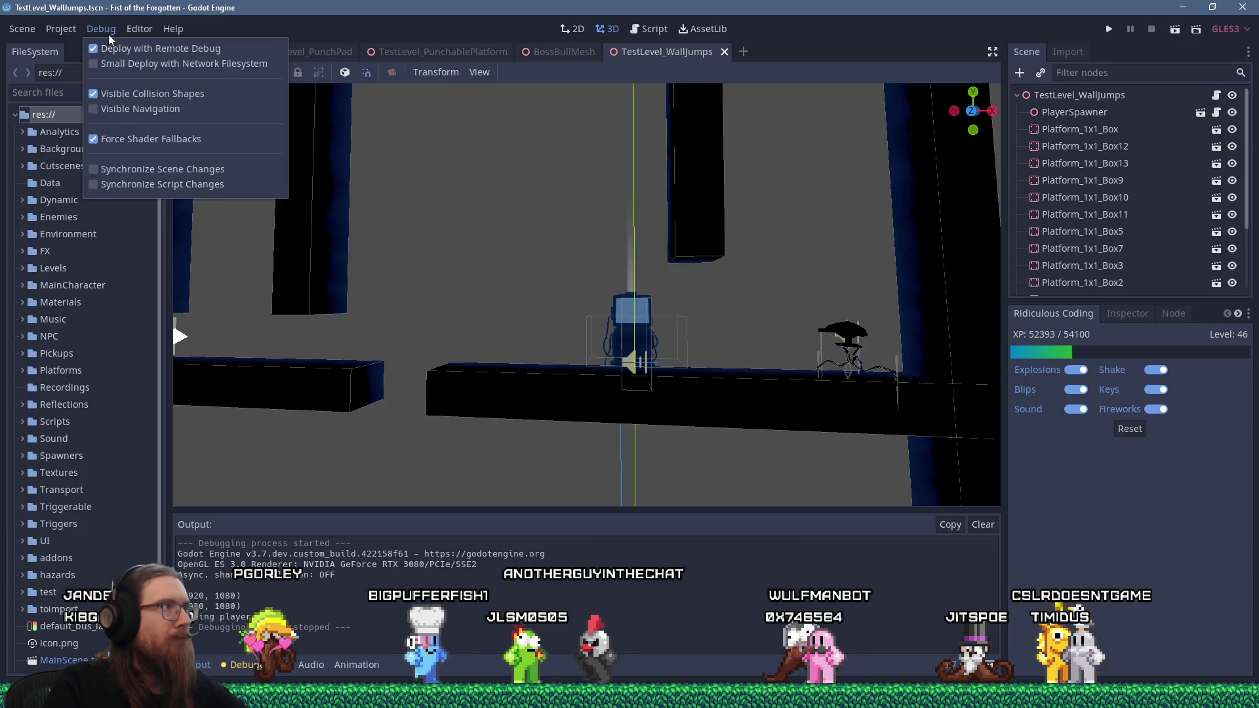
left_click(1108, 28)
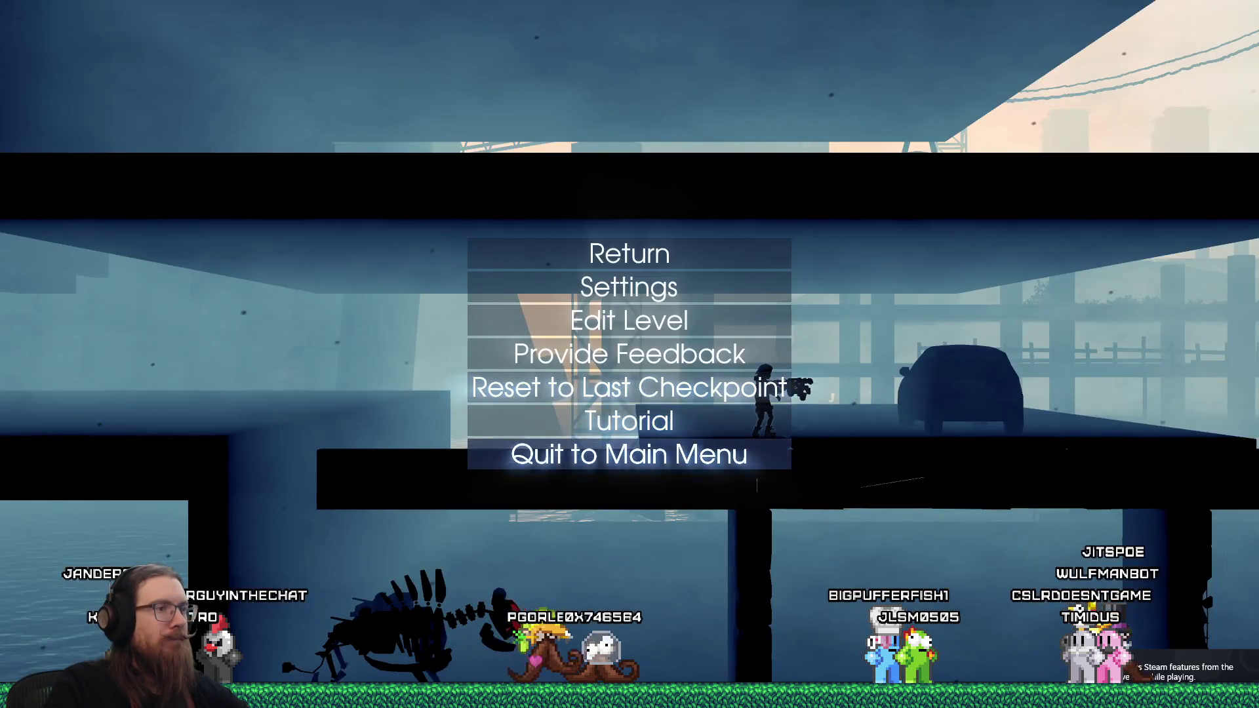
Step: Use the dev console's rmap command to load StartLevel_TrainBlocked
key("grave")
type("rmap ")
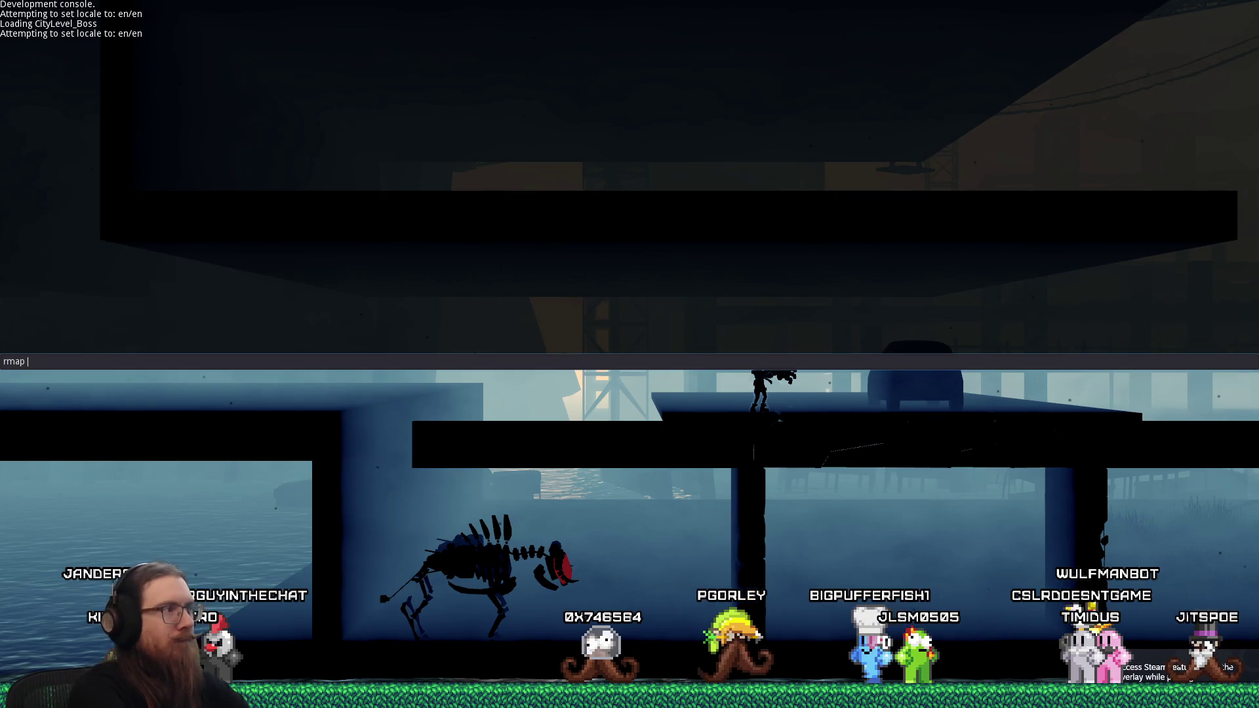
type("StartL")
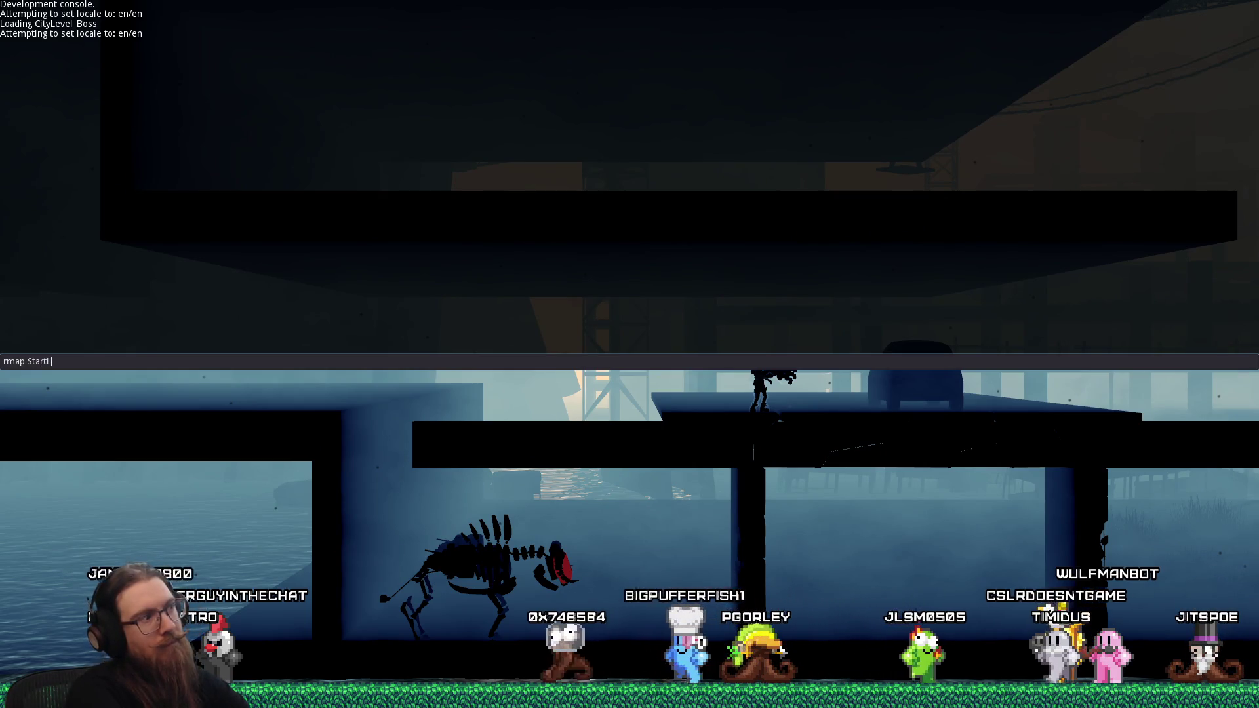
type("evel_TrackSwitch")
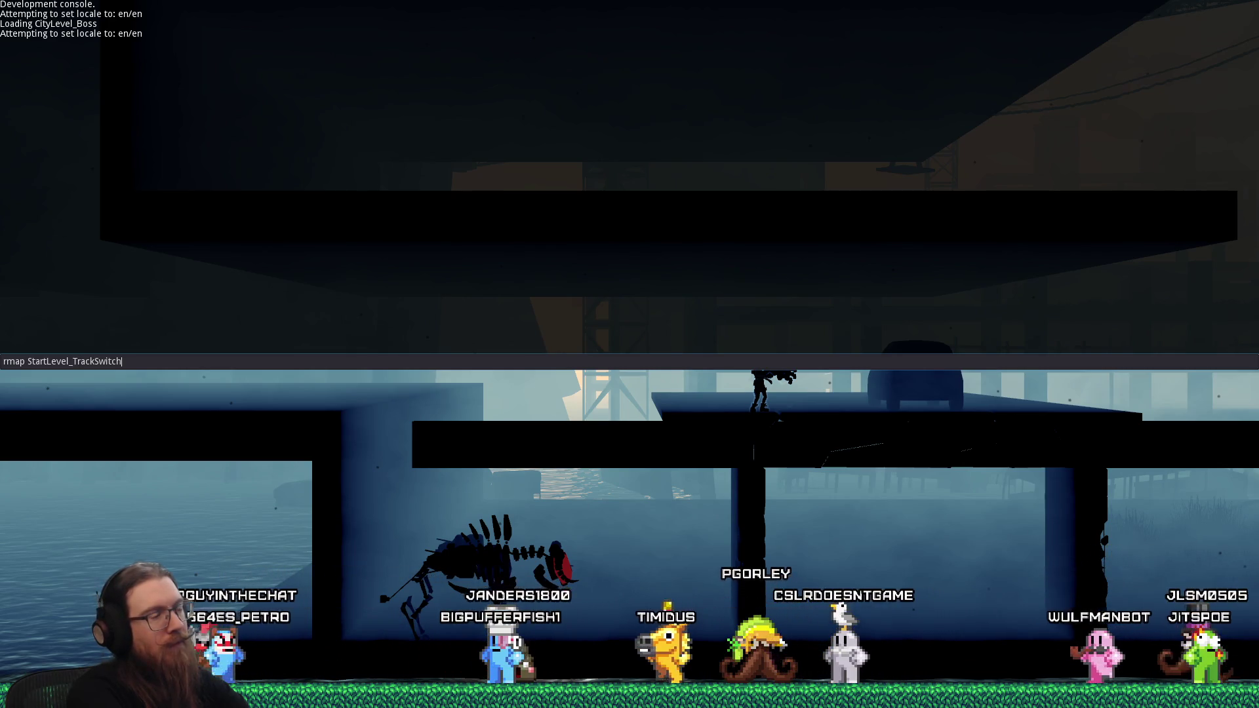
key("Return")
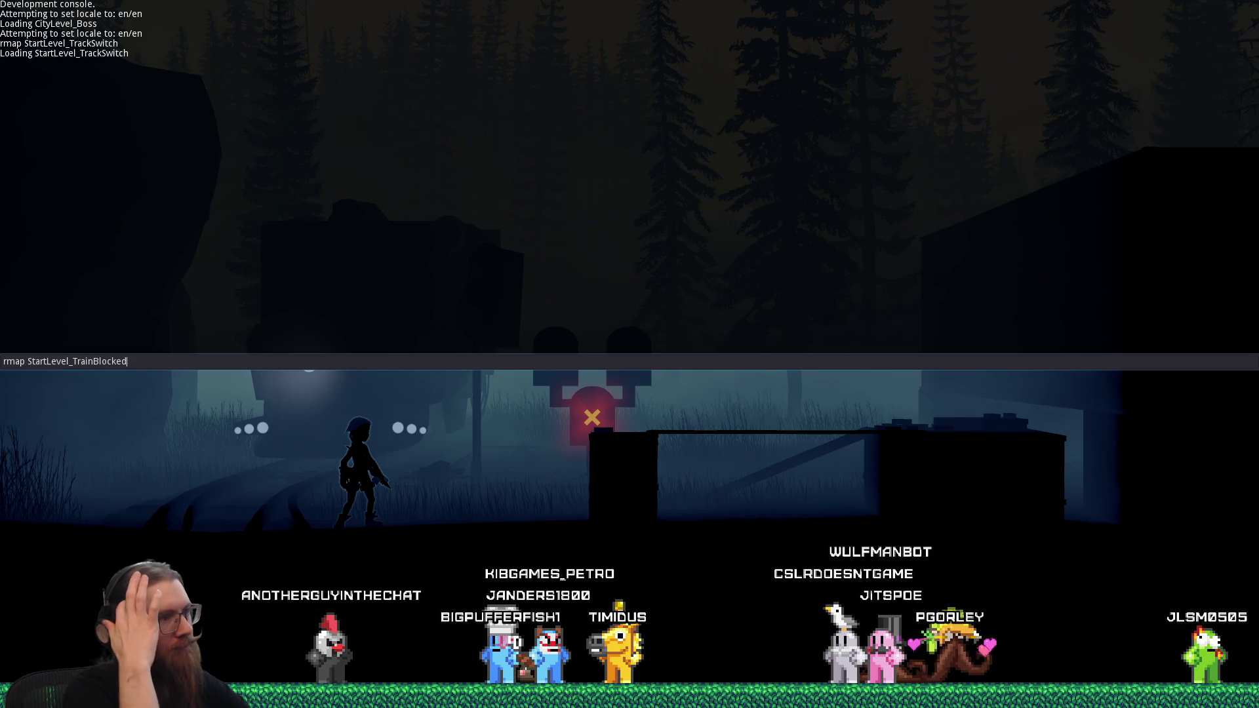
key("Return")
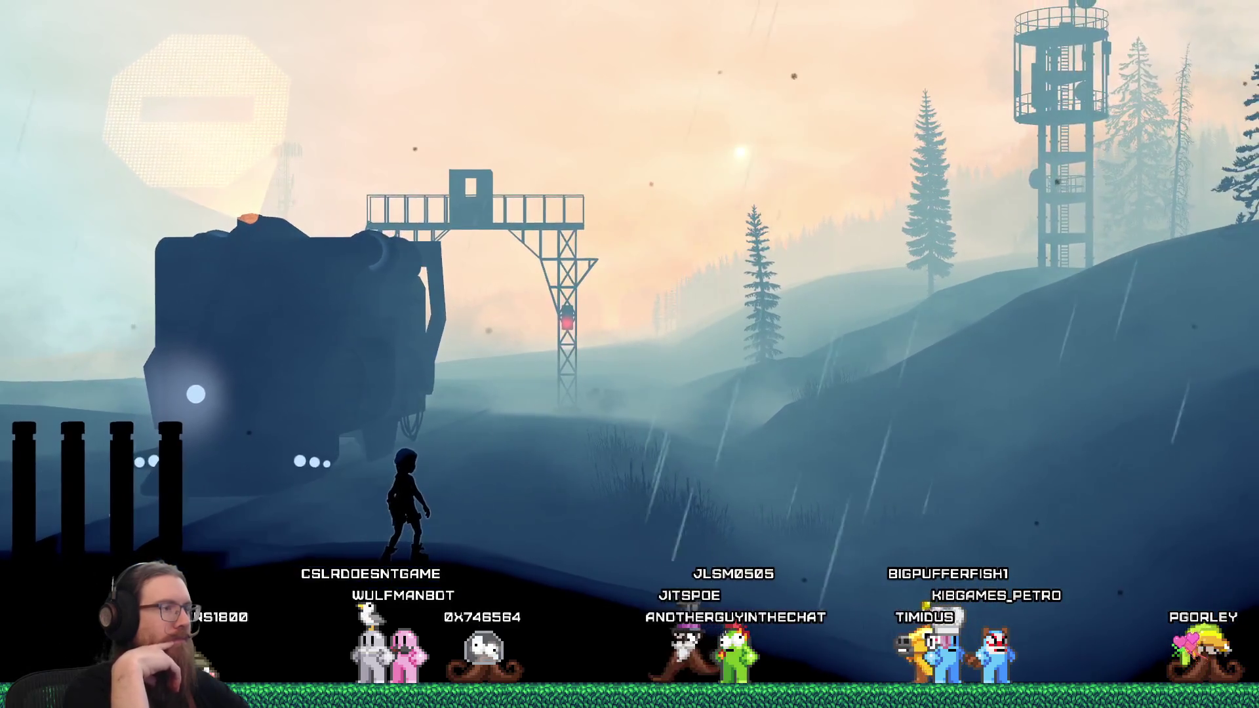
Step: In Settings > Audio, set Music Volume to zero, raise Master Volume slightly, and resume play
key("Escape")
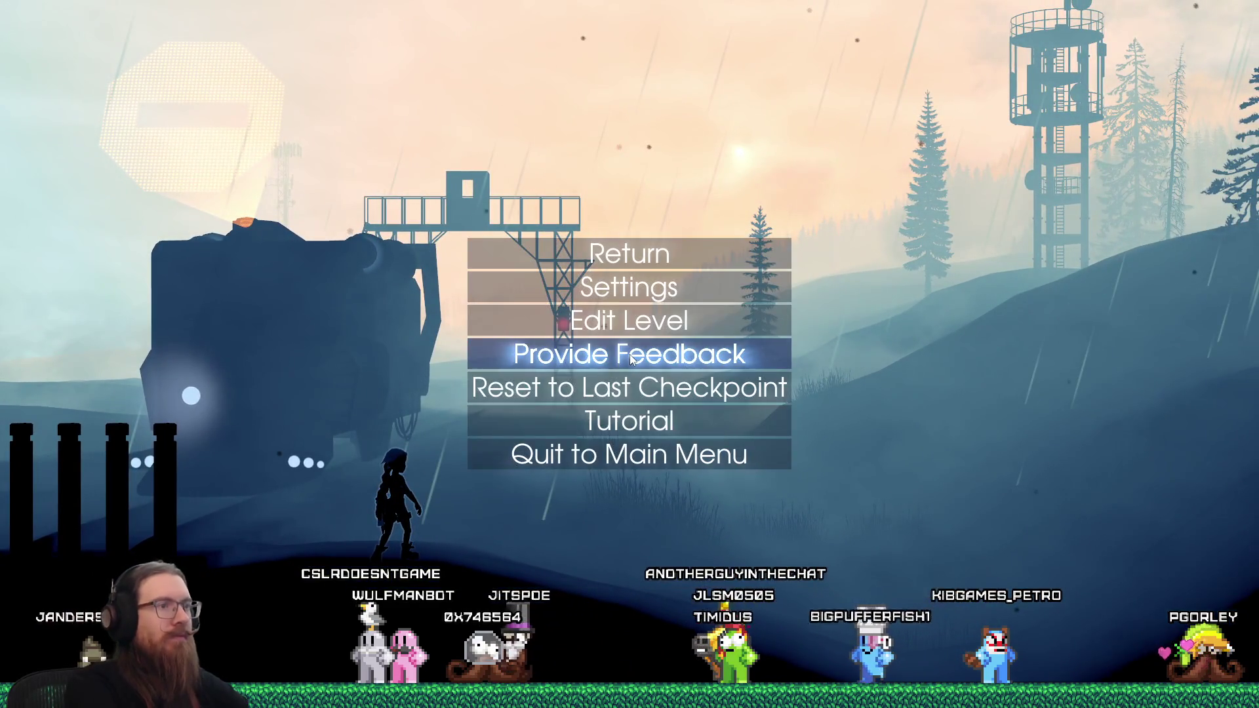
left_click(629, 286)
key("Up")
key("Return")
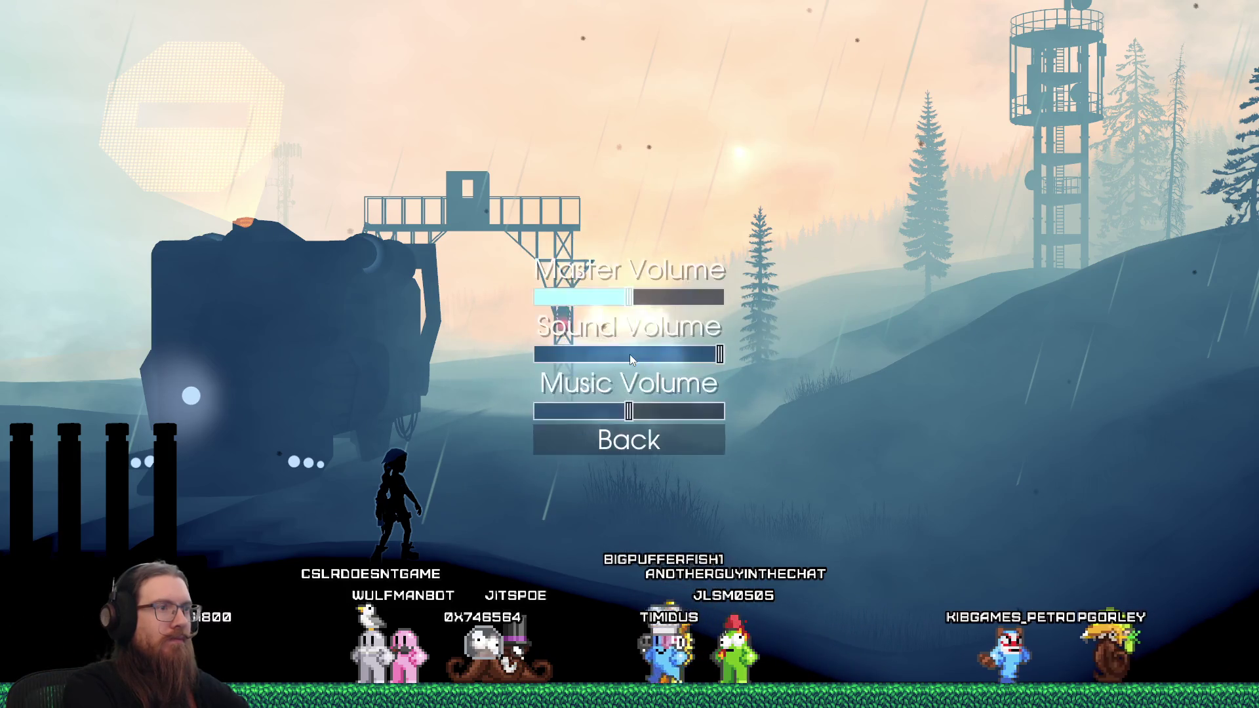
key("Down")
key("Down")
key("Left")
key("Left")
key("Left")
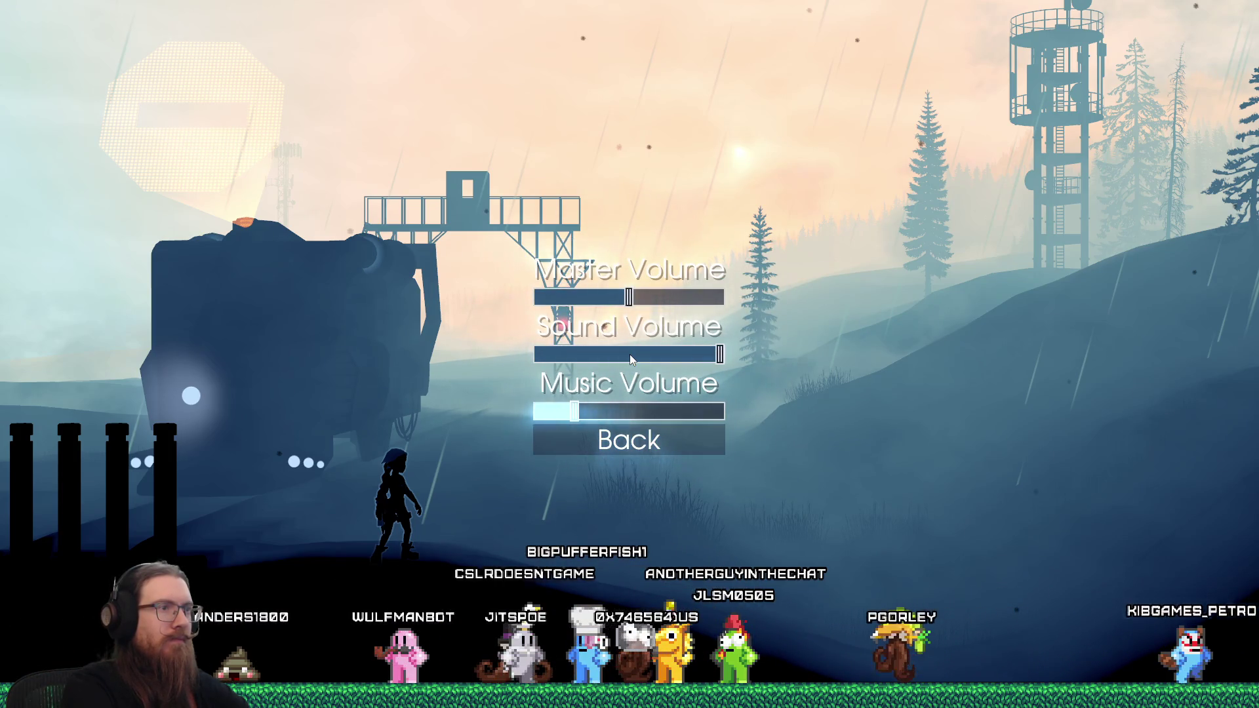
key("Up")
key("Up")
key("Right")
key("Right")
key("Escape")
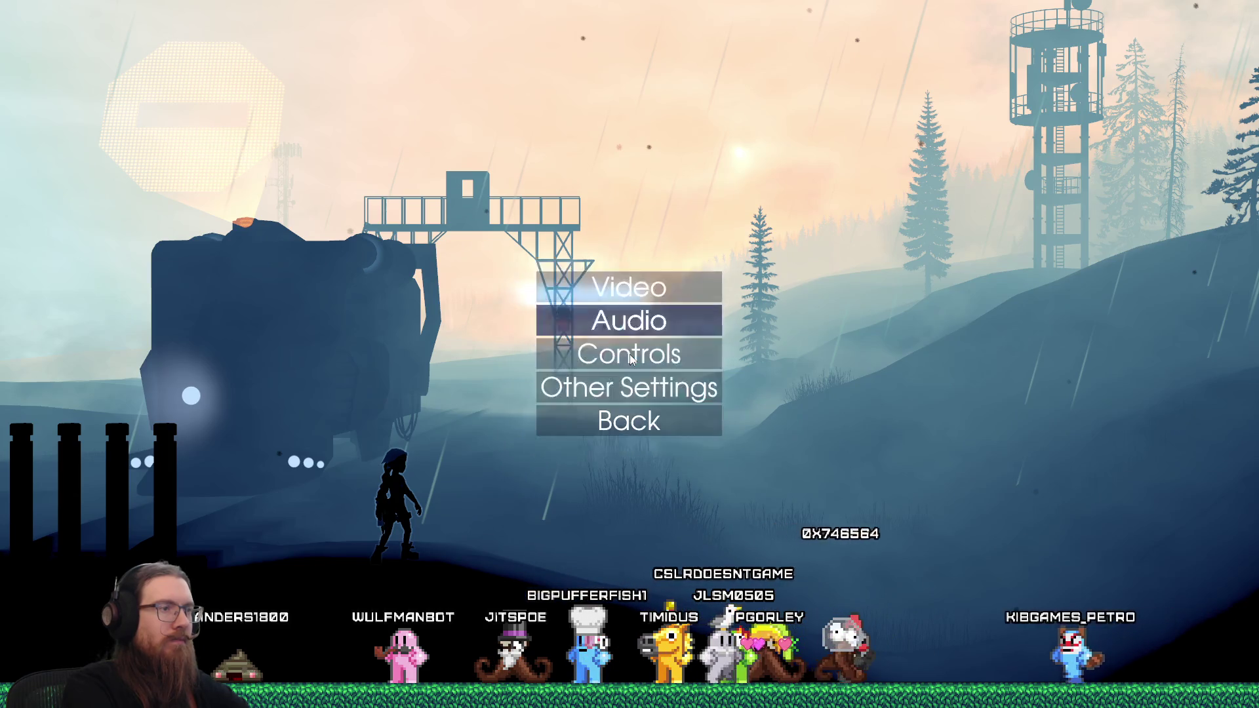
key("Escape")
key("space")
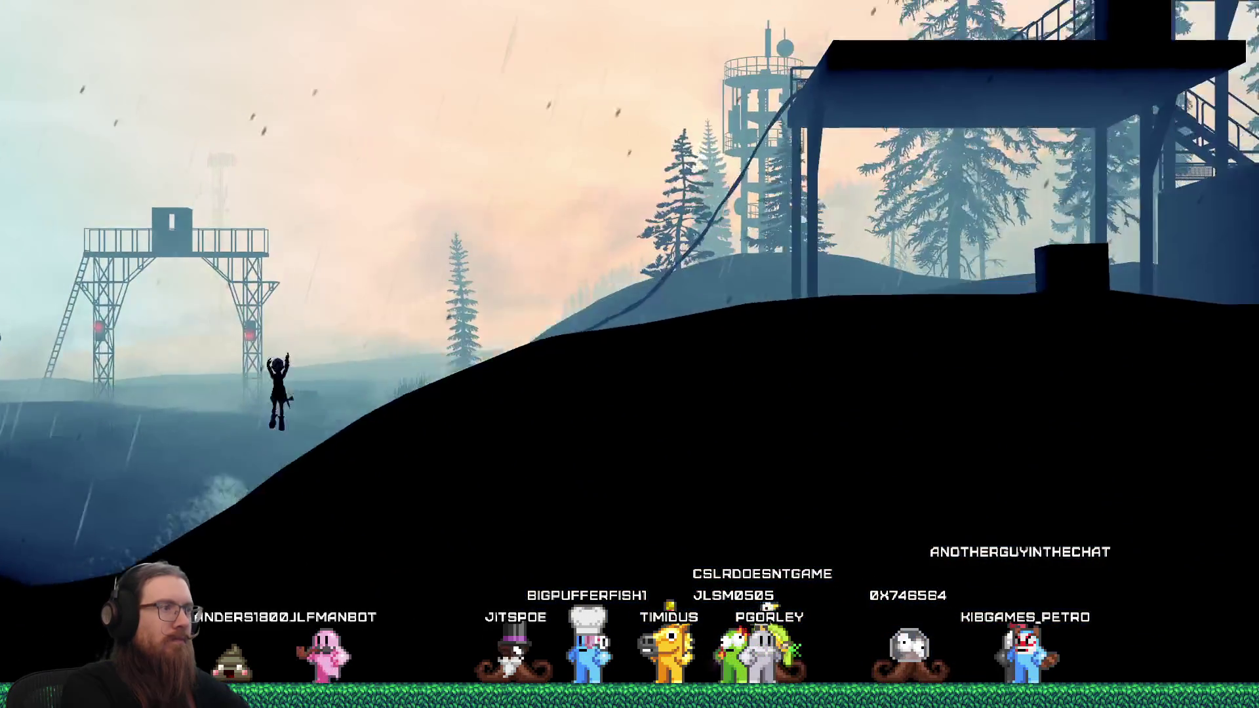
Step: Jump onto the rooftop for the key, run right onto the low block, then pause
key("space")
key("Left")
key("space")
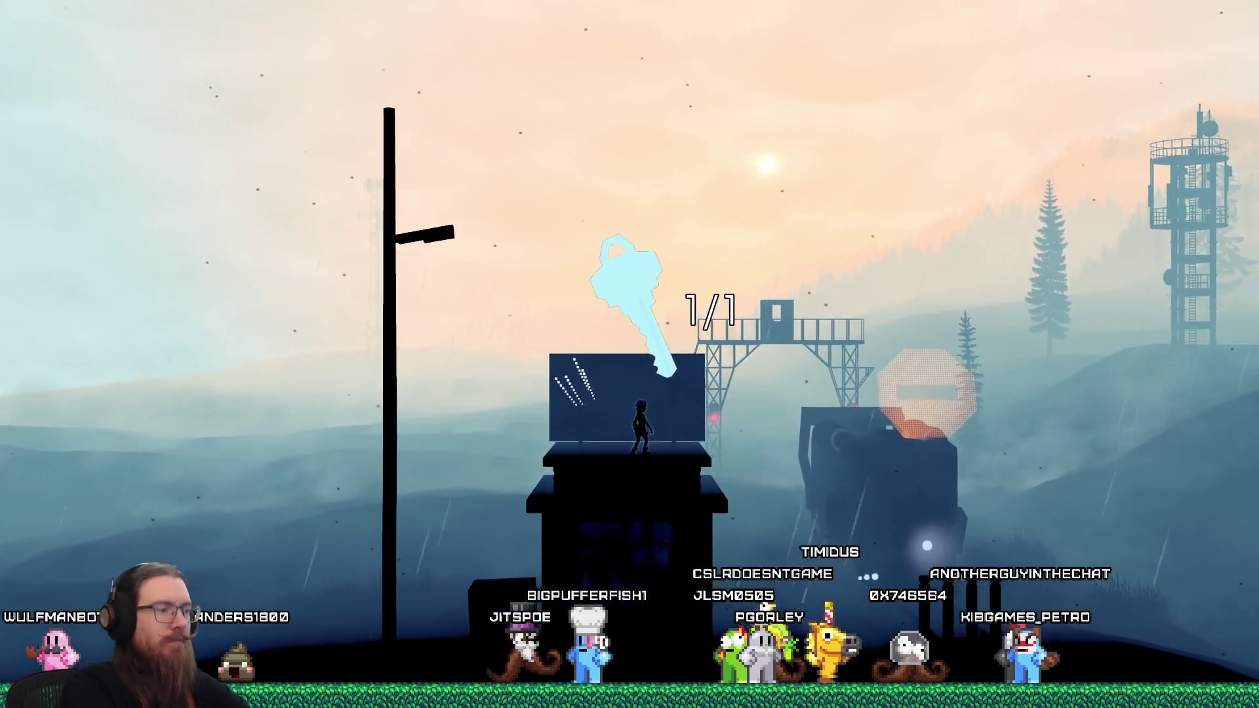
key("Right")
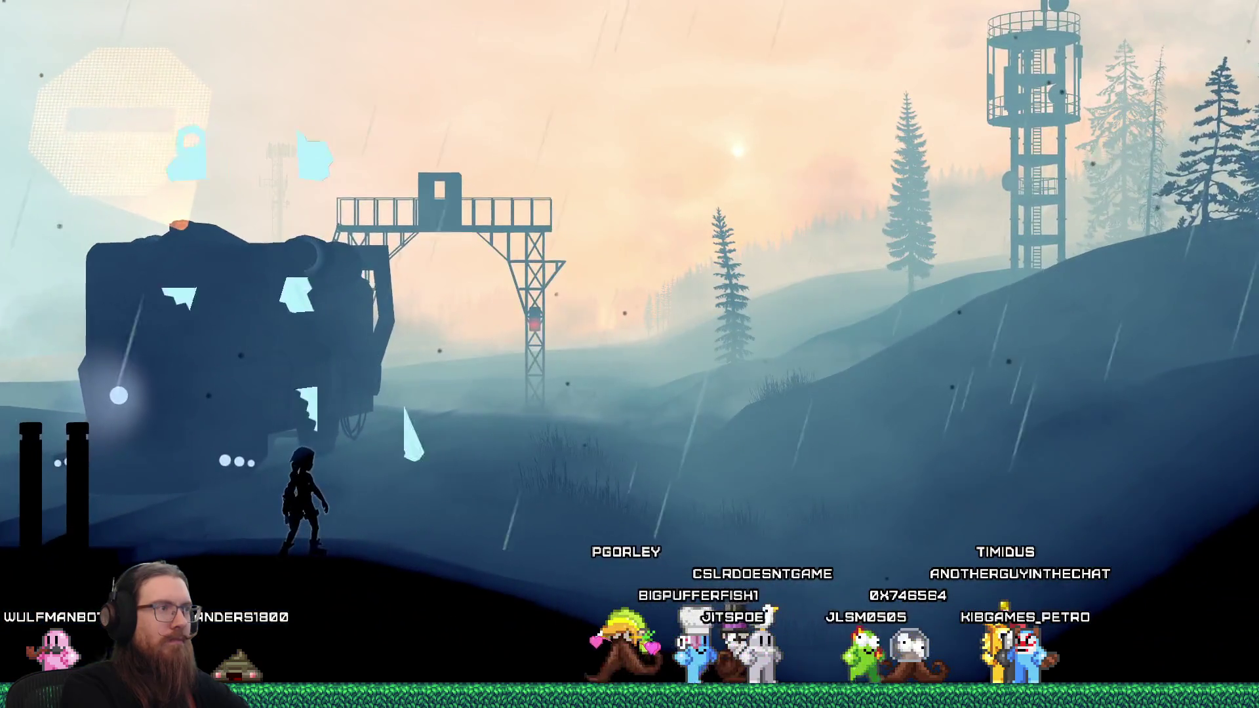
key("space")
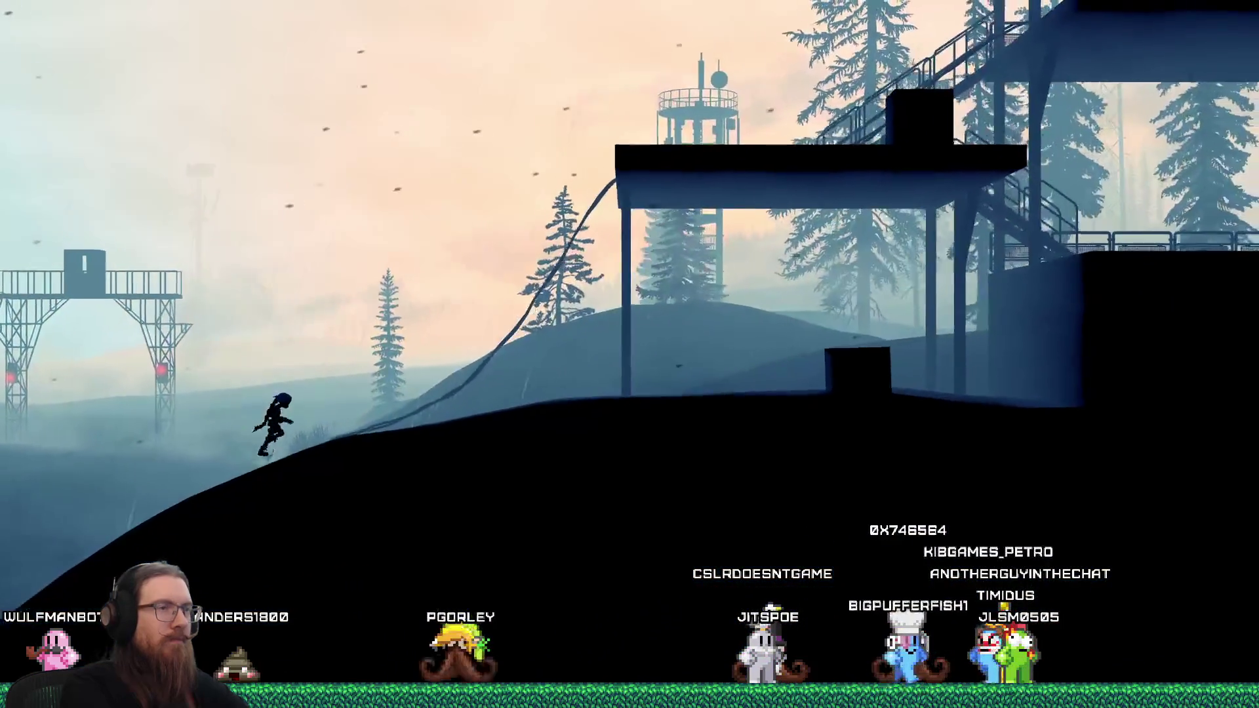
key("space")
key("space")
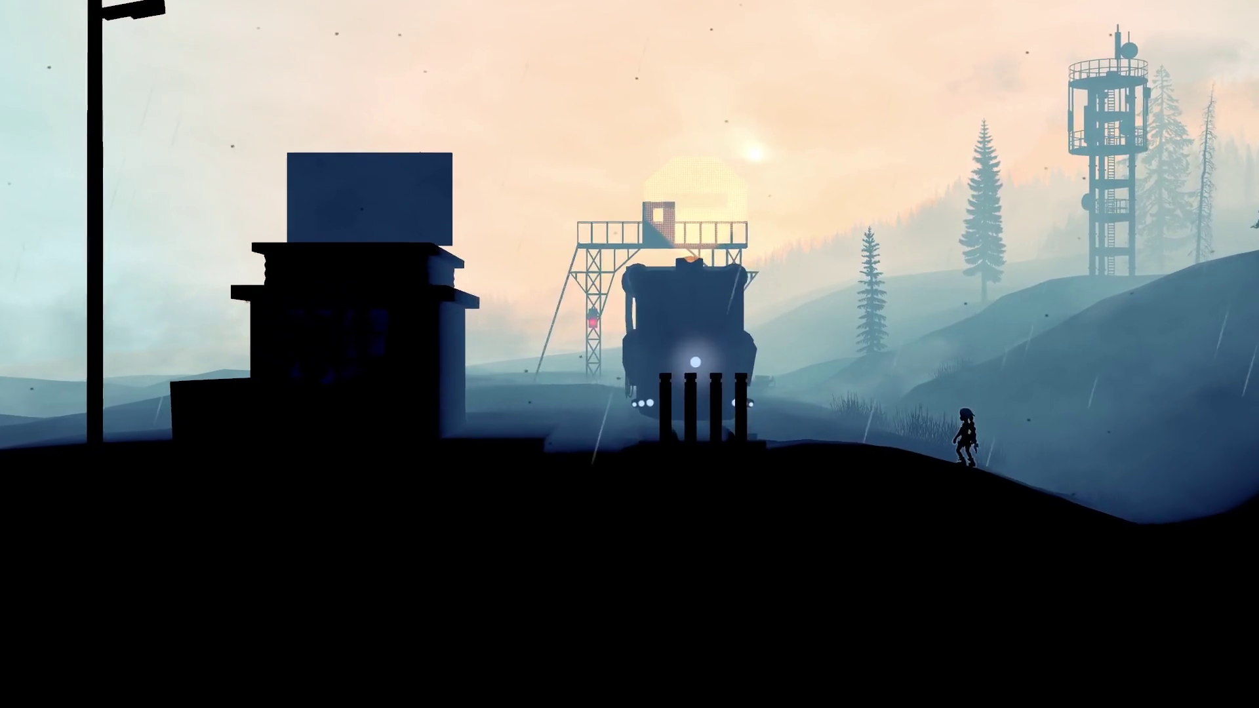
key("Escape")
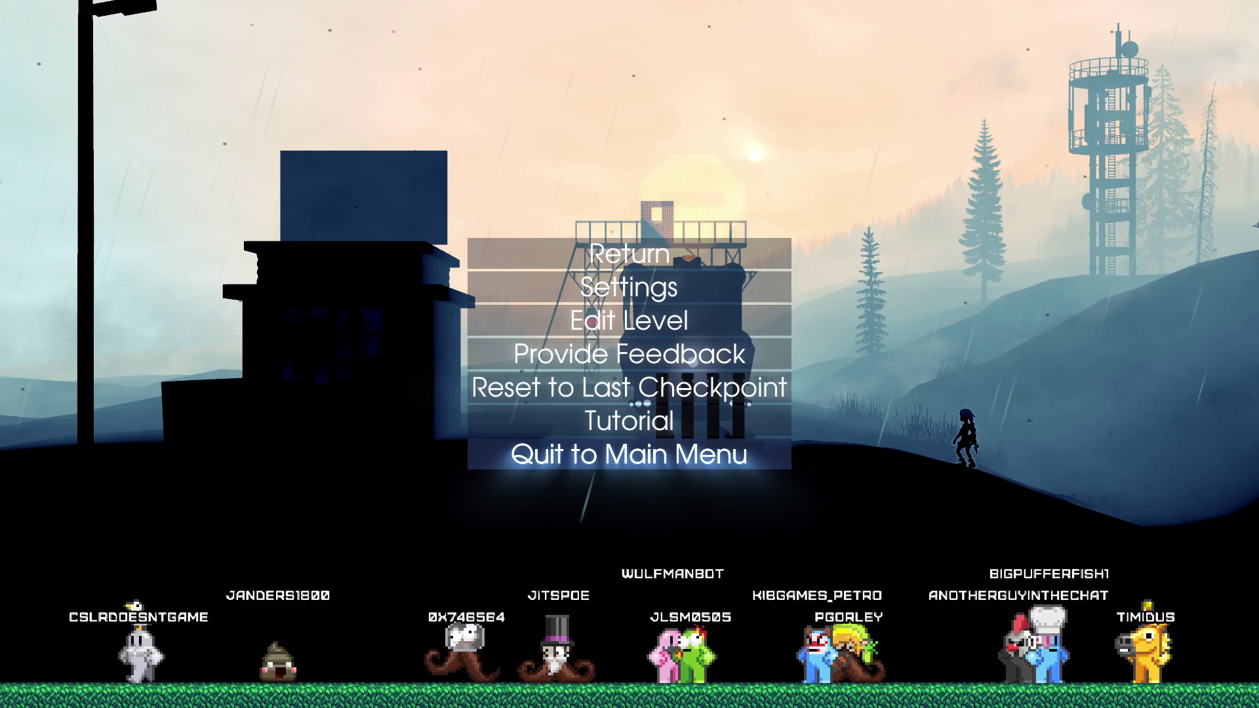
Step: Quit to the main menu, open e:\videos through Run, and select the newest recording
left_click(721, 458)
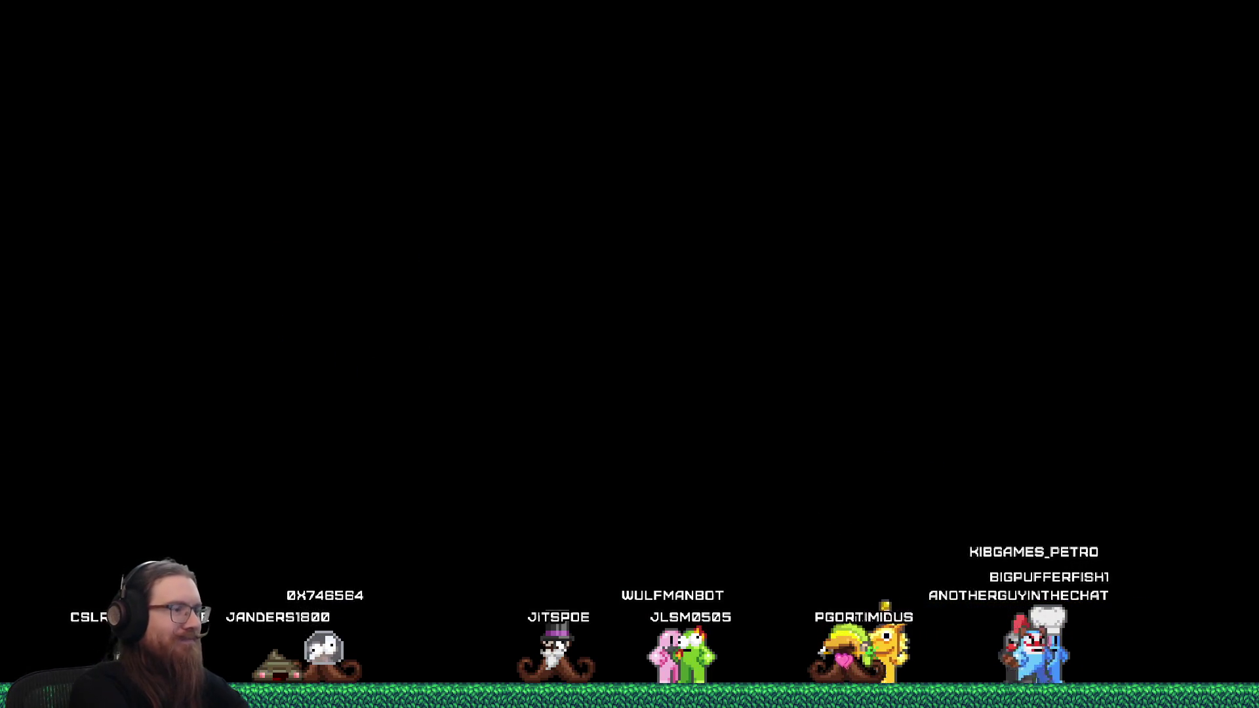
key("super+r")
type("e")
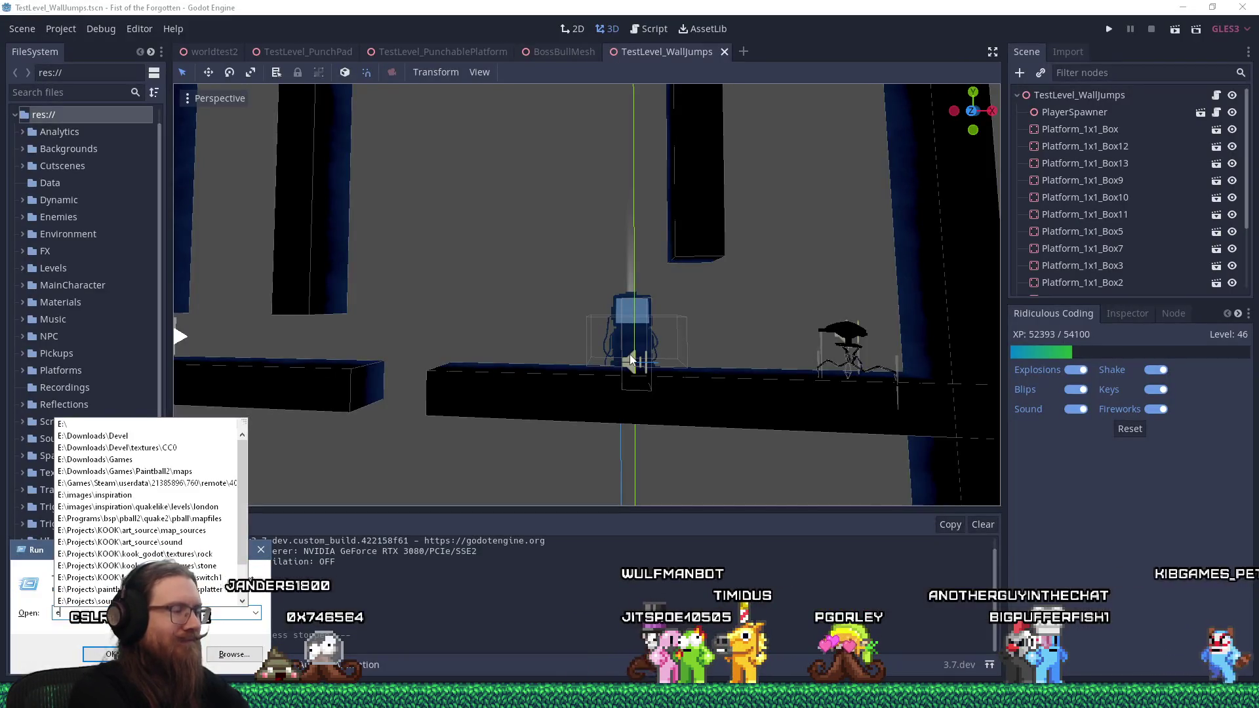
type(":\\vi")
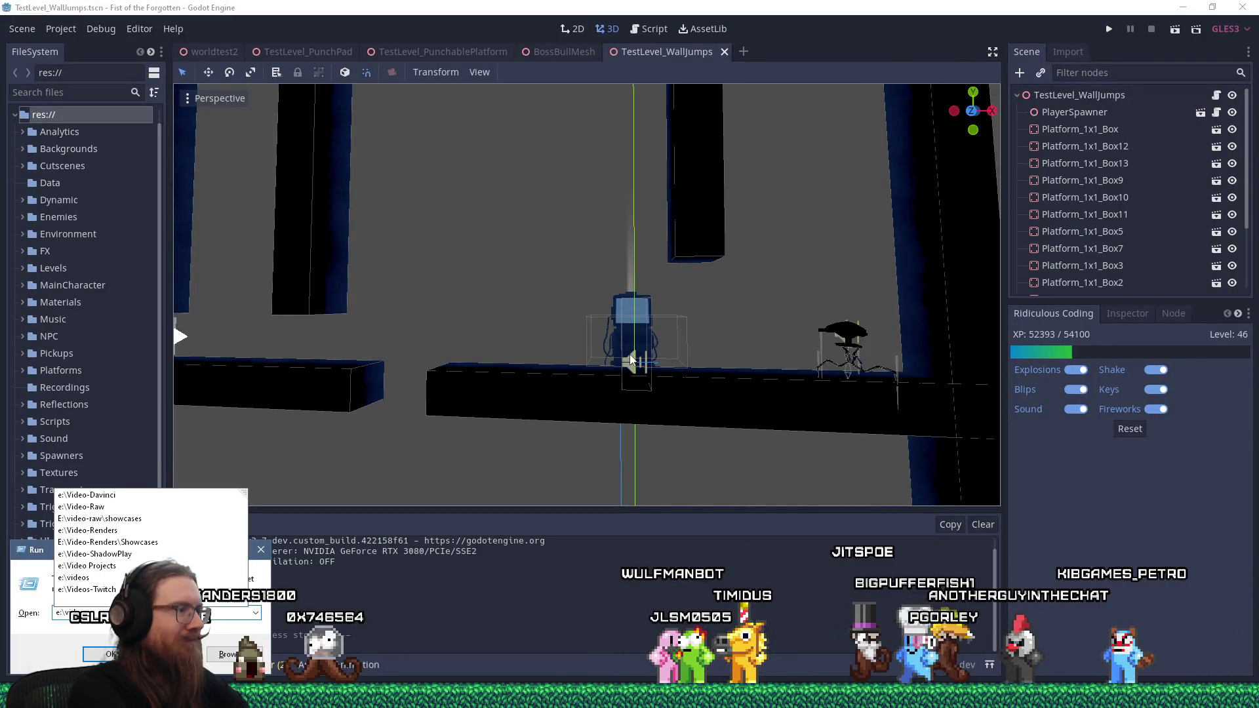
type("deos")
key("Return")
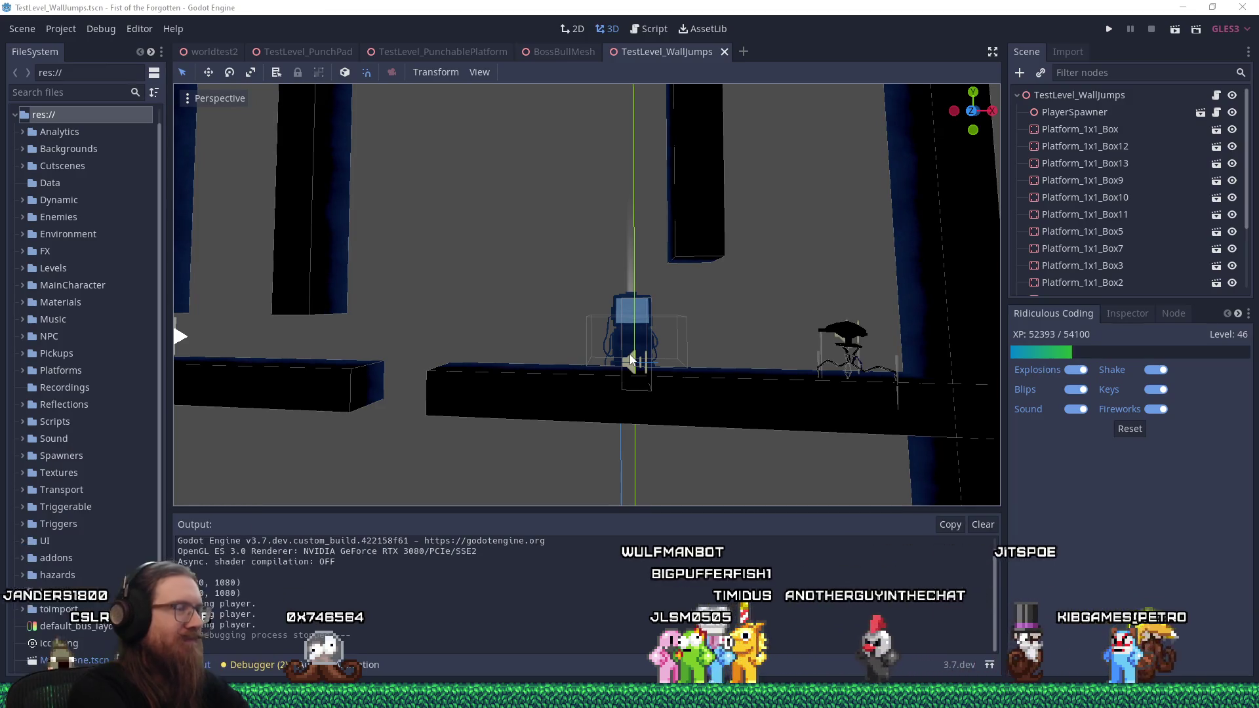
left_click(834, 282)
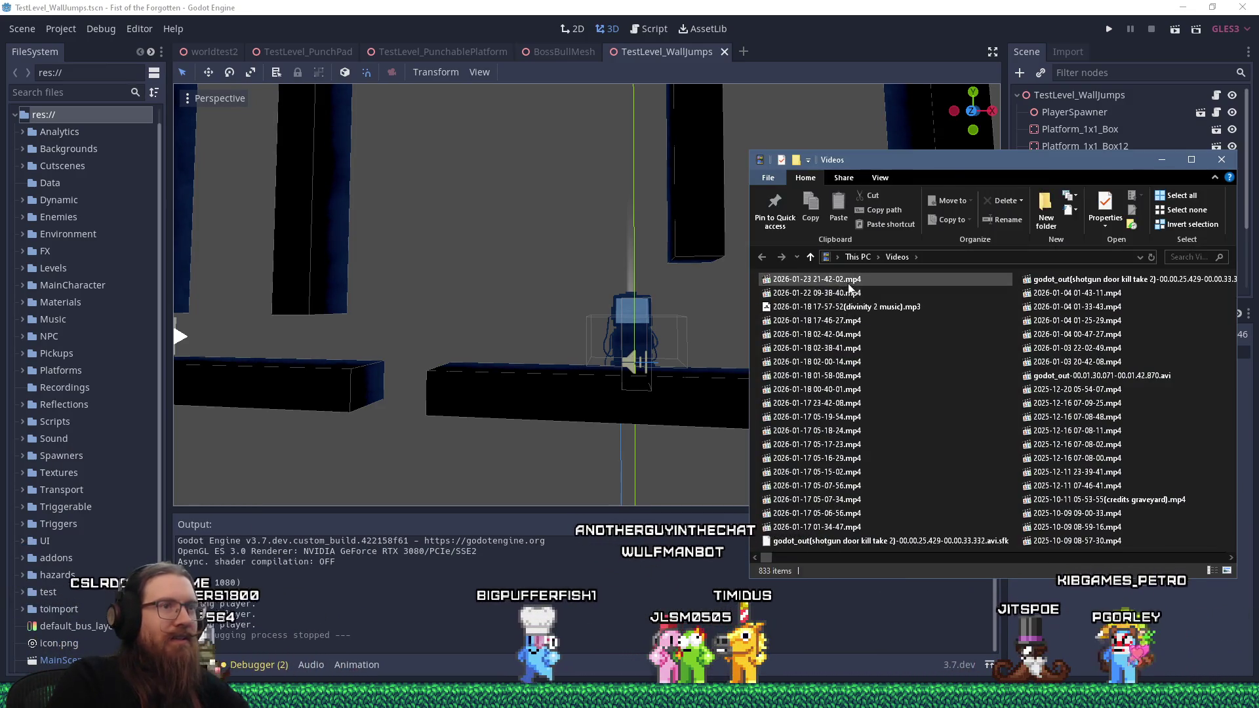
left_click(829, 278)
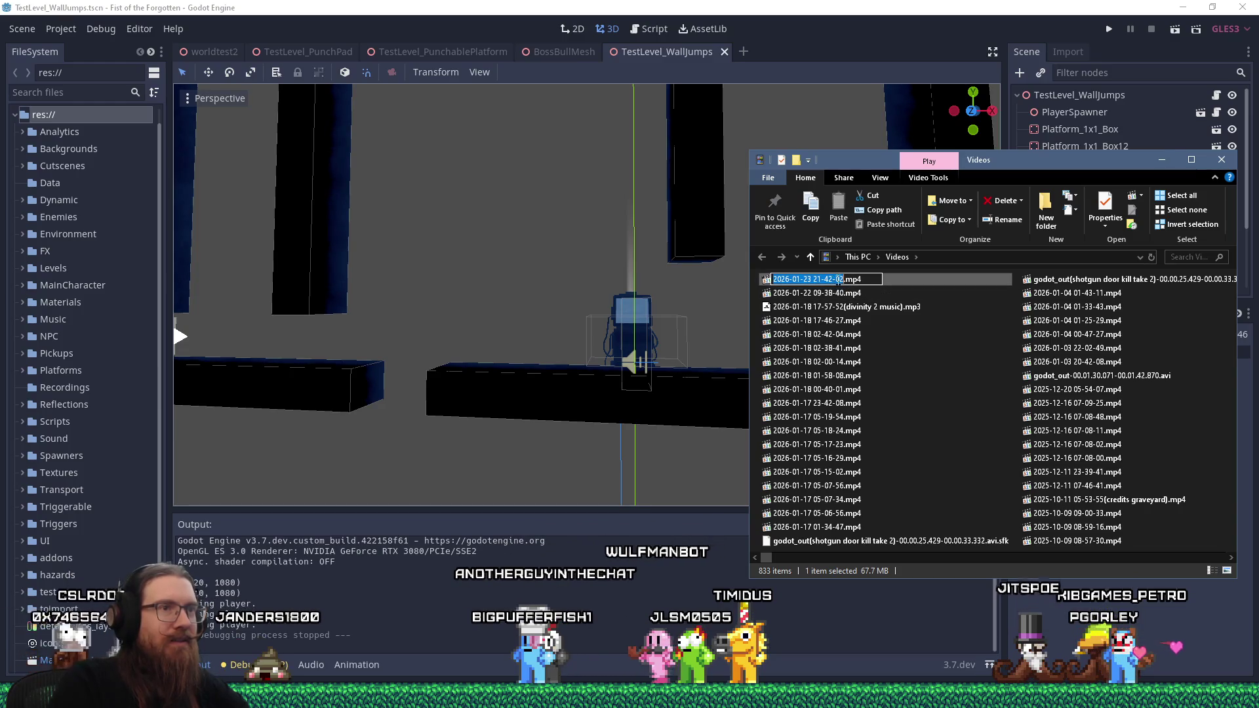
type("(")
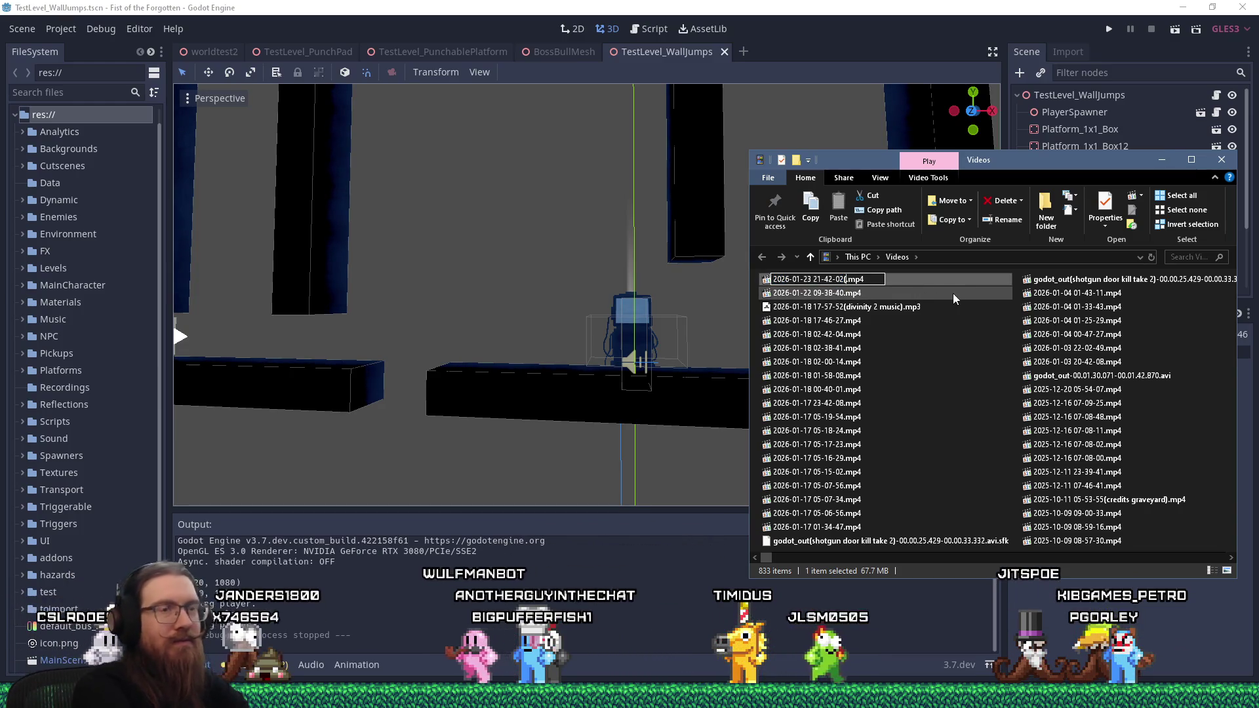
type("start level")
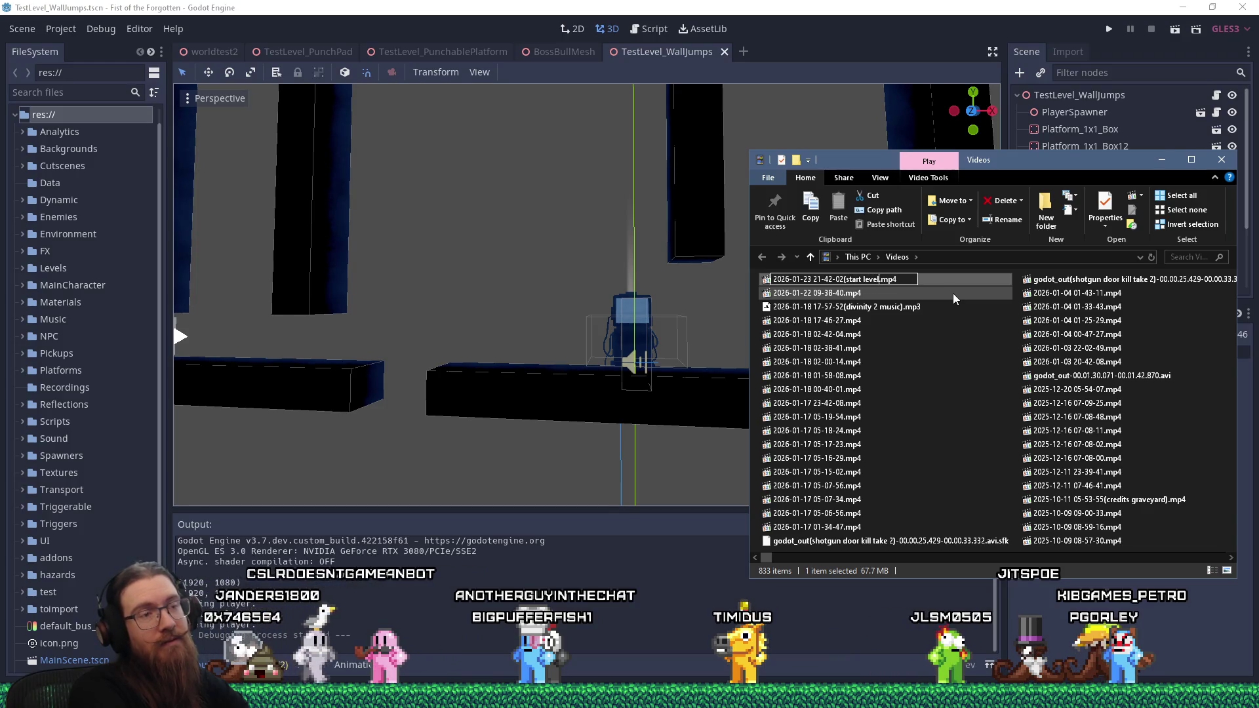
key("BackSpace")
key("BackSpace")
key("BackSpace")
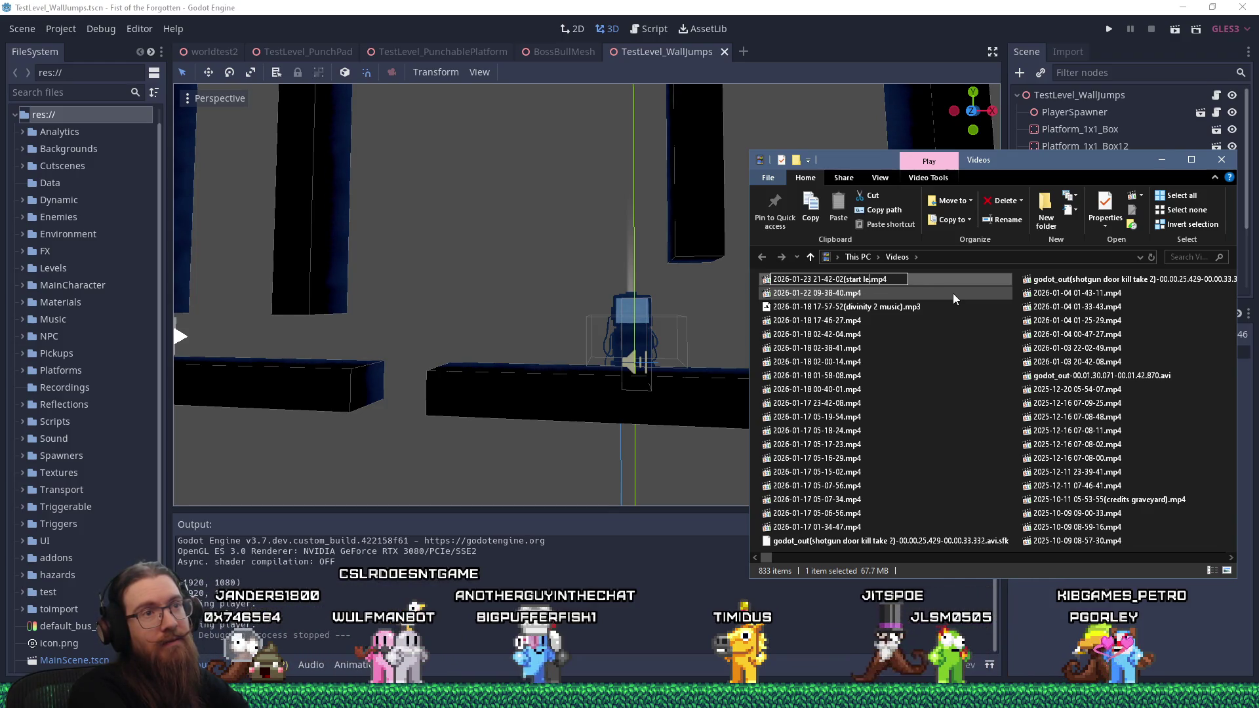
key("BackSpace")
key("BackSpace")
type("key pick")
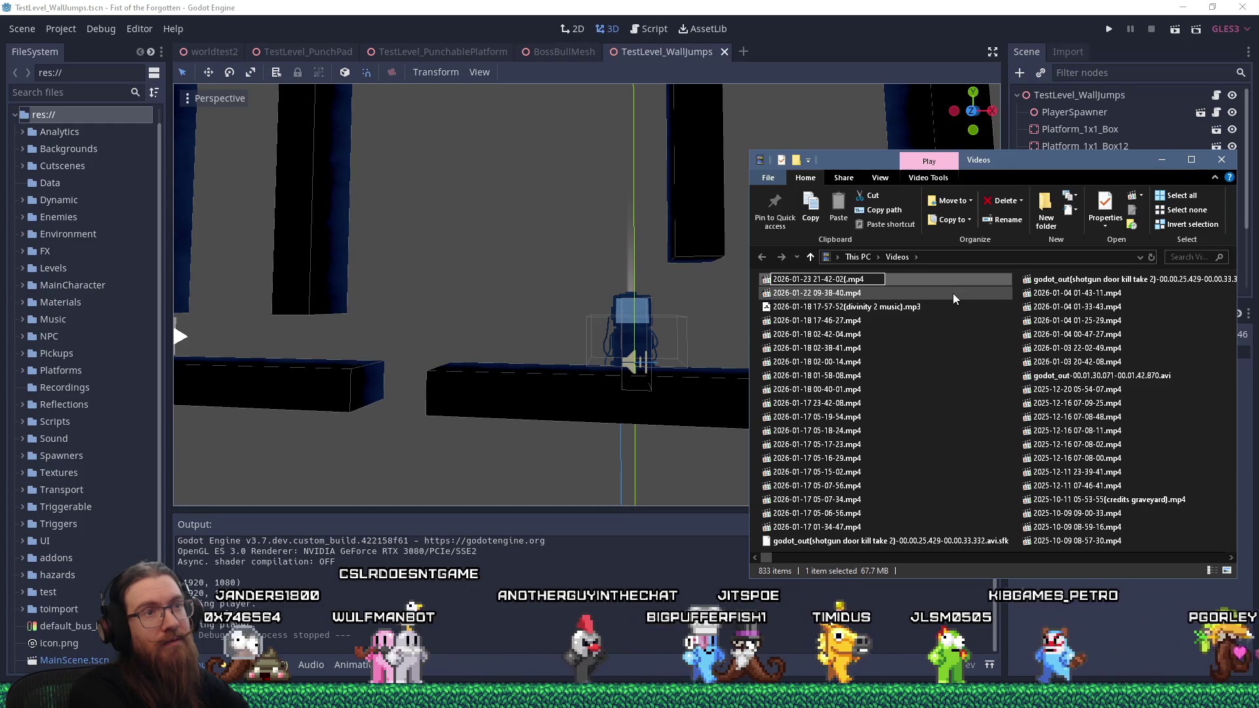
type("up")
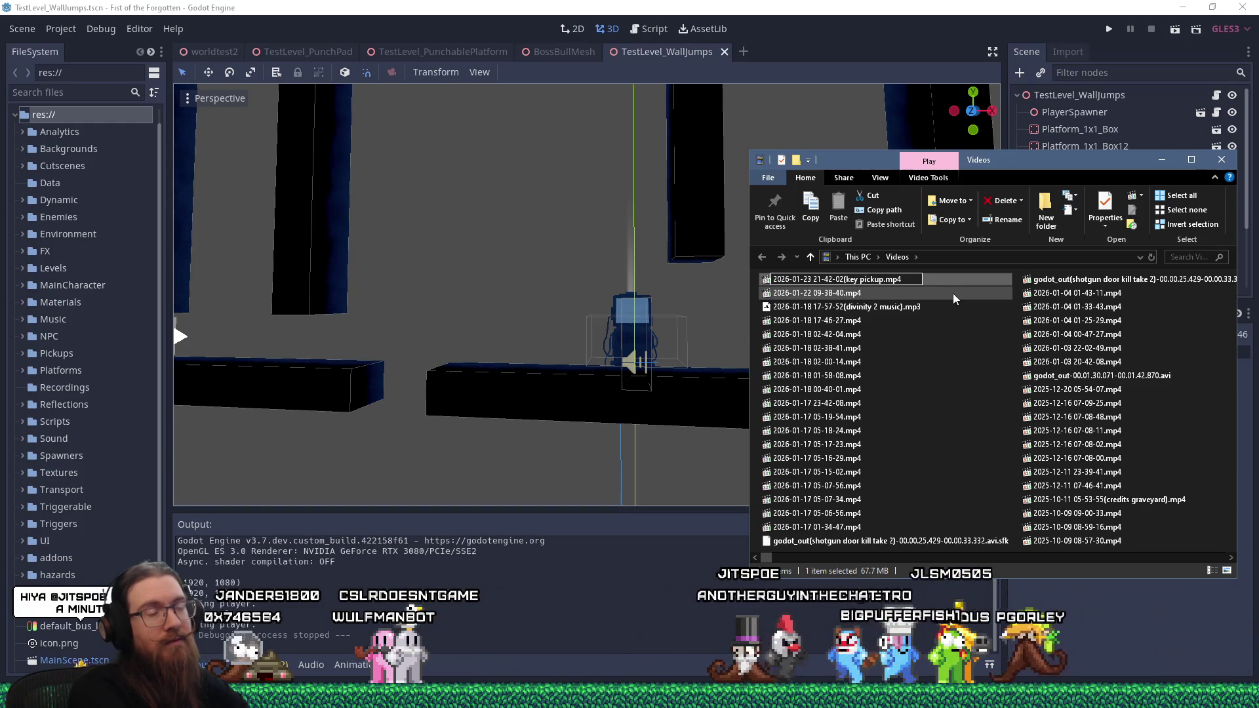
type(" camera")
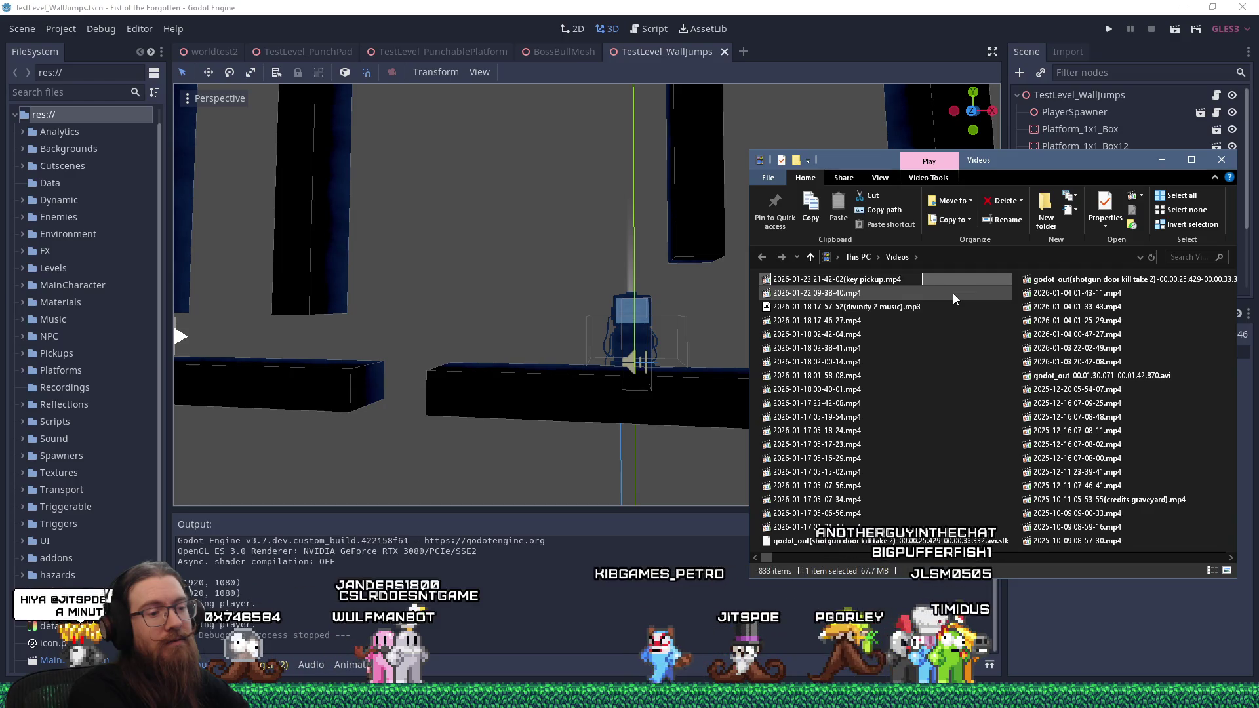
type(")")
key("Return")
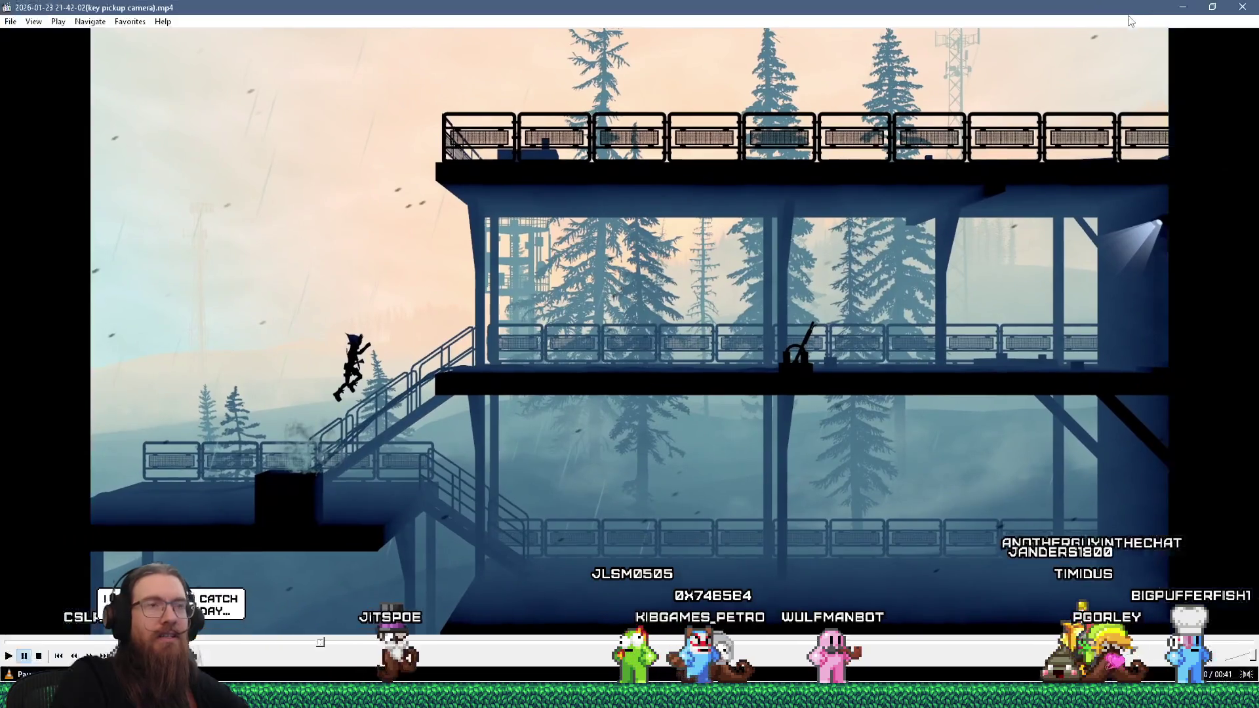
Step: Close Media Player Classic and reopen the key pickup camera clip in VLC
left_click(1144, 10)
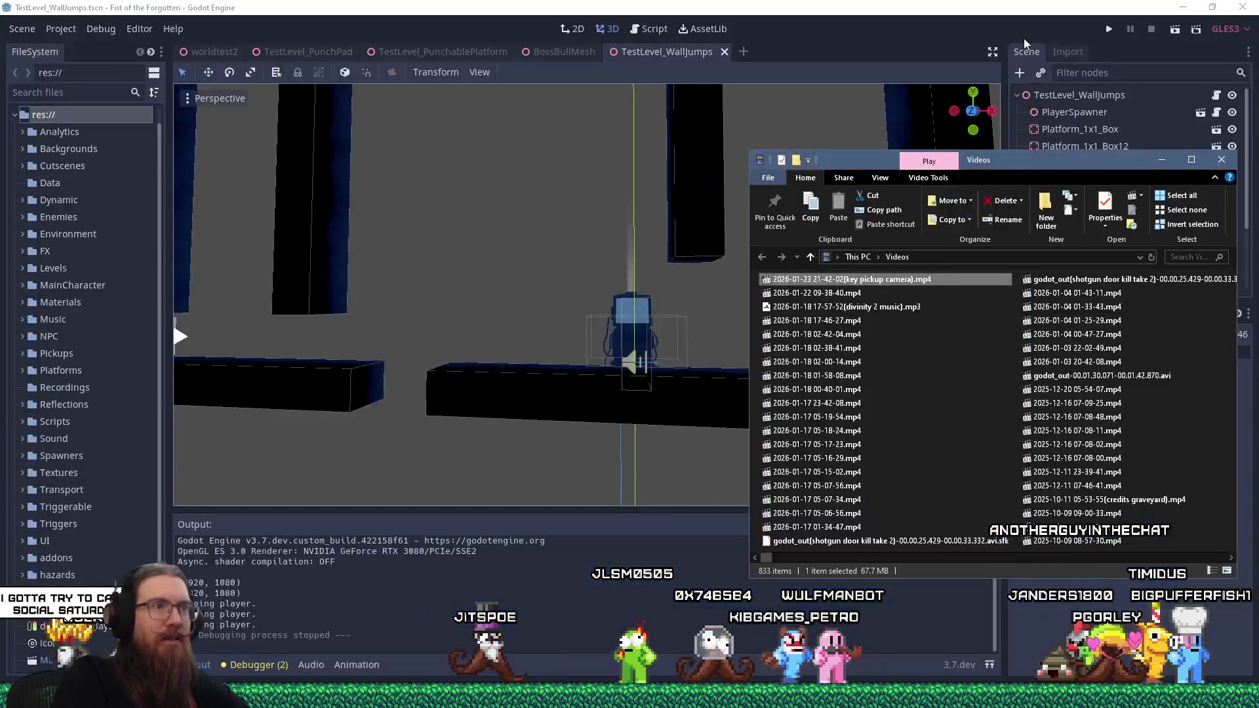
right_click(883, 280)
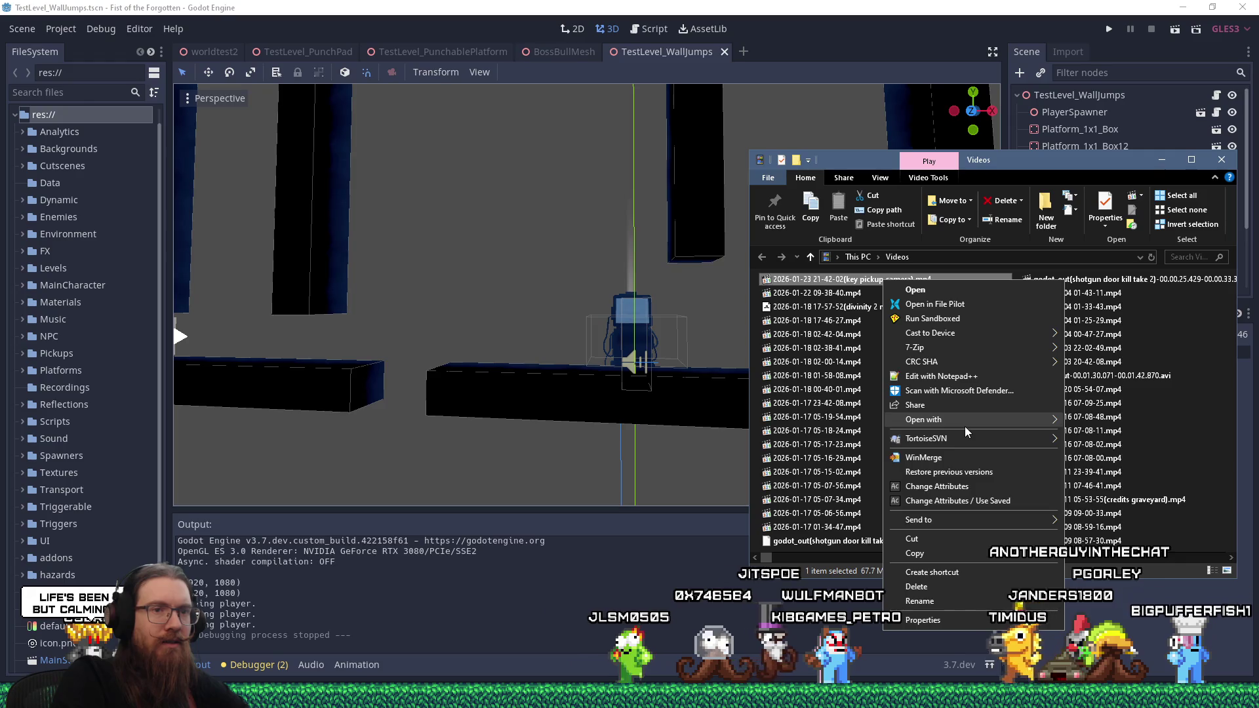
mouse_move(965, 423)
left_click(1123, 494)
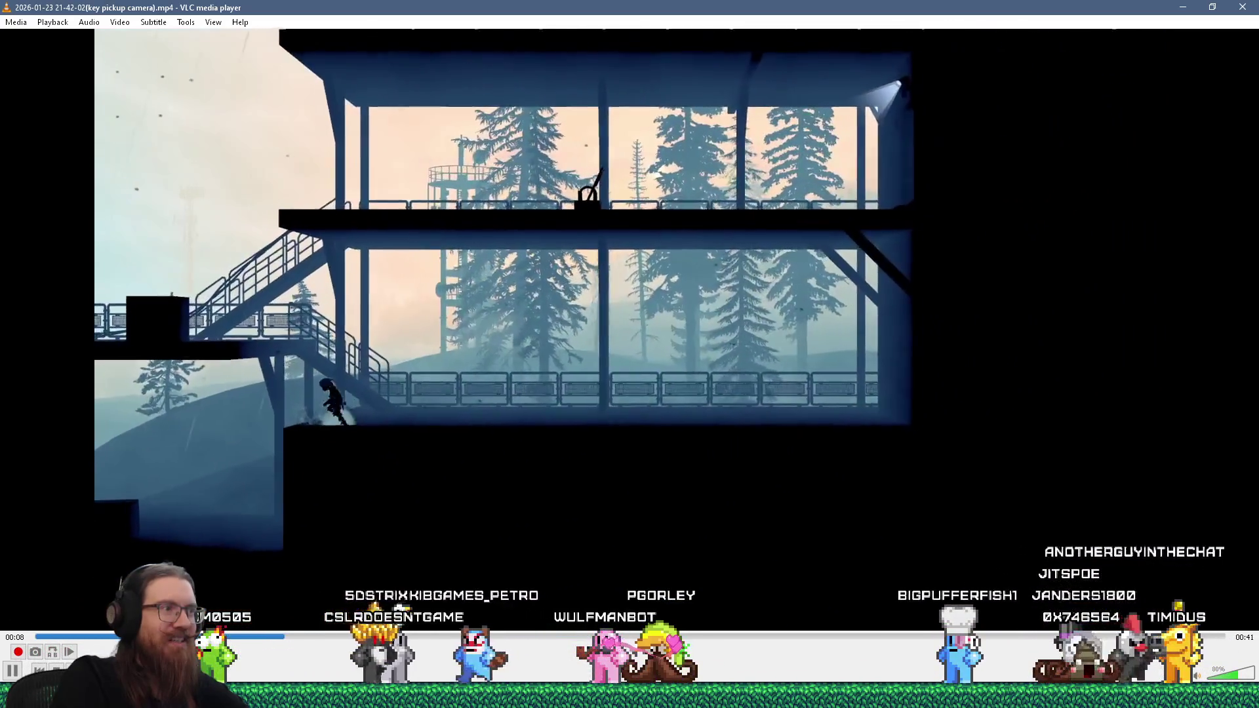
Step: Pause the clip, seek back to 00:00, then close VLC
key("space")
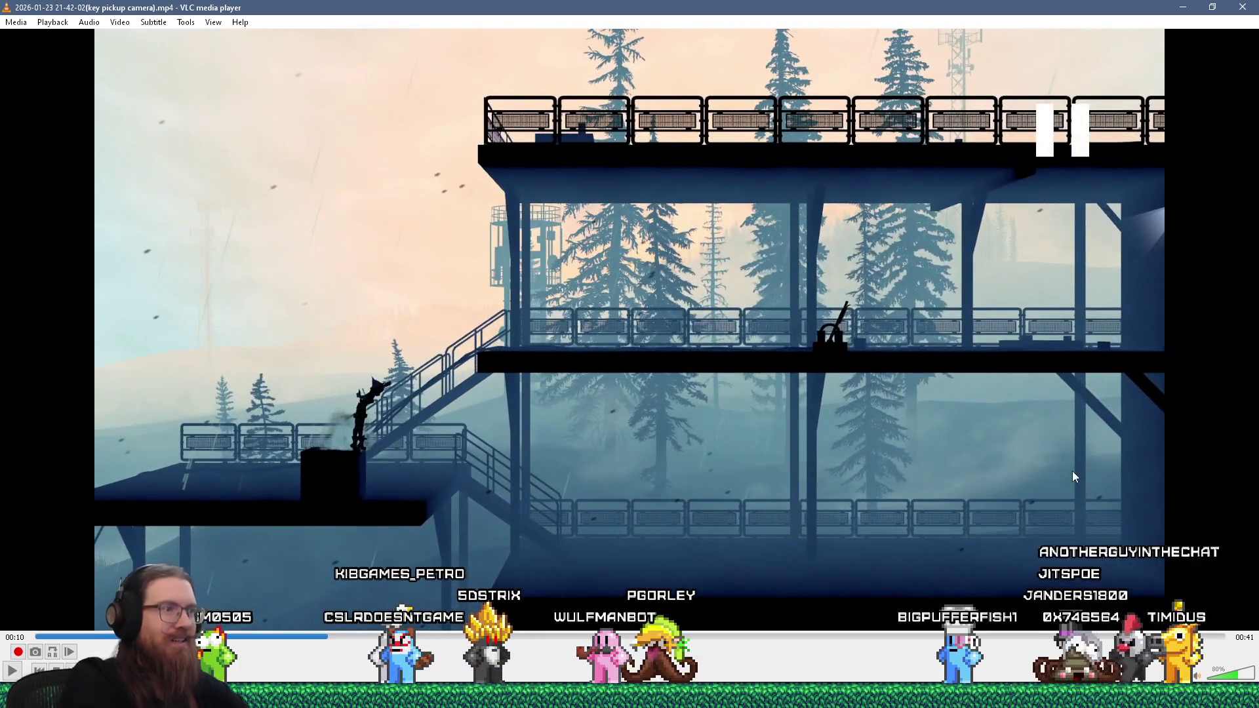
key("Left")
key("Left")
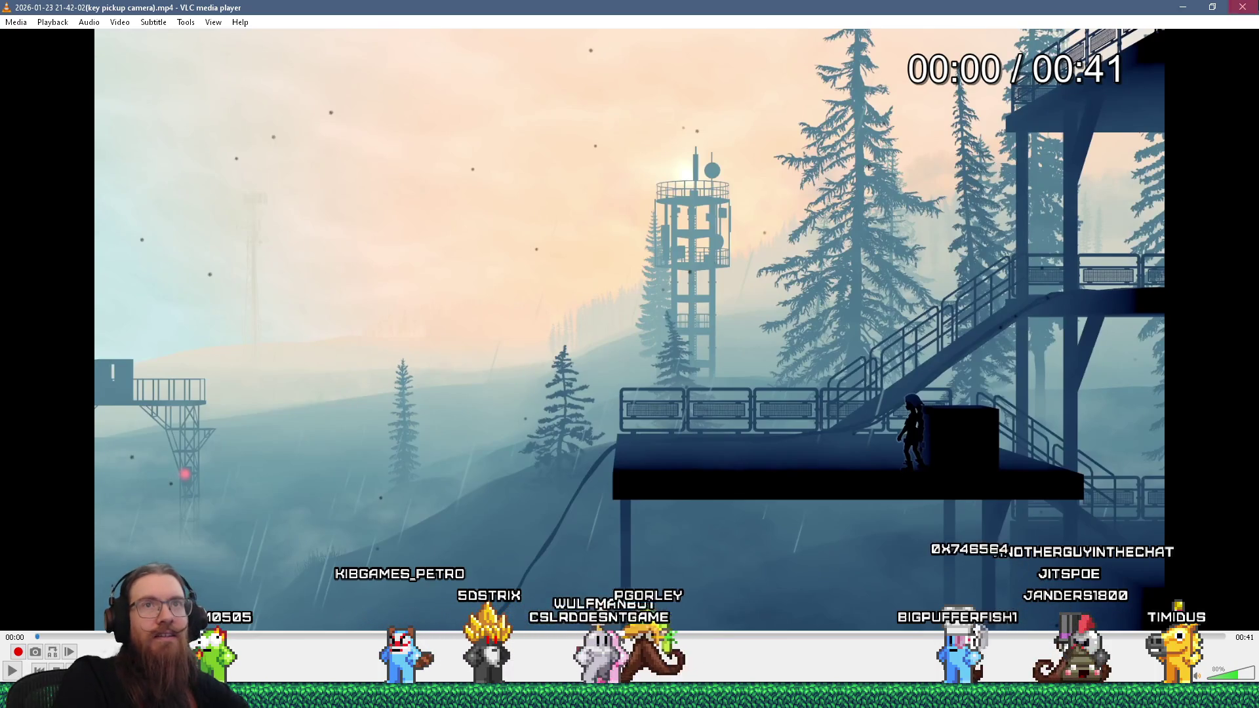
key("alt+F4")
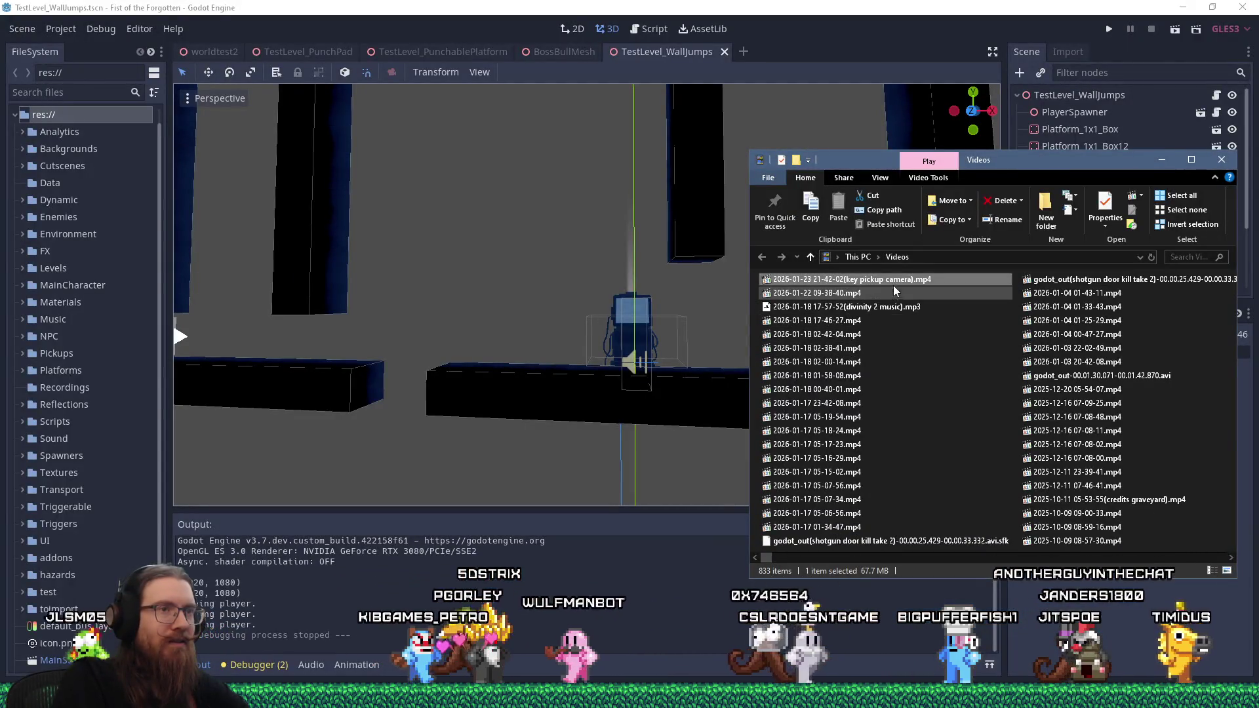
right_click(893, 282)
key("Escape")
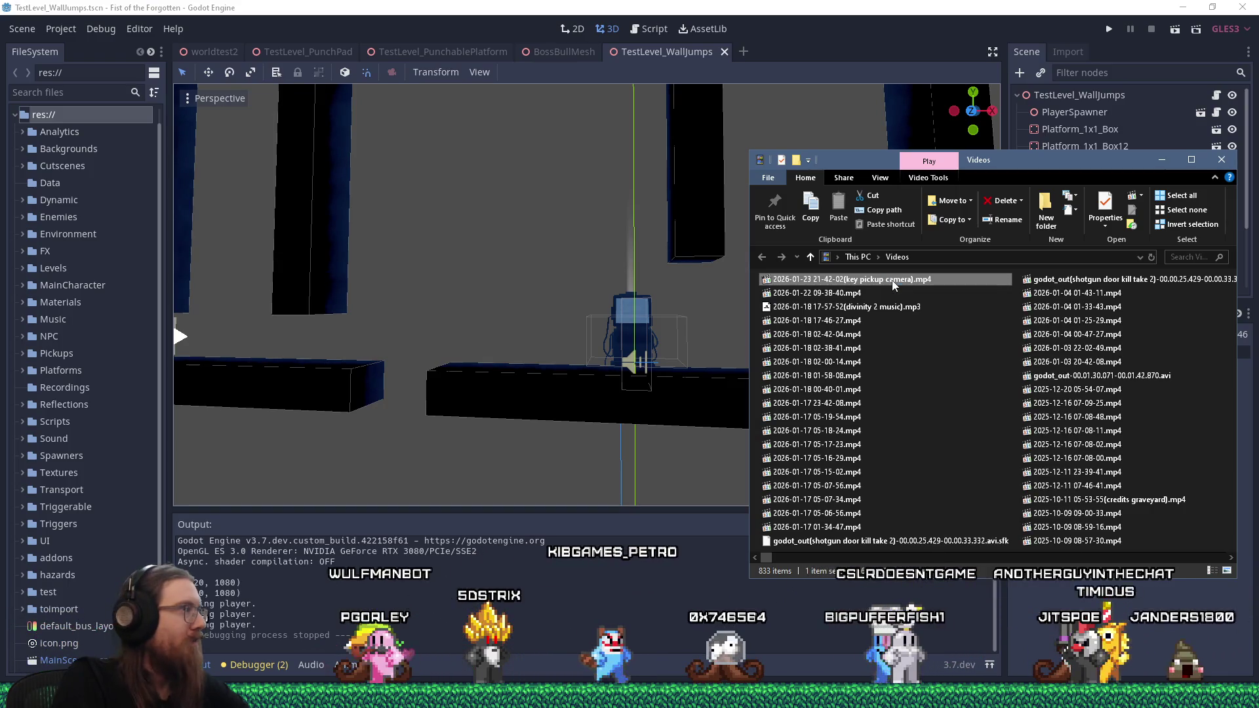
double_click(893, 281)
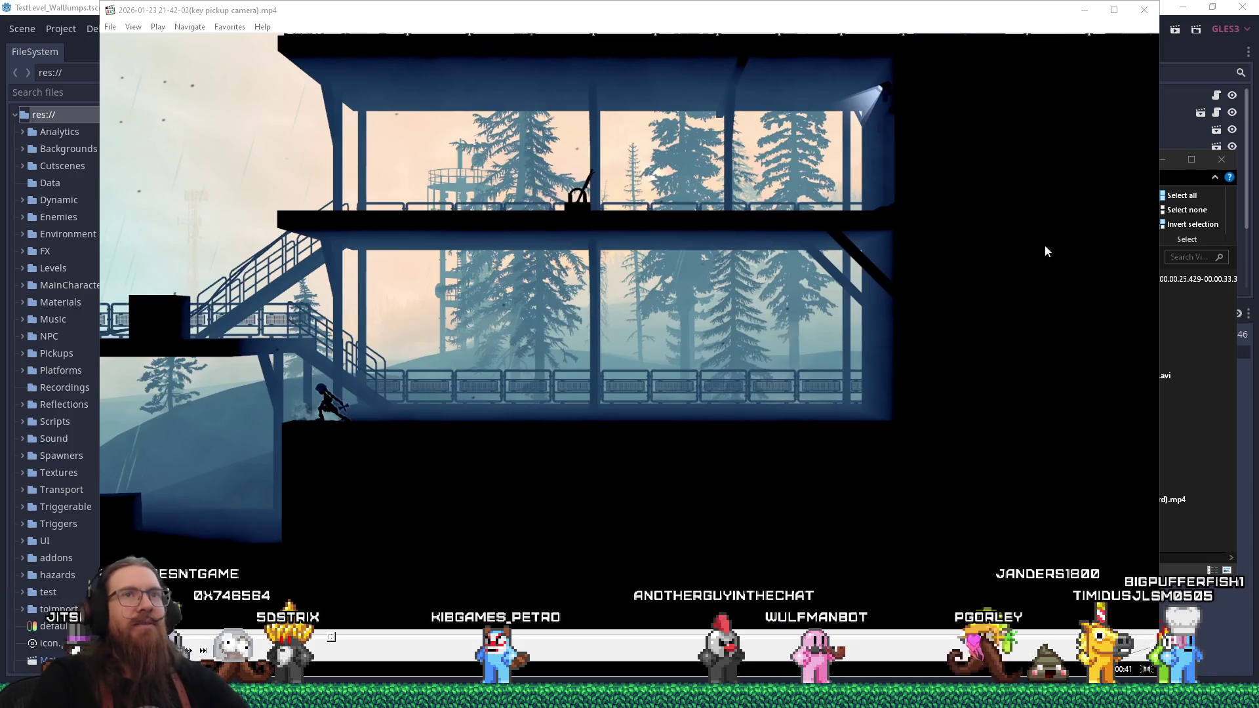
left_click(1144, 10)
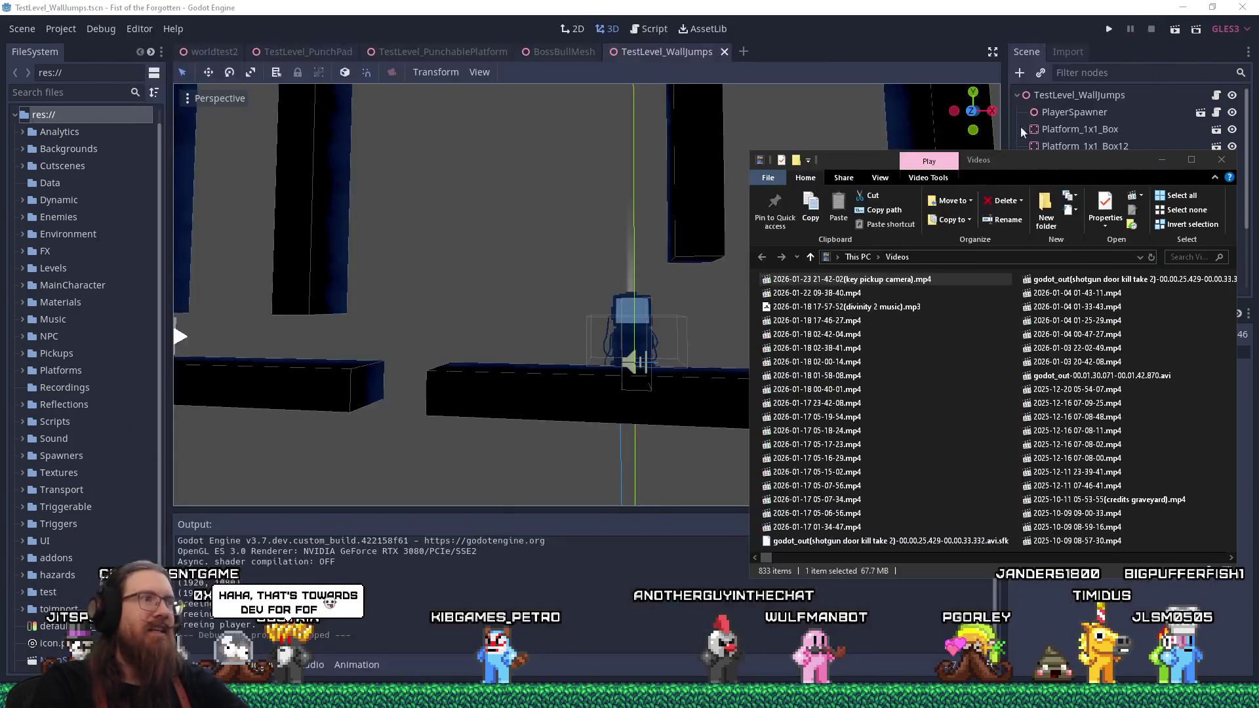
Step: Cut the key pickup camera clip to the clipboard and close the extra My Filters Explorer window
right_click(912, 281)
left_click(924, 539)
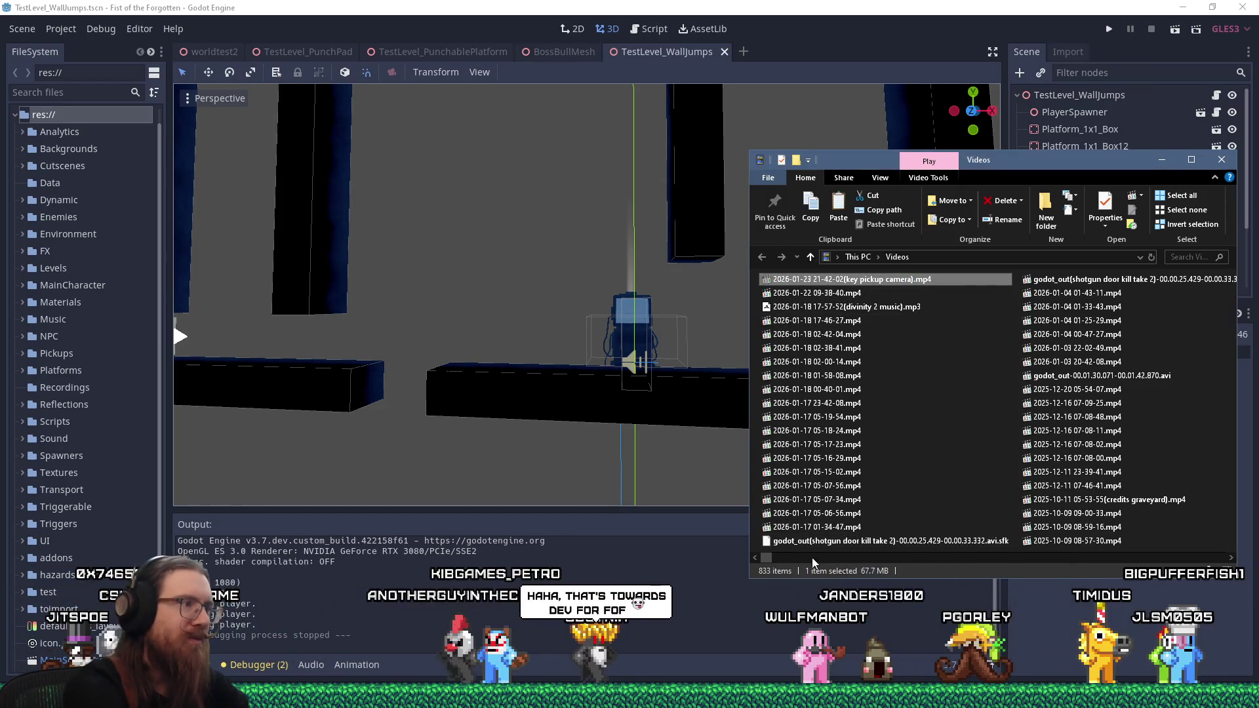
key("super+r")
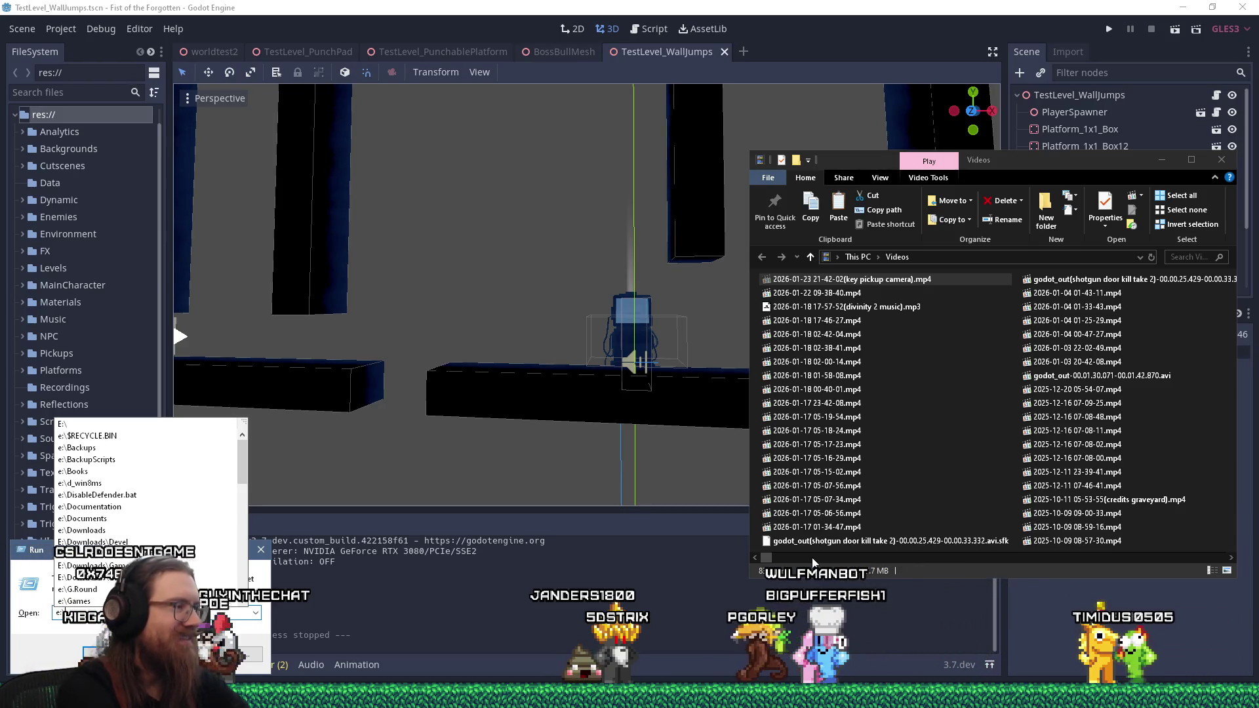
key("Escape")
key("Escape")
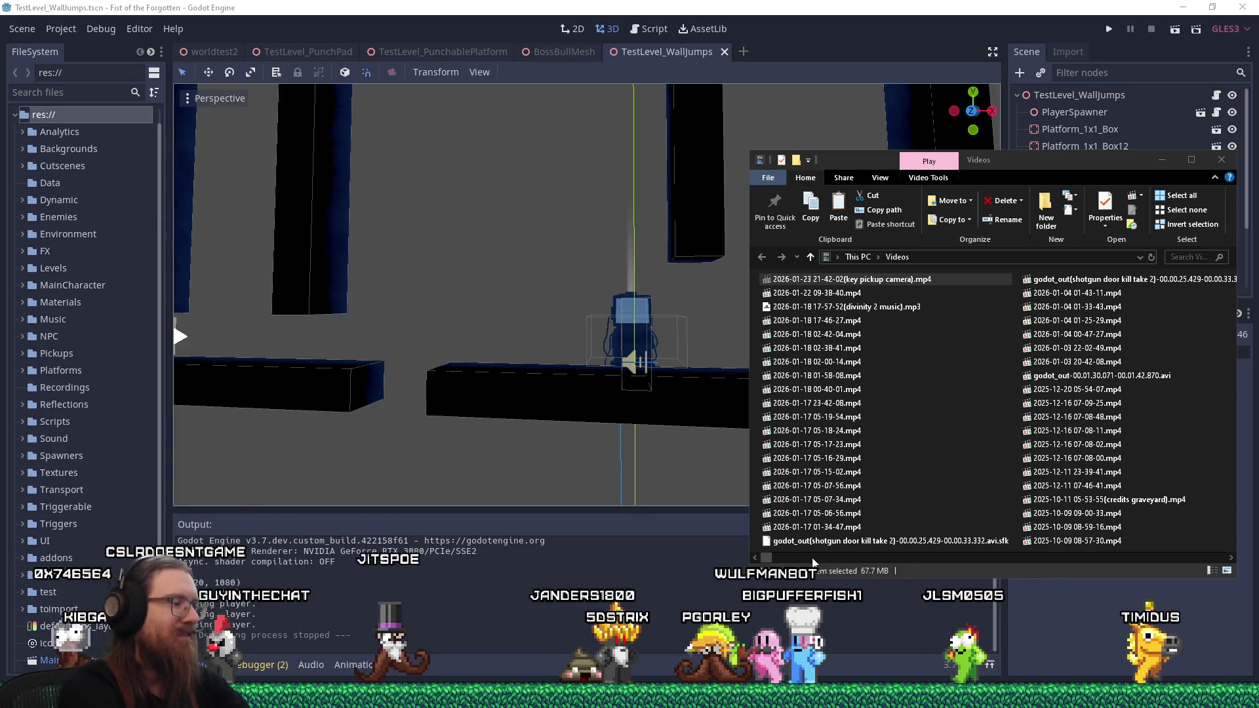
mouse_move(321, 696)
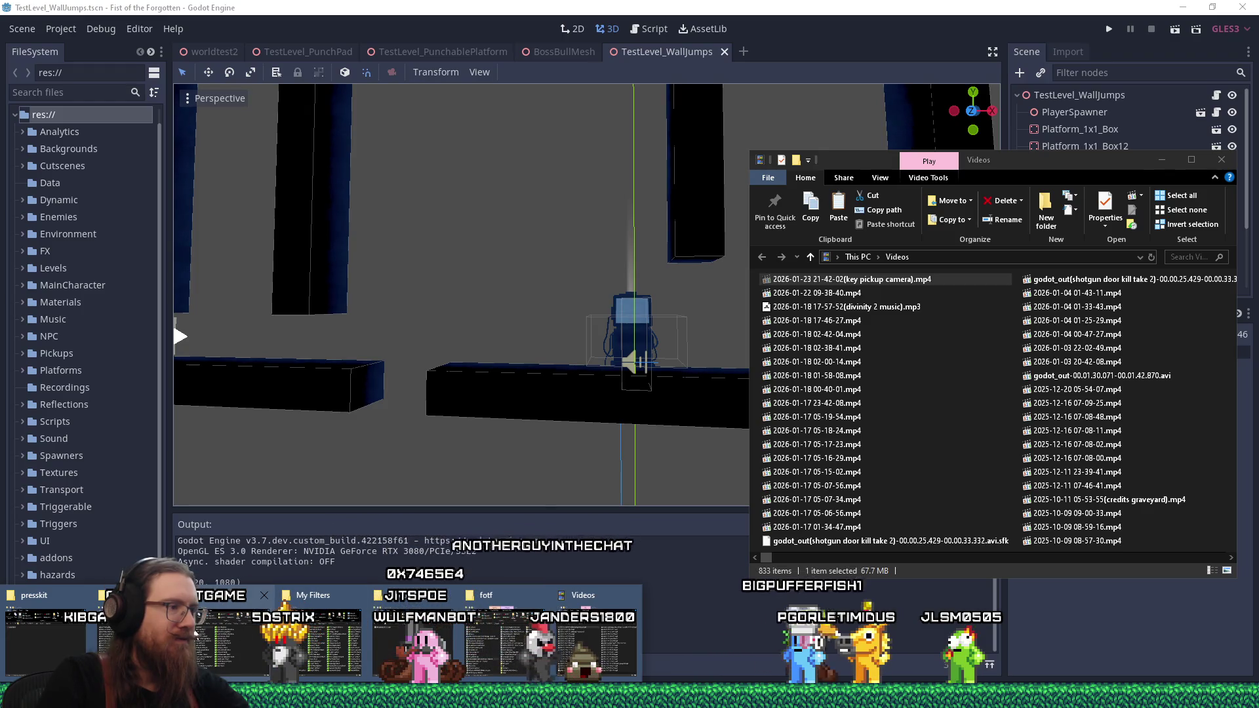
left_click(264, 595)
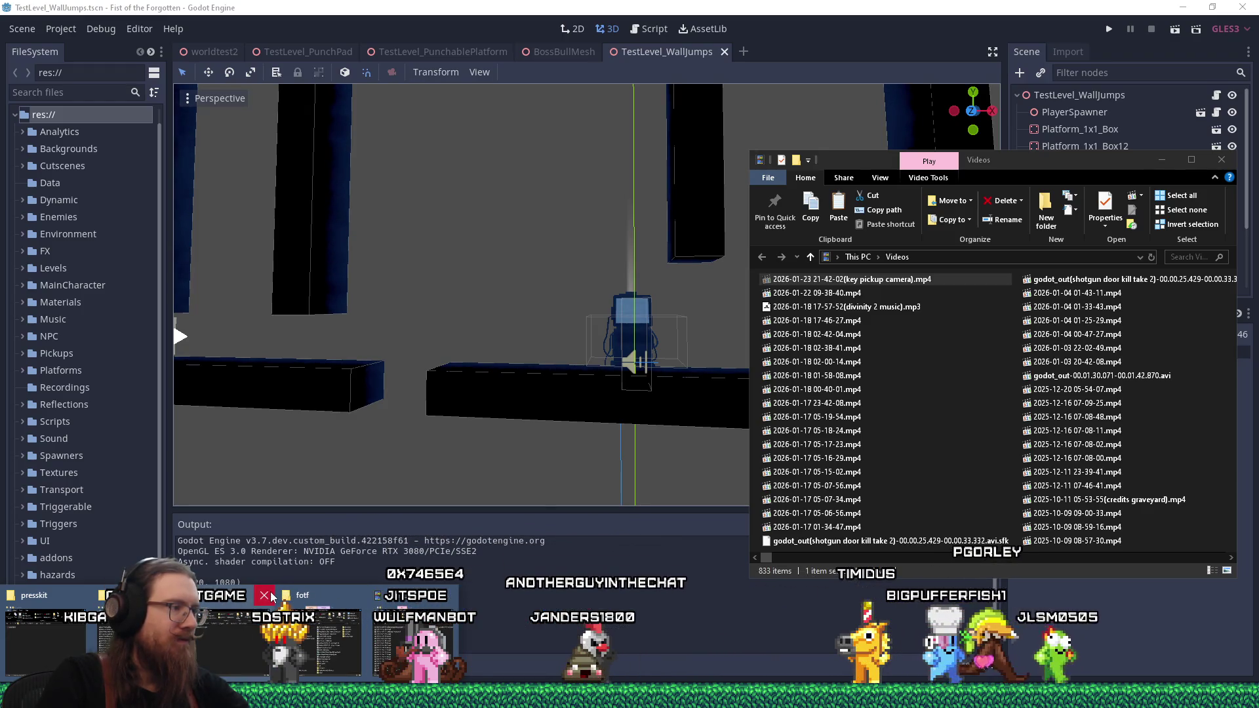
Step: Open e:\video-raw, go into fotf\FOTF_Devlog_20211111 and paste the key pickup camera clip there
key("super+r")
type("e")
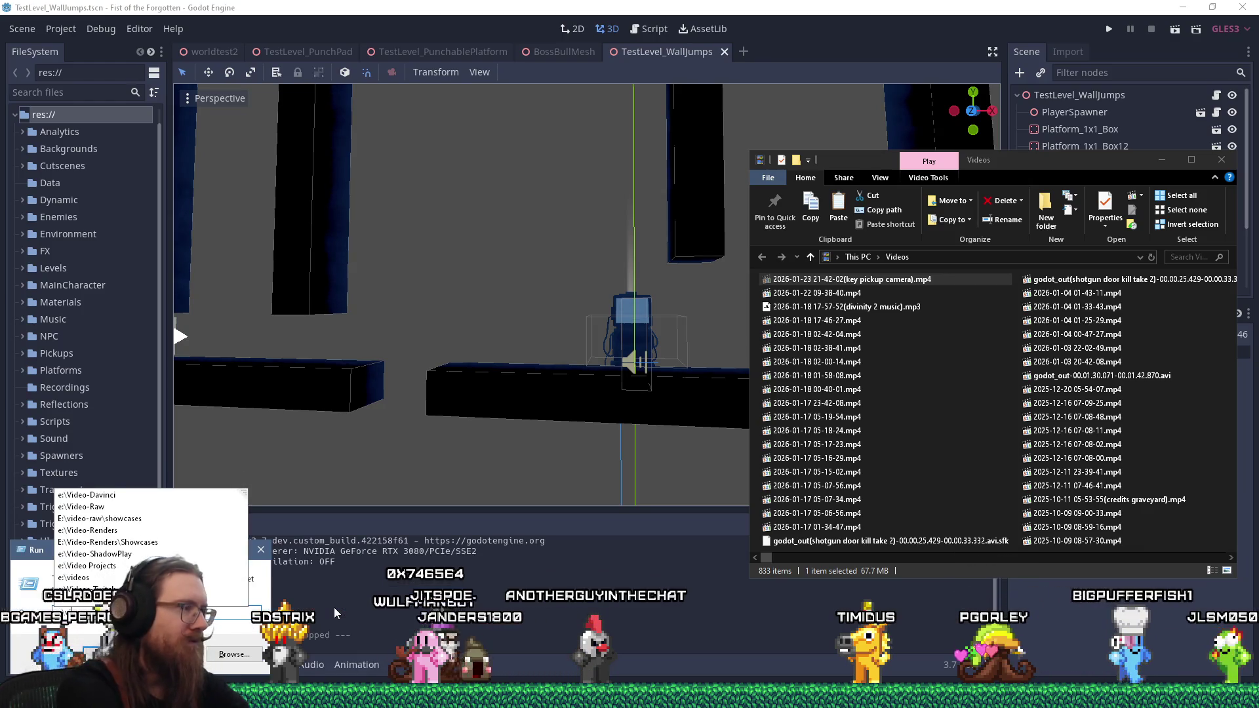
type(":\\video")
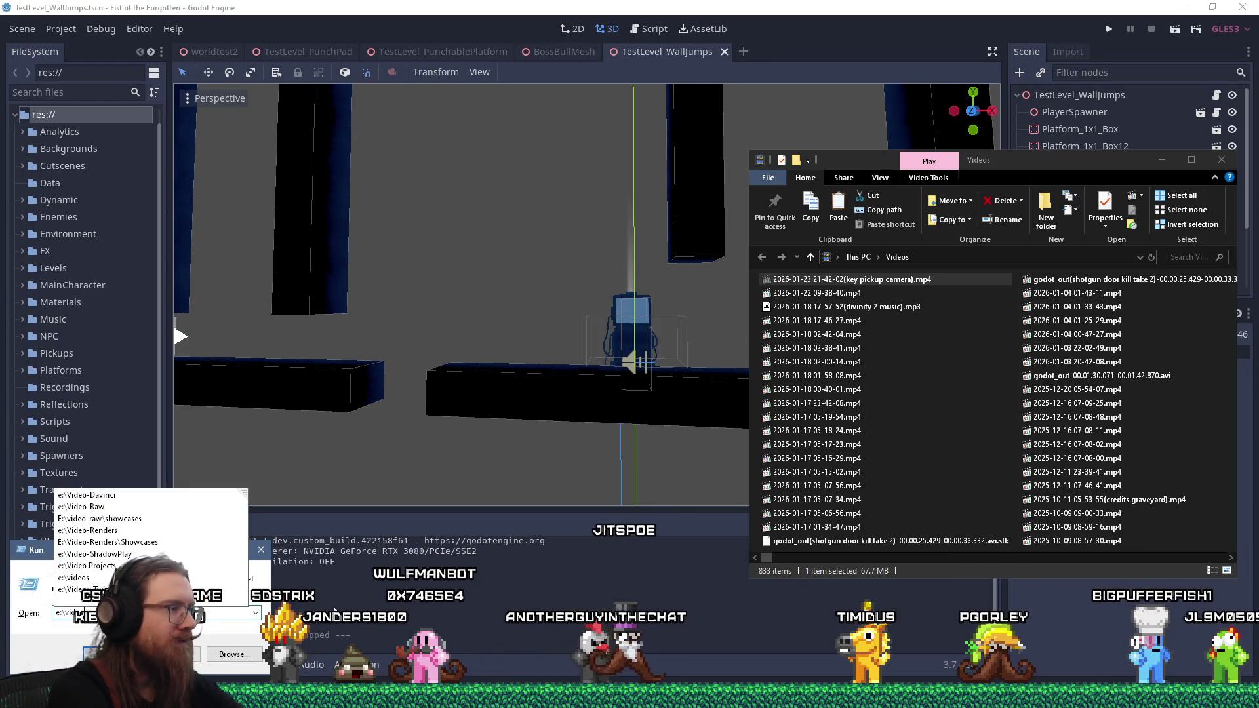
type("-raw")
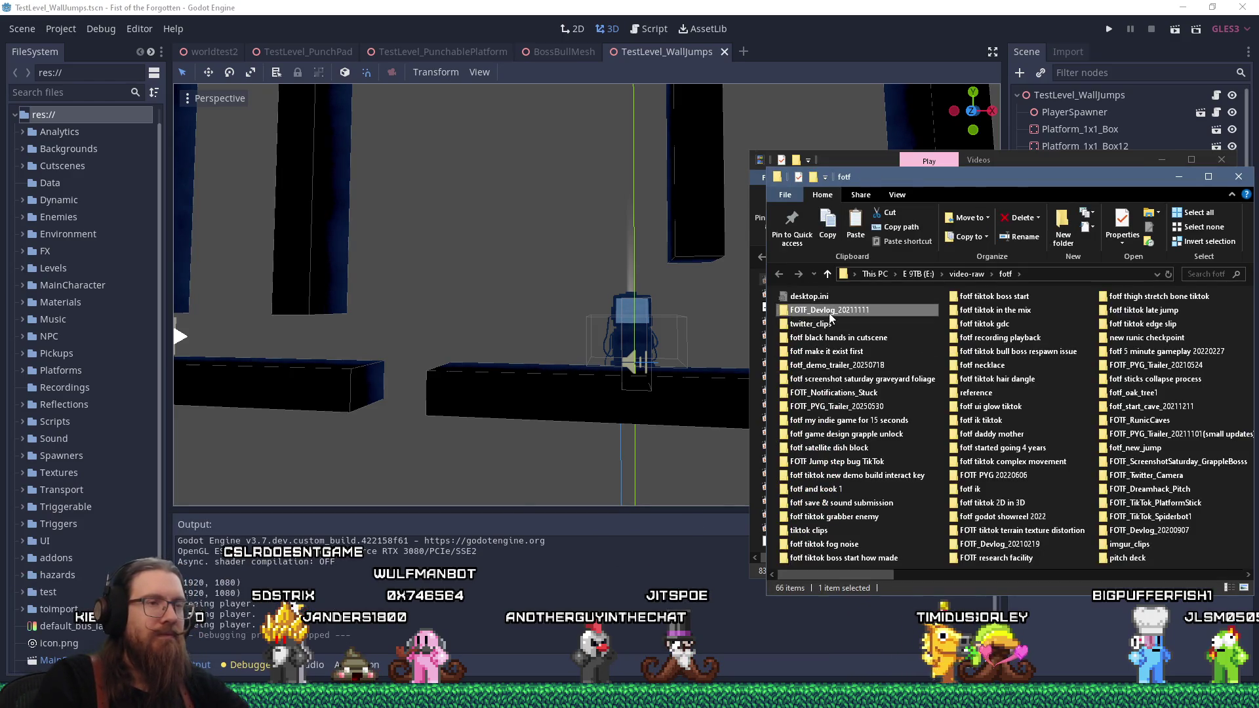
double_click(830, 312)
left_click_drag(946, 179, 522, 127)
left_click_drag(377, 518, 794, 522)
right_click(631, 411)
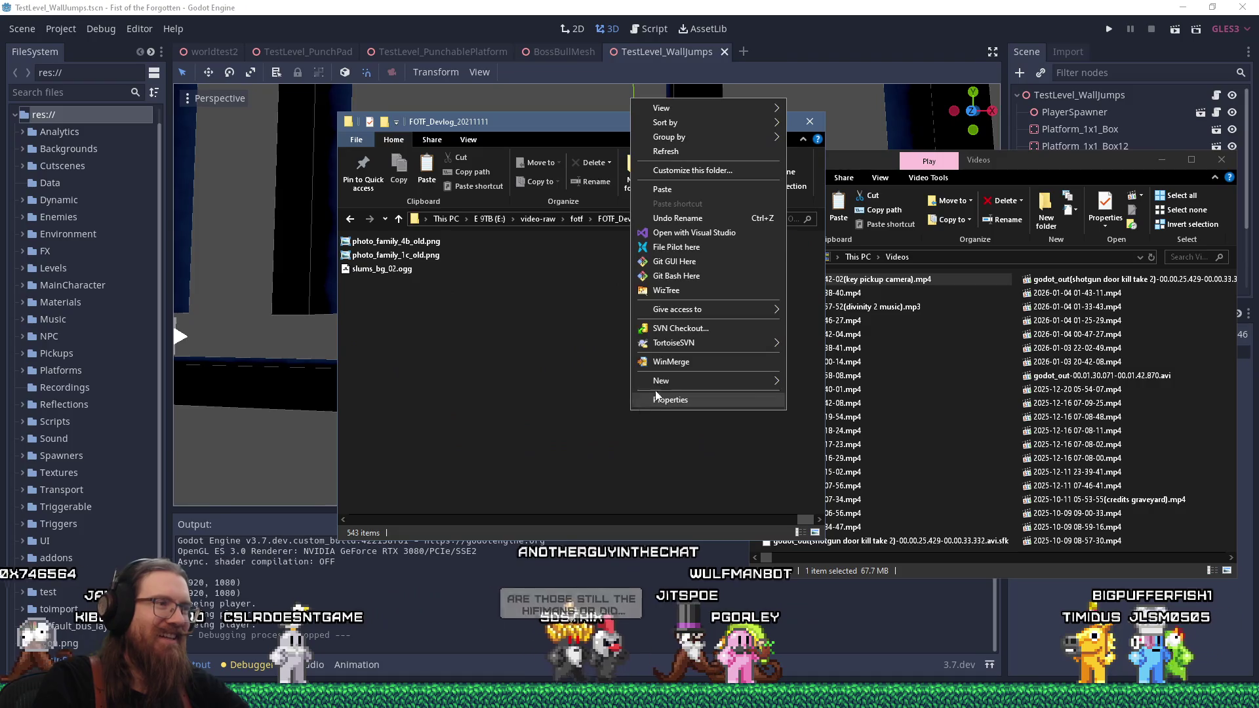
left_click(678, 194)
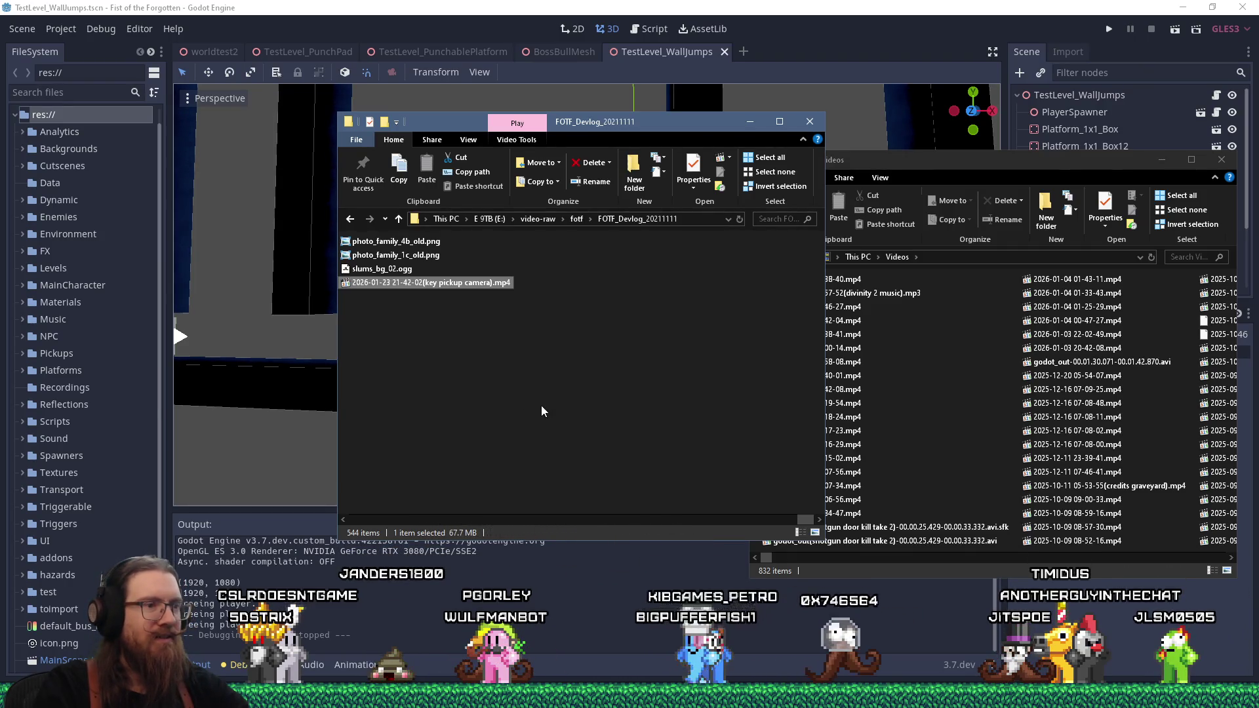
key("alt+Tab")
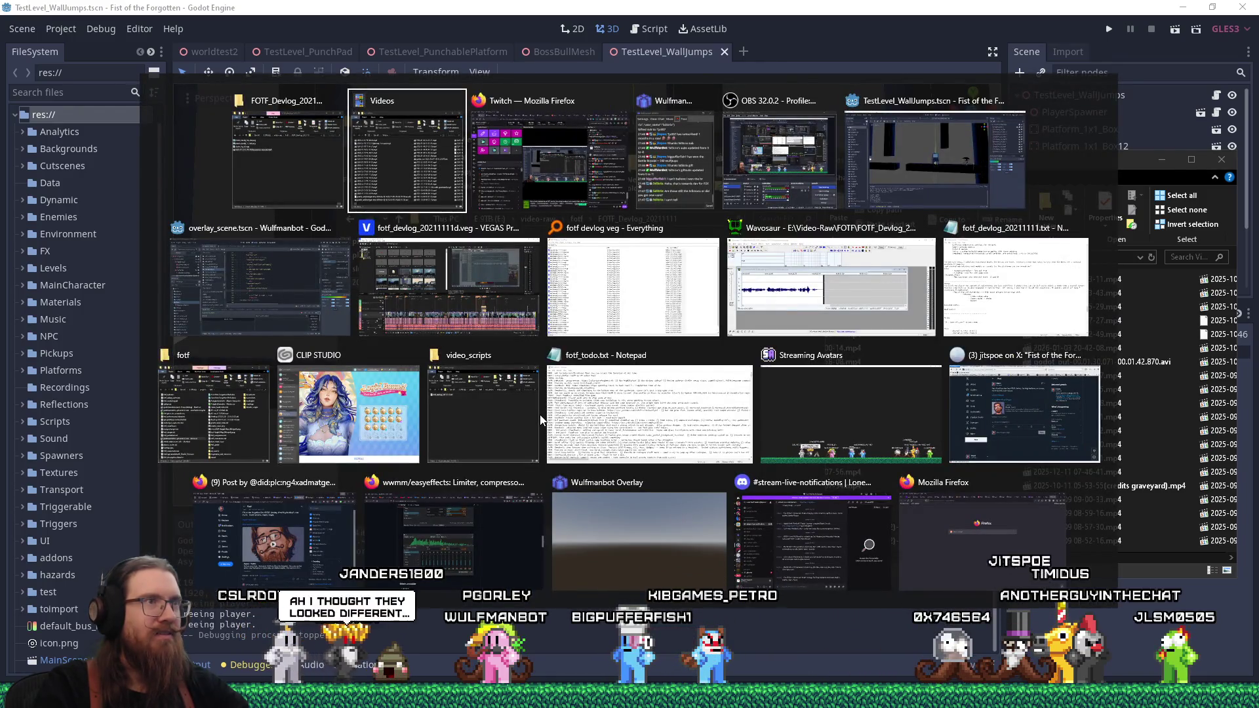
Step: Cycle through the window switcher to bring the FOTF_Devlog_20211111 Explorer window forward
key("alt+Tab")
key("alt+Tab")
key("alt+Tab")
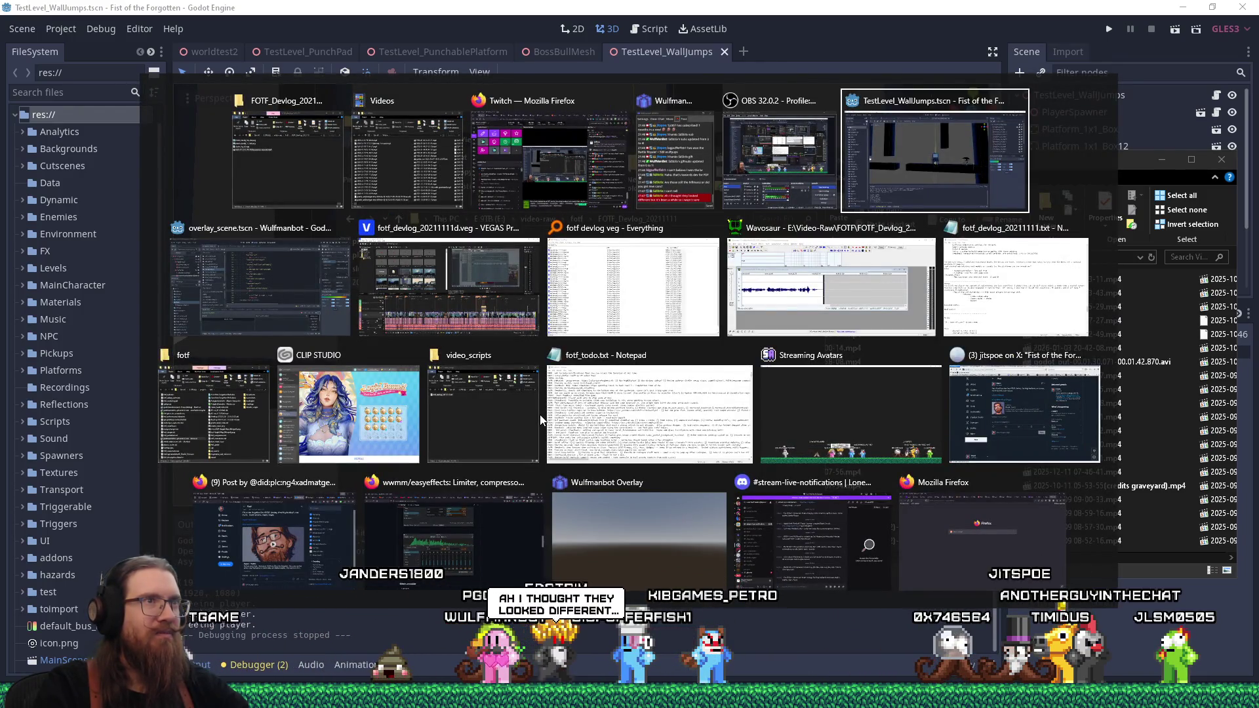
key("alt+shift+Tab")
key("alt+shift+Tab")
key("alt+shift+Tab")
key("alt+shift+Tab")
key("alt+shift+Tab")
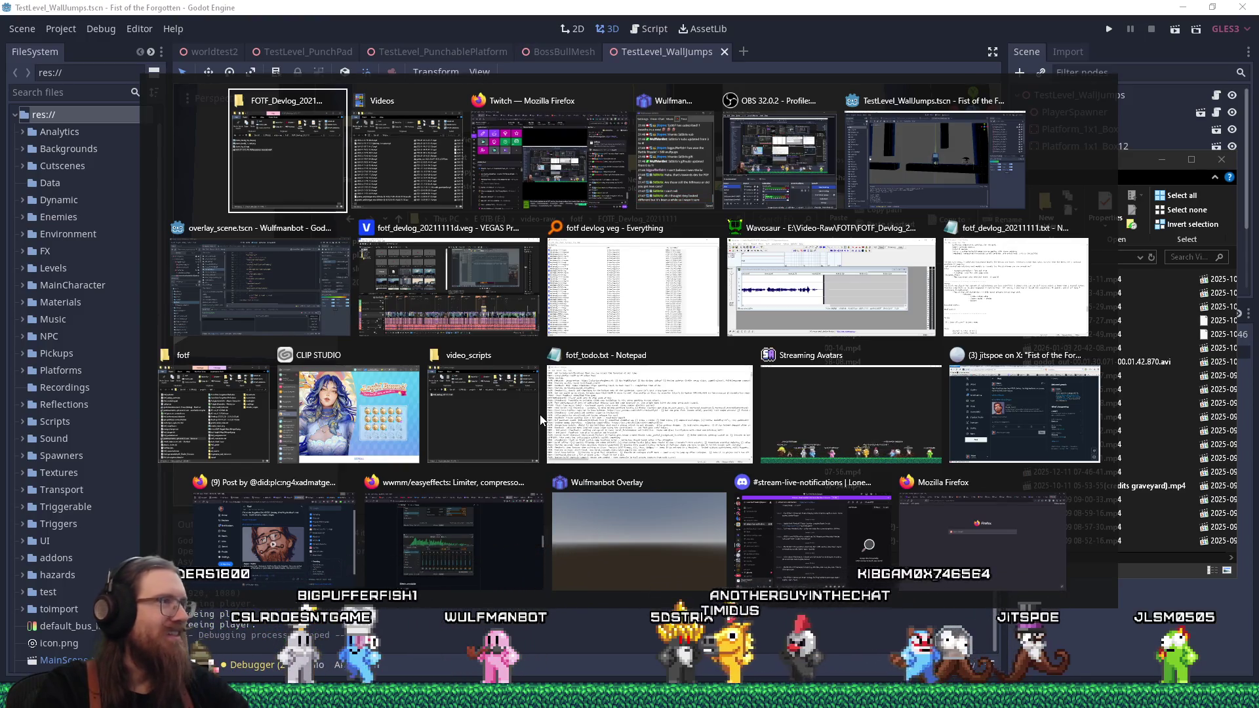
key("alt+Tab")
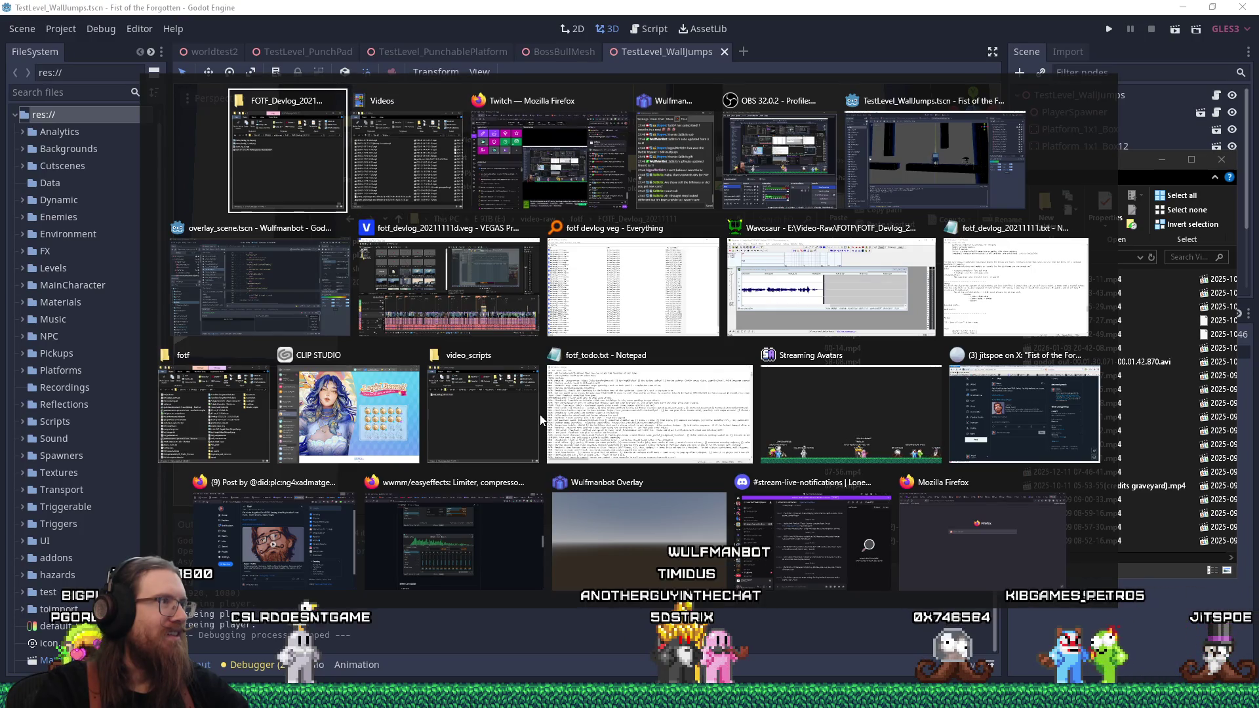
key("Return")
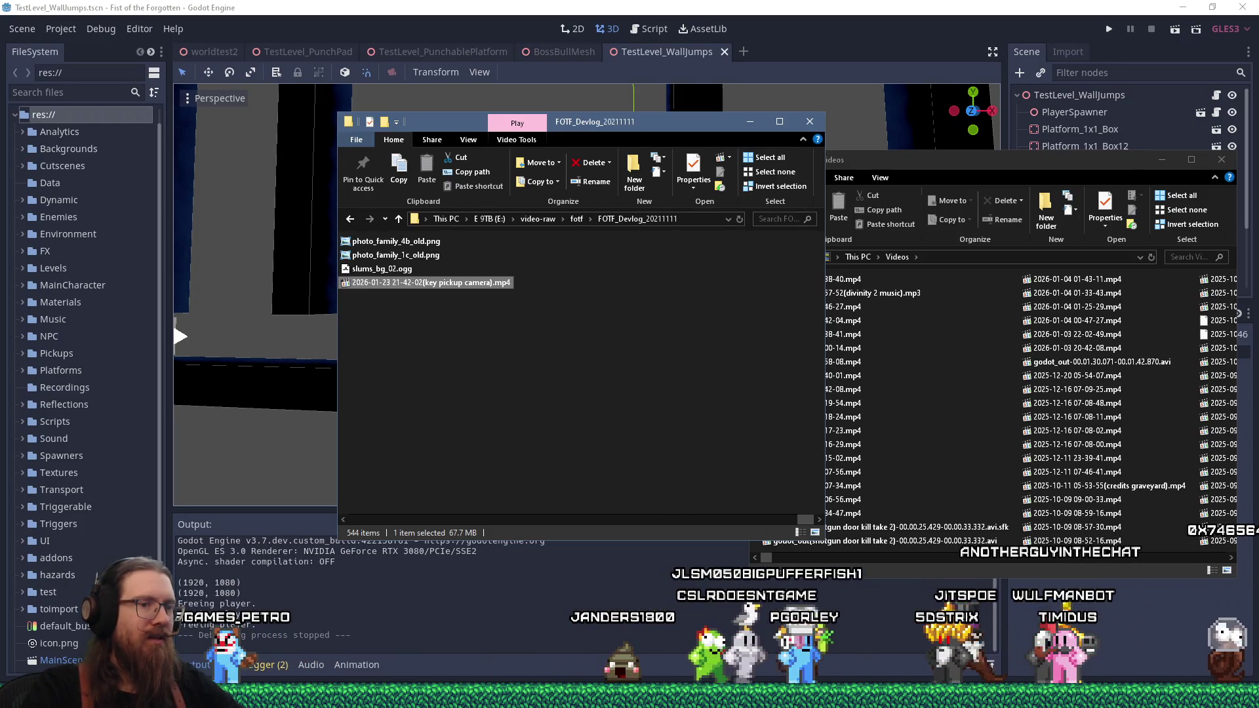
Step: Save the VEGAS Pro project as fotf_devlog_20211111e_new_vegas.veg via File > Save As
key("alt+Tab")
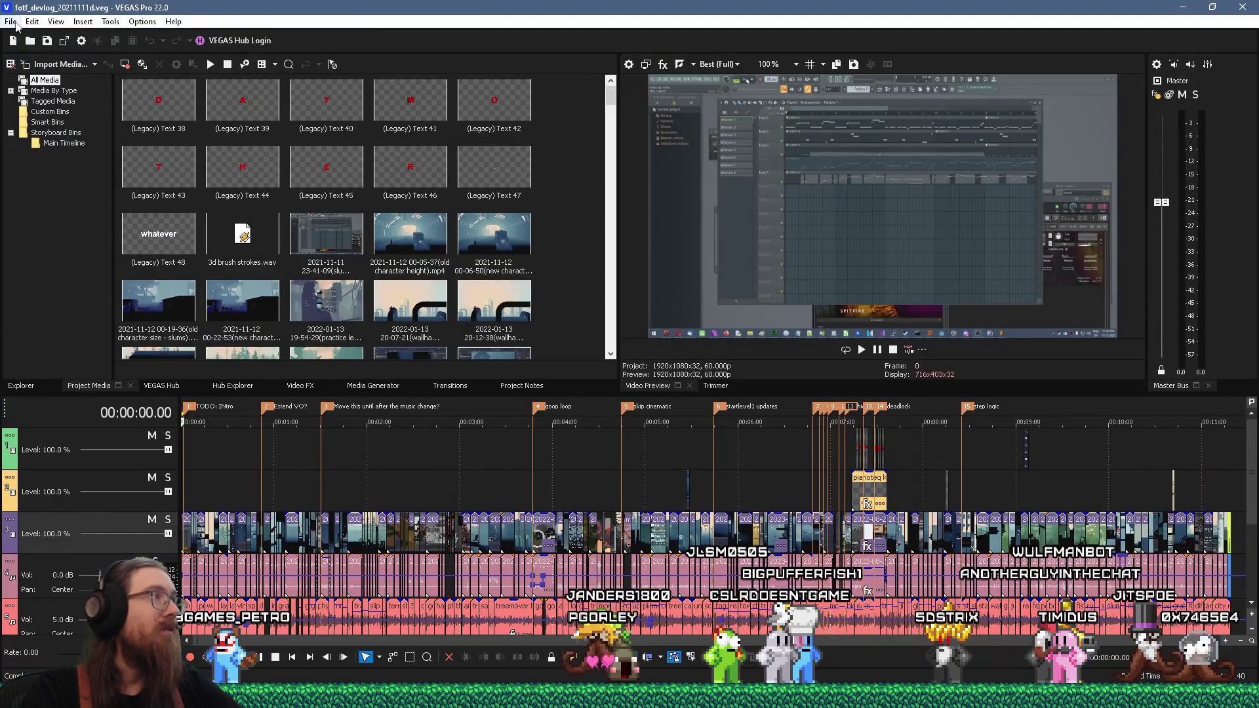
left_click(11, 22)
left_click(41, 118)
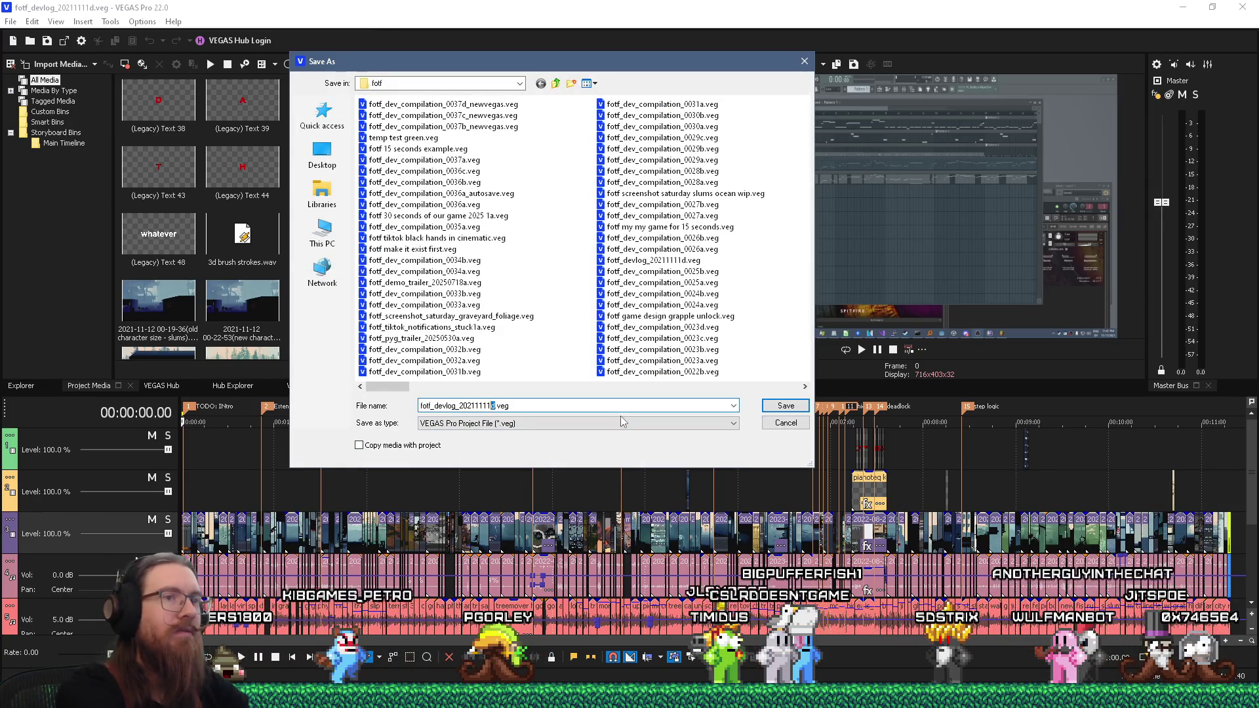
type("new_vegas")
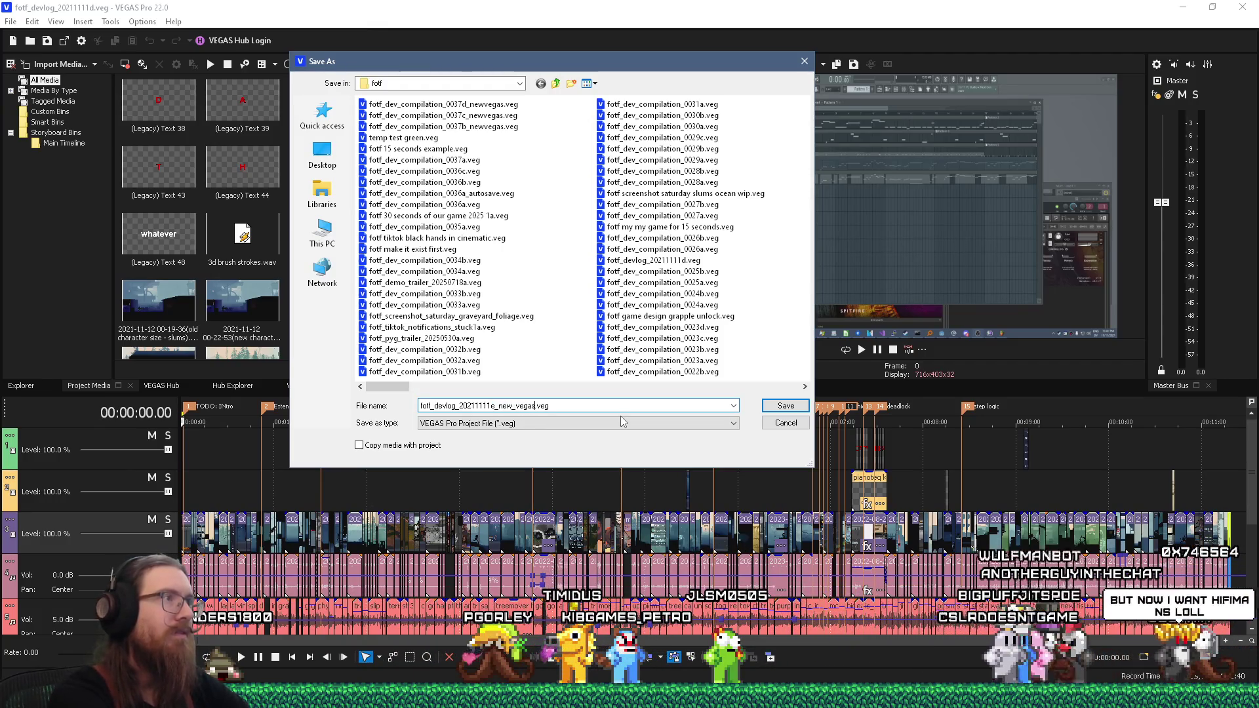
key("Return")
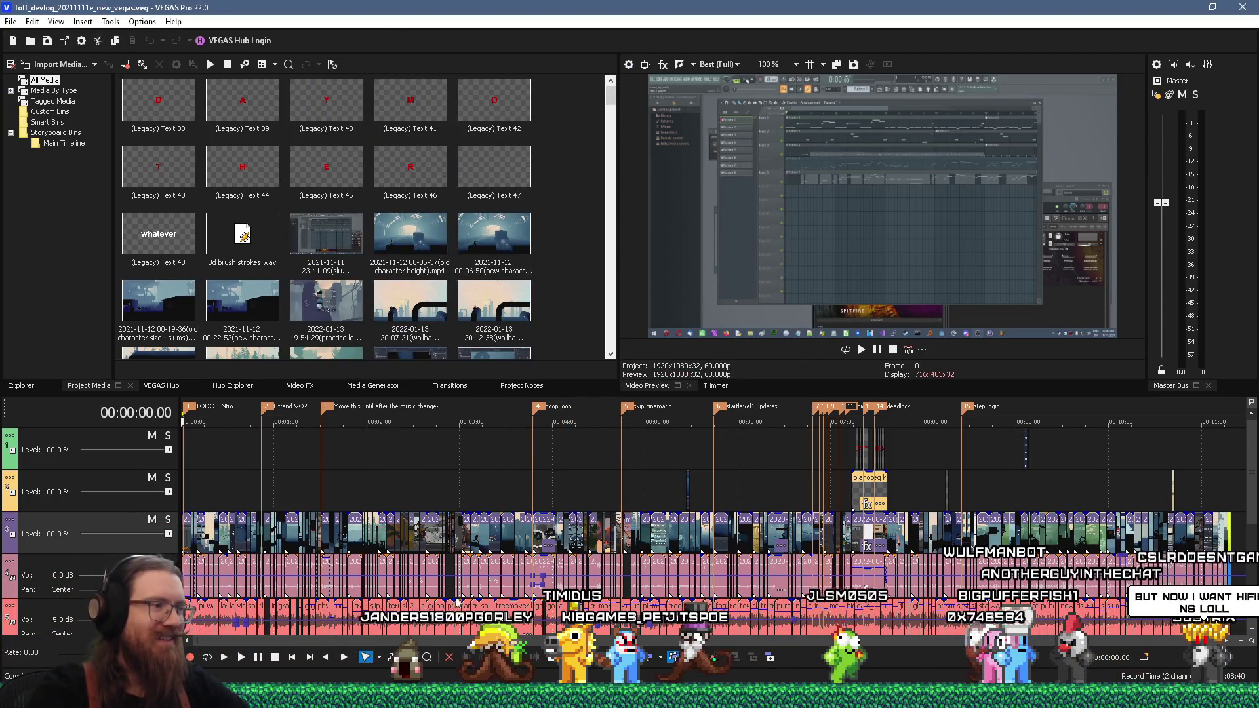
Step: Zoom and scroll the VEGAS timeline and jump the playhead to the project end at 00:11:18.47
scroll(839, 592, "up", 2)
left_click_drag(805, 641, 1139, 623)
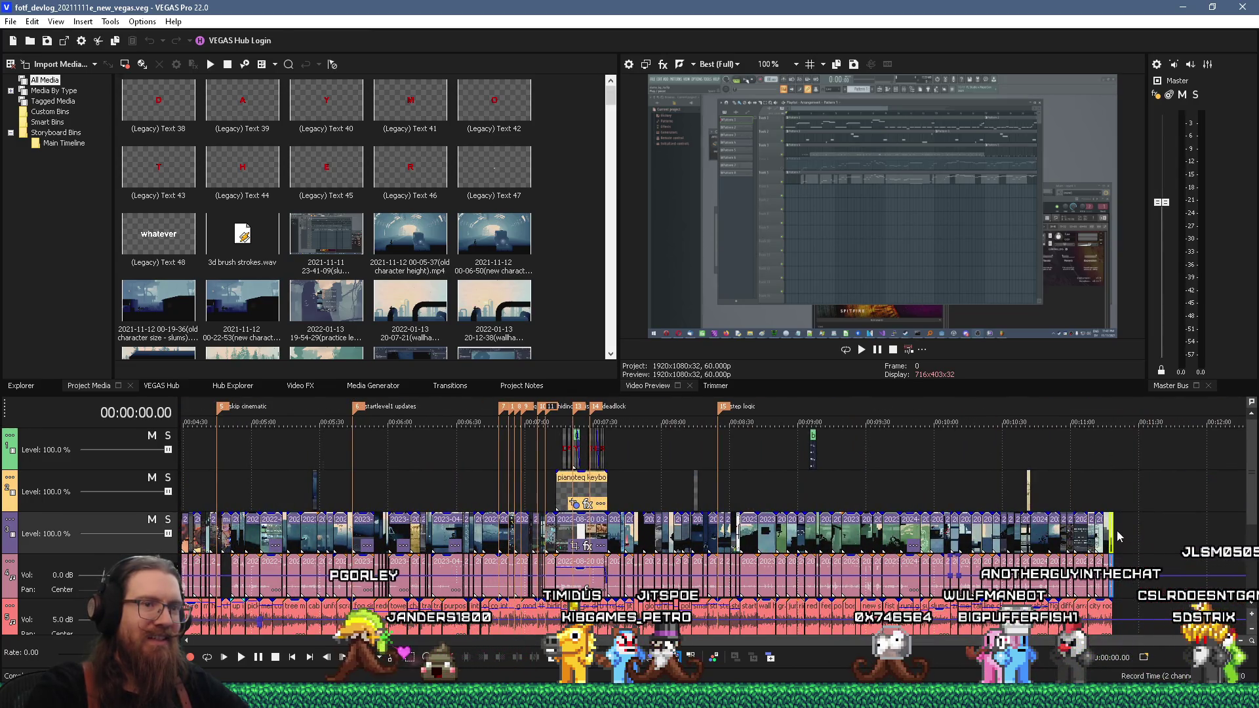
key("End")
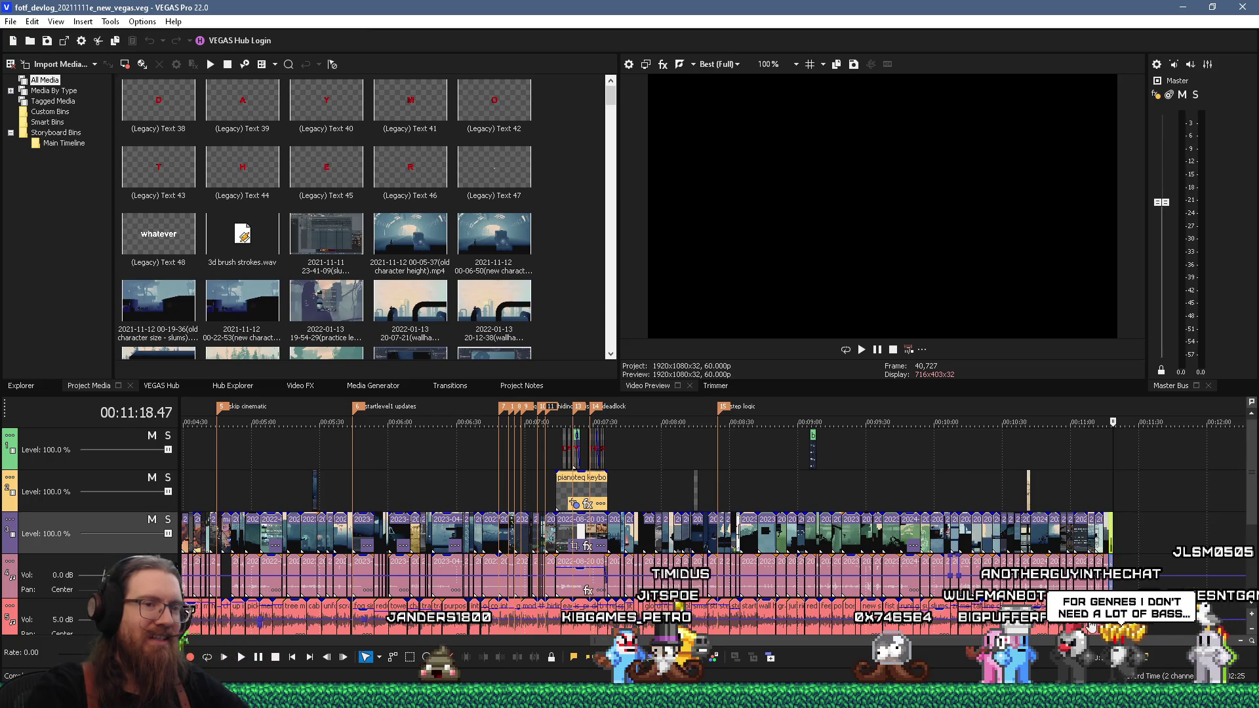
scroll(1090, 628, "up", 3)
left_click_drag(974, 646, 1098, 645)
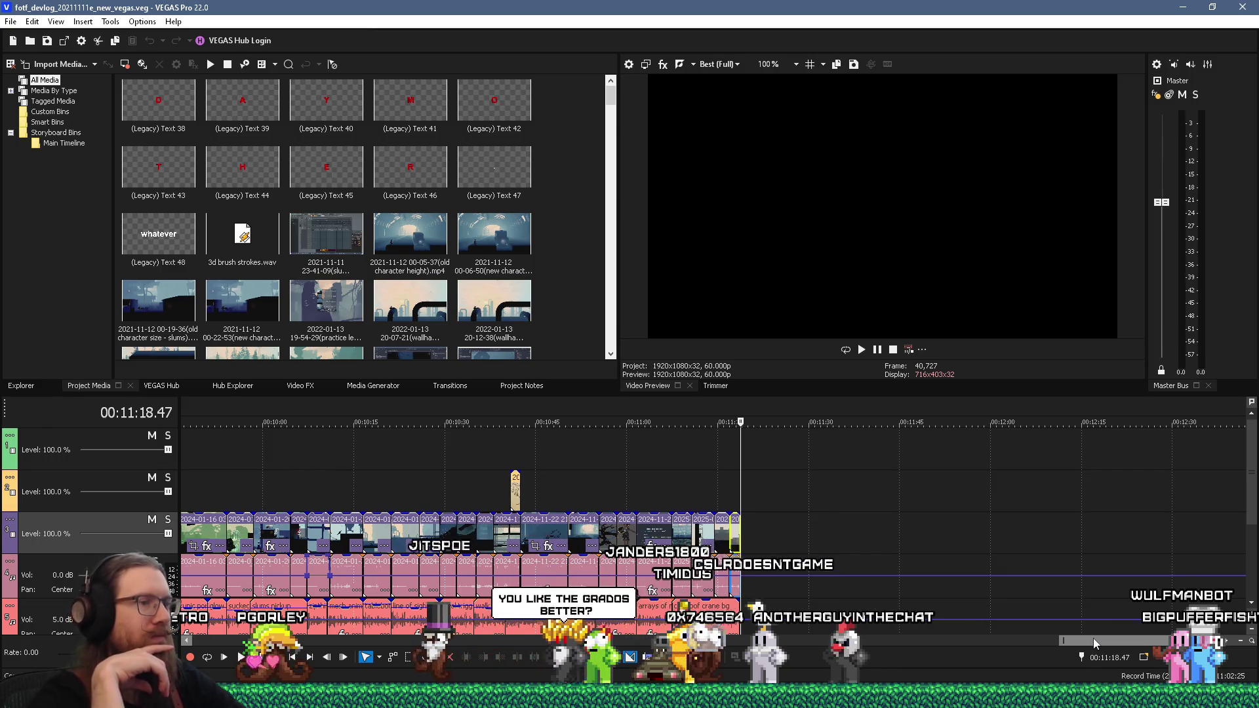
scroll(387, 485, "up", 3)
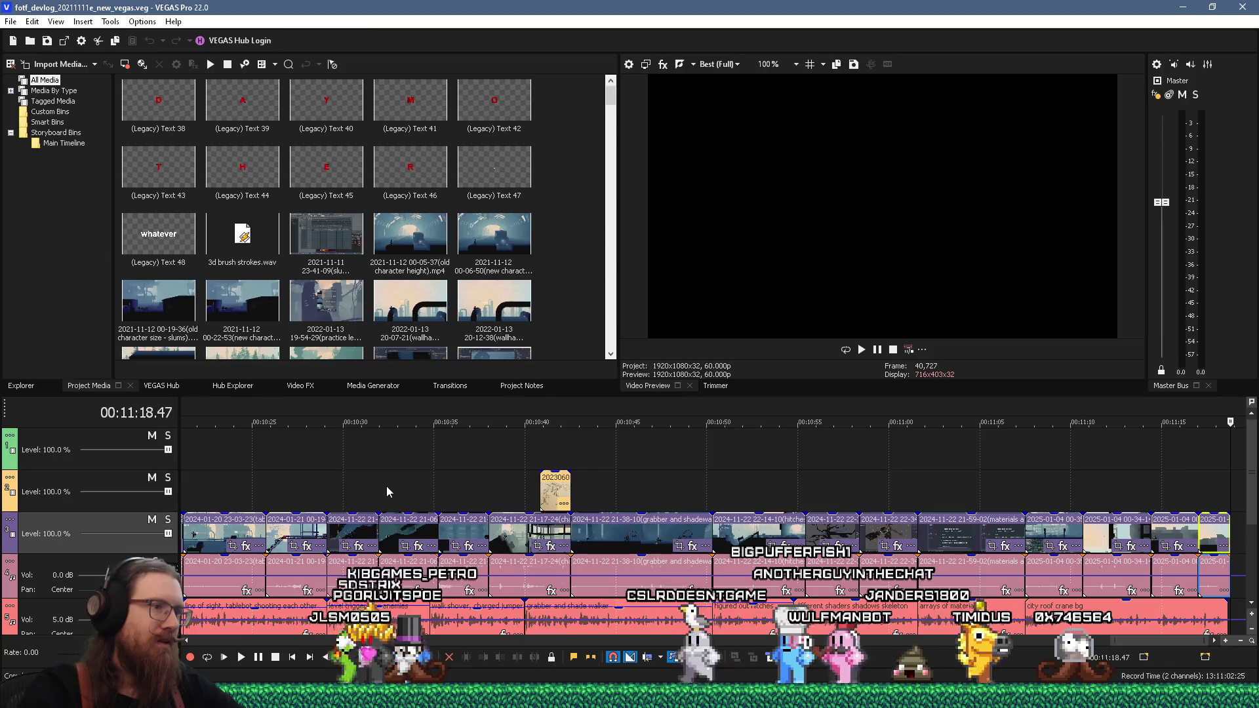
scroll(433, 472, "up", 1)
mouse_move(1134, 640)
left_mouse_down()
mouse_move(1116, 645)
mouse_move(1154, 623)
left_mouse_up()
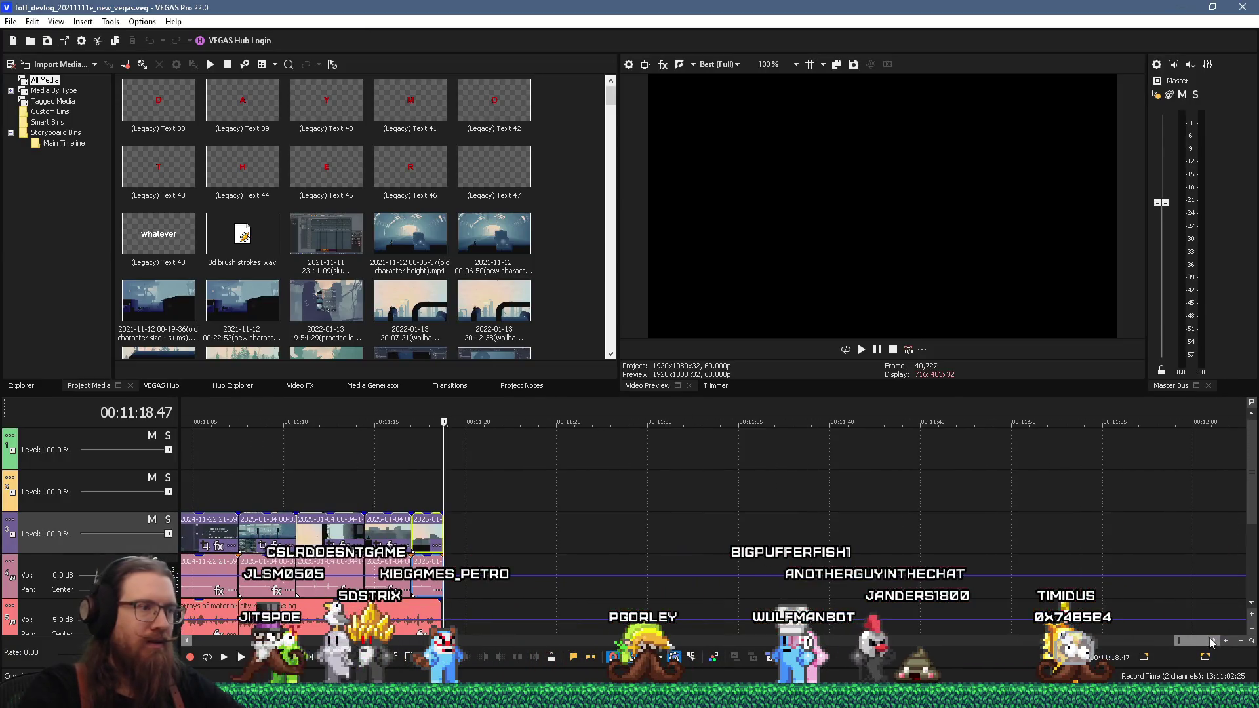
key("alt+Tab")
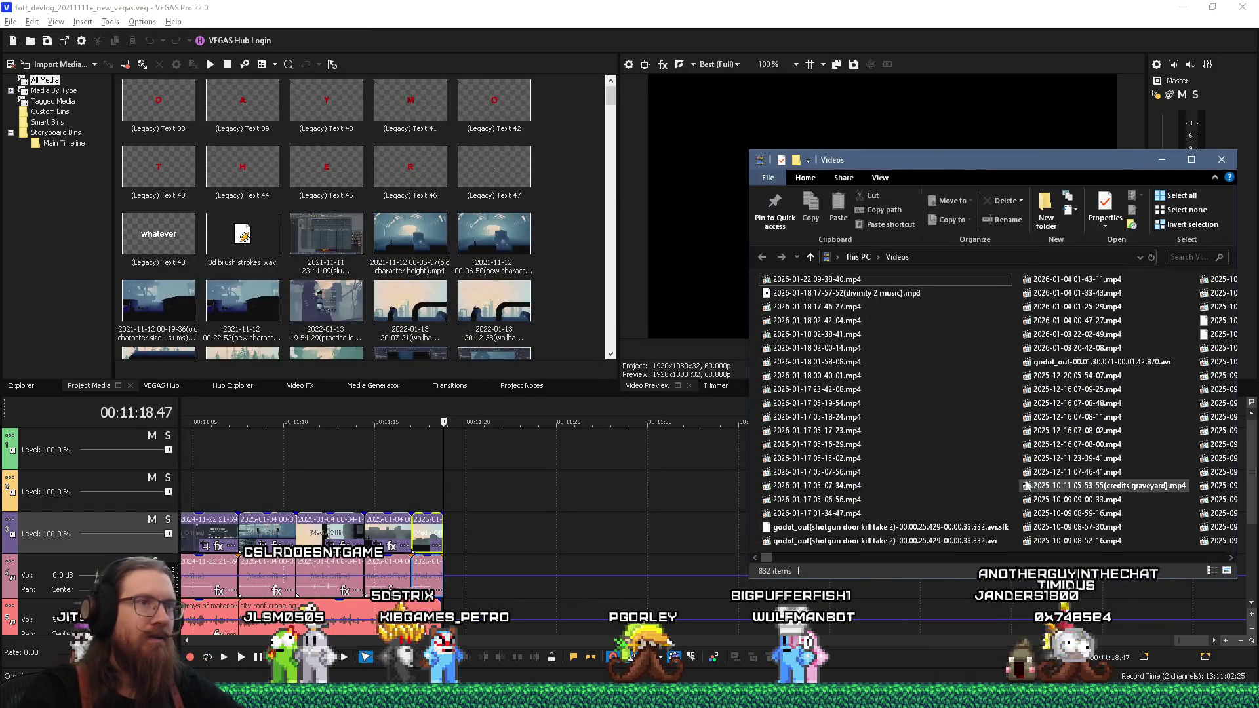
Step: Hide the Videos window behind VEGAS and drag the FOTF_Devlog_20211111 window to the right side
key("alt+Tab")
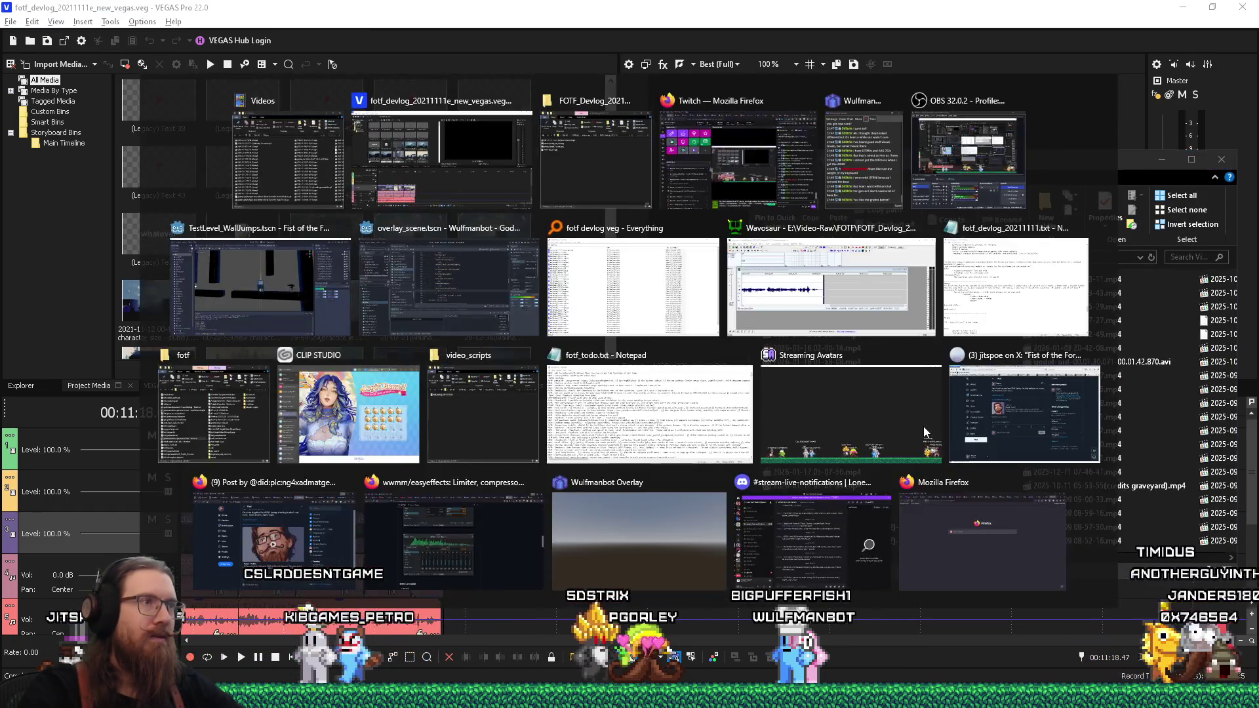
key("Escape")
key("alt+Tab")
key("alt+Tab")
key("alt+Tab")
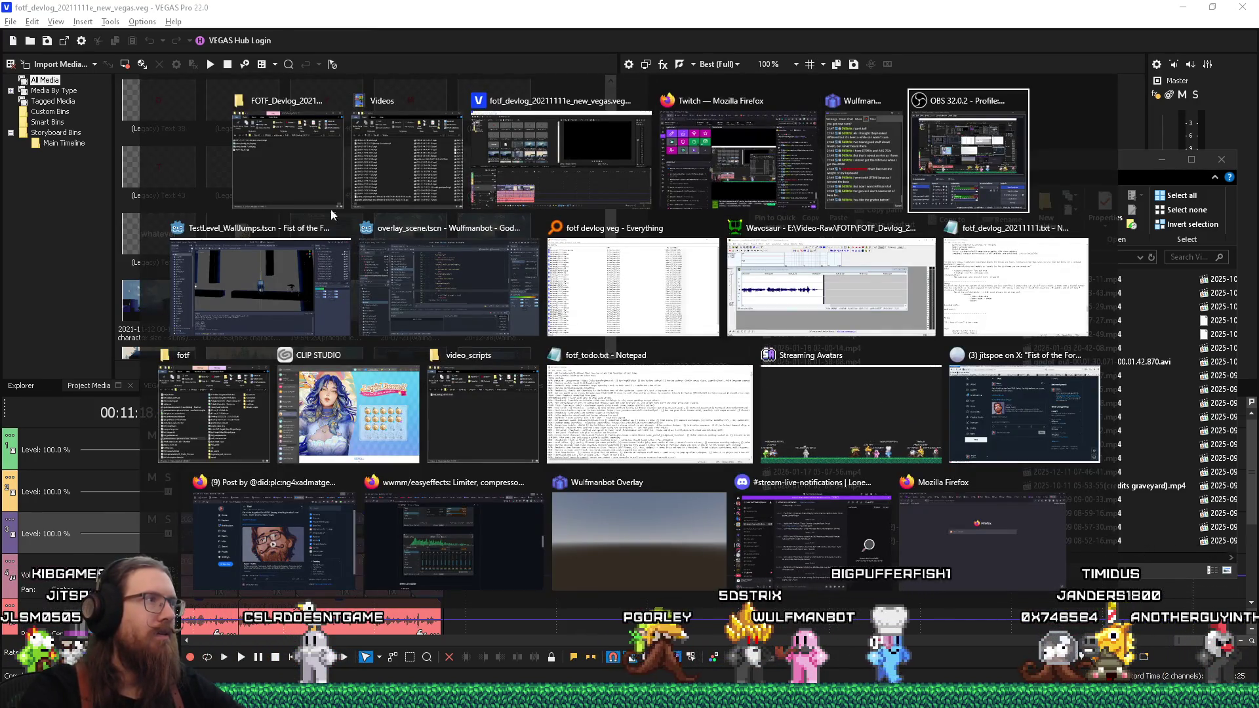
key("Escape")
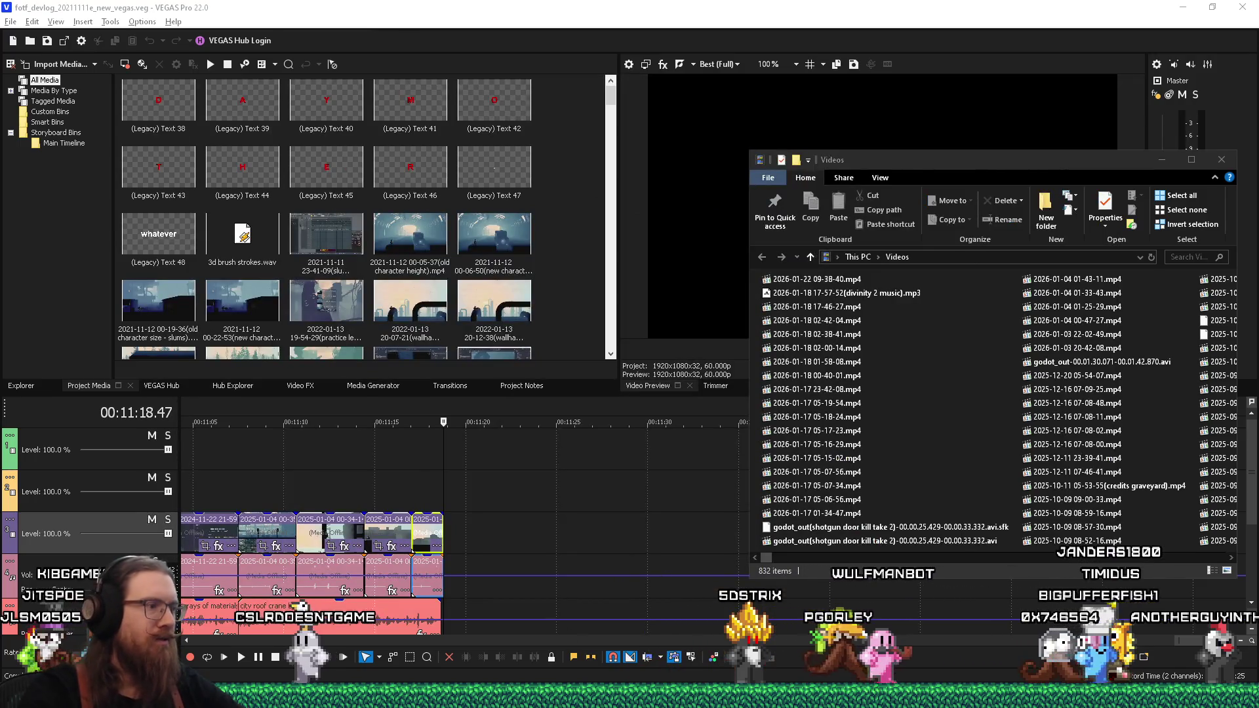
key("alt+Tab")
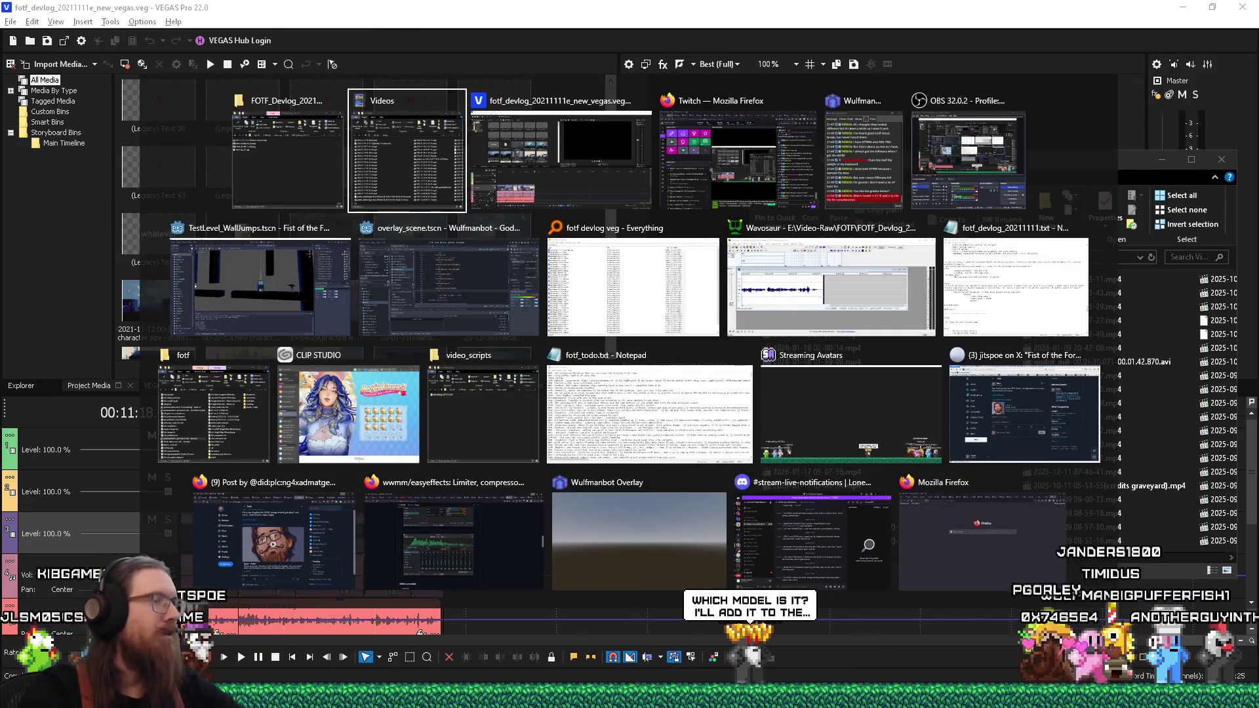
key("Escape")
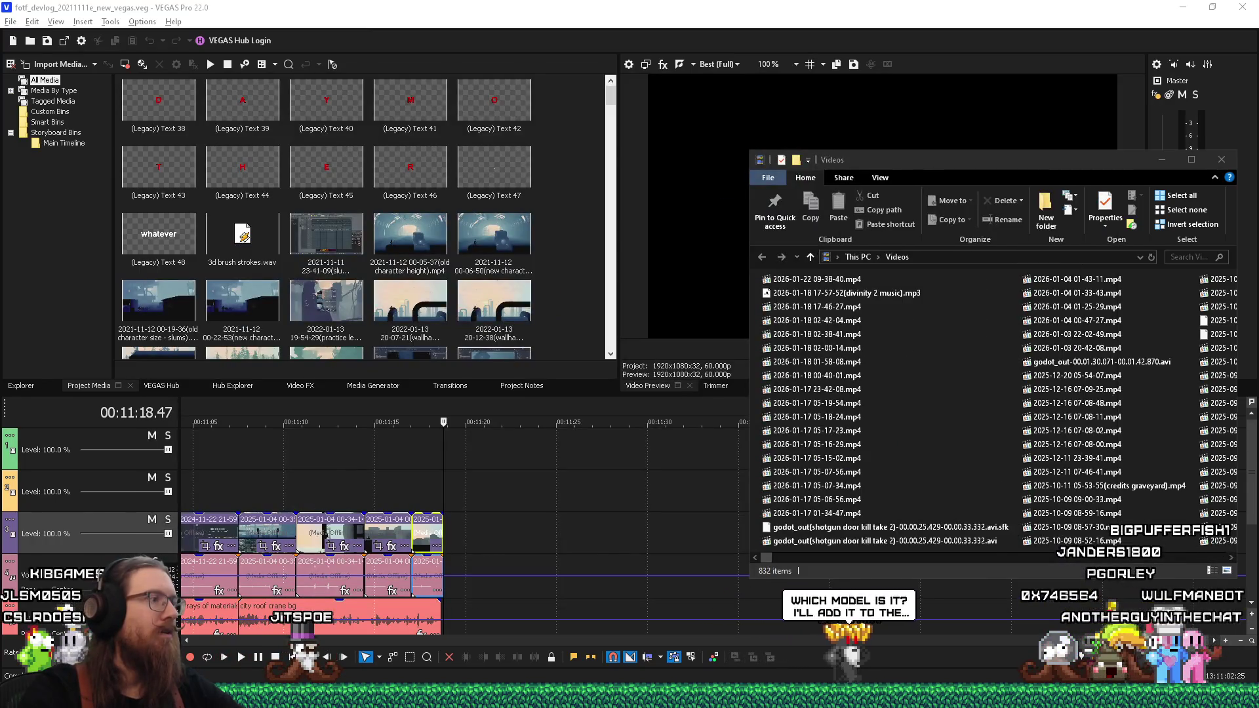
mouse_move(369, 702)
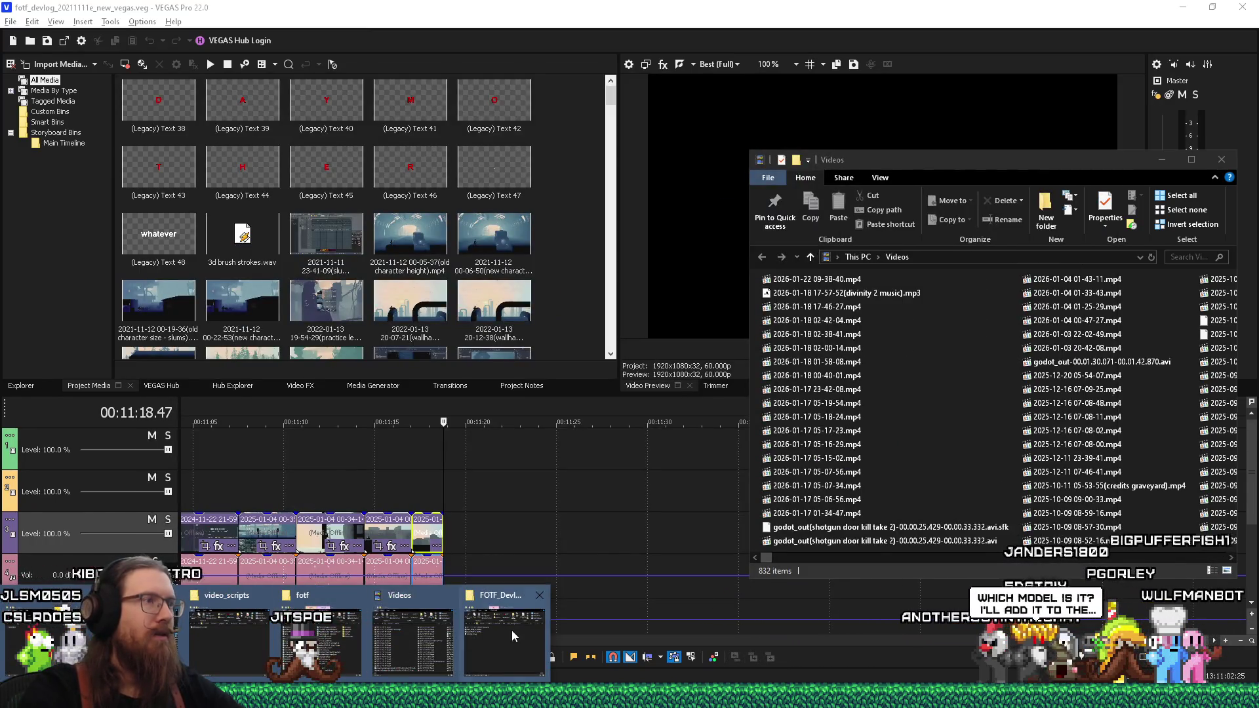
left_click(631, 33)
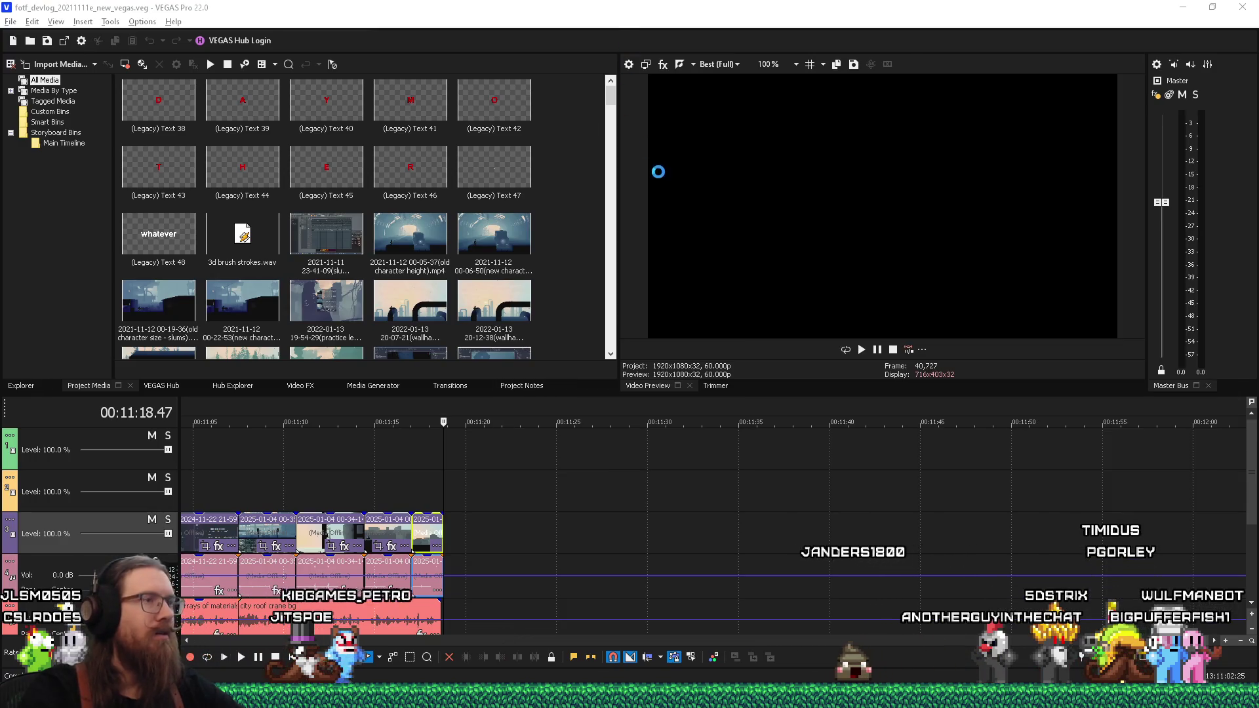
key("alt+Tab")
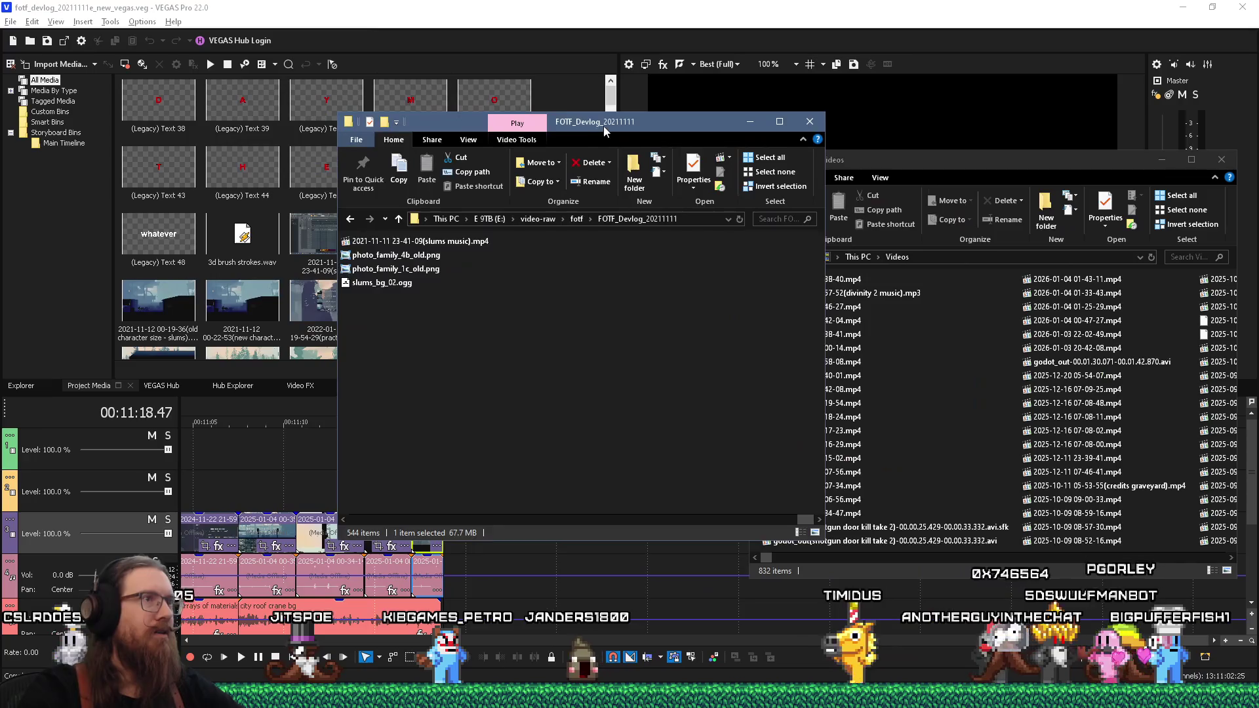
mouse_move(603, 126)
left_mouse_down()
mouse_move(842, 137)
mouse_move(1062, 126)
left_mouse_up()
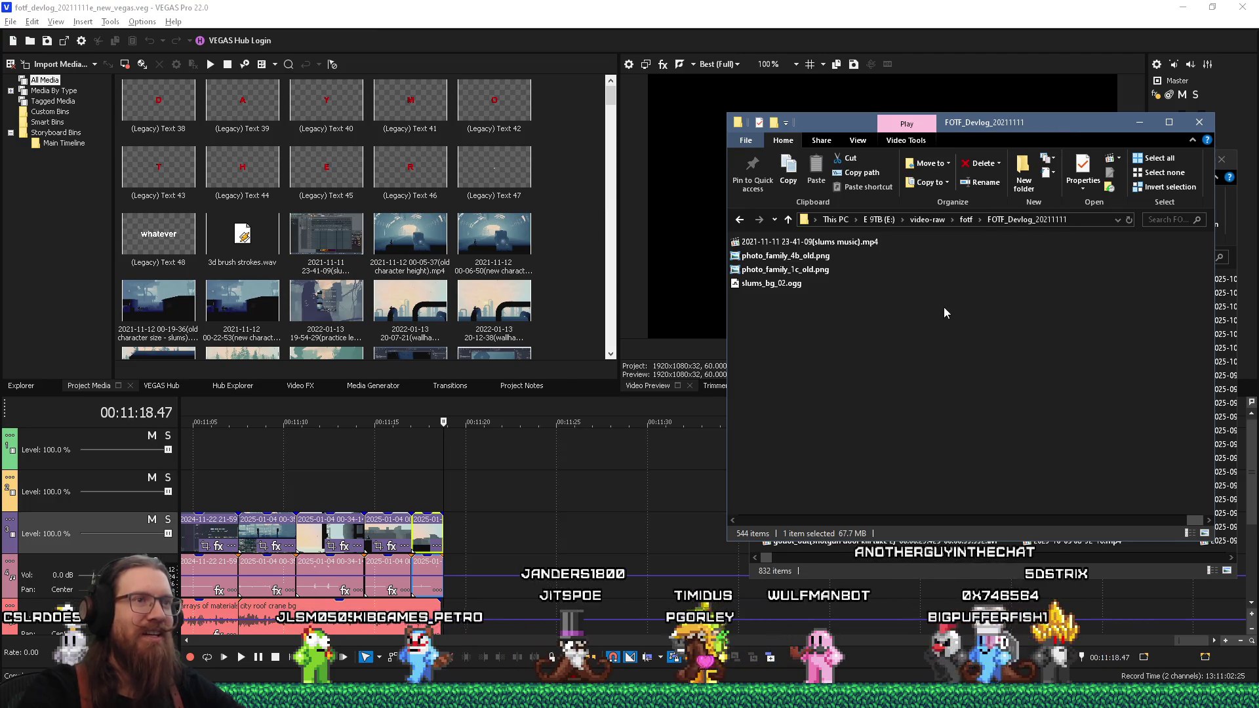
Step: Drag key tower lore.wav from the devlog folder onto the timeline, aligned with the playhead
scroll(935, 305, "up", 3)
scroll(937, 307, "up", 5)
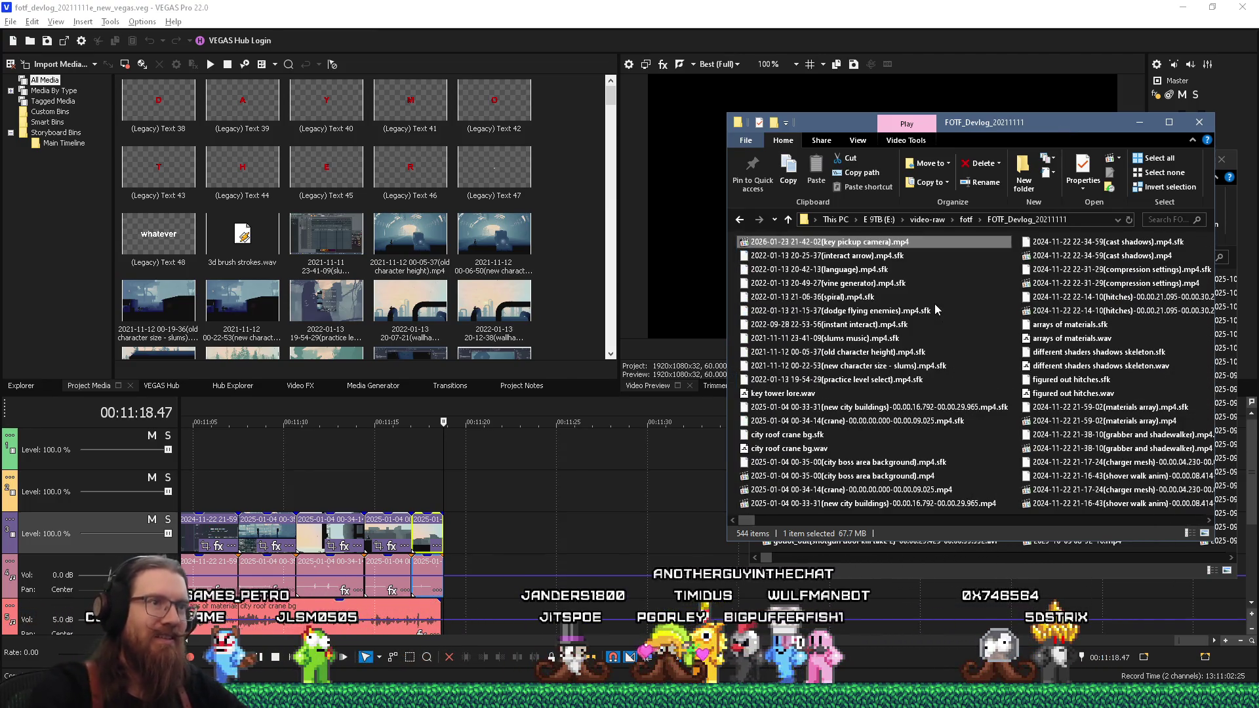
left_click(815, 384)
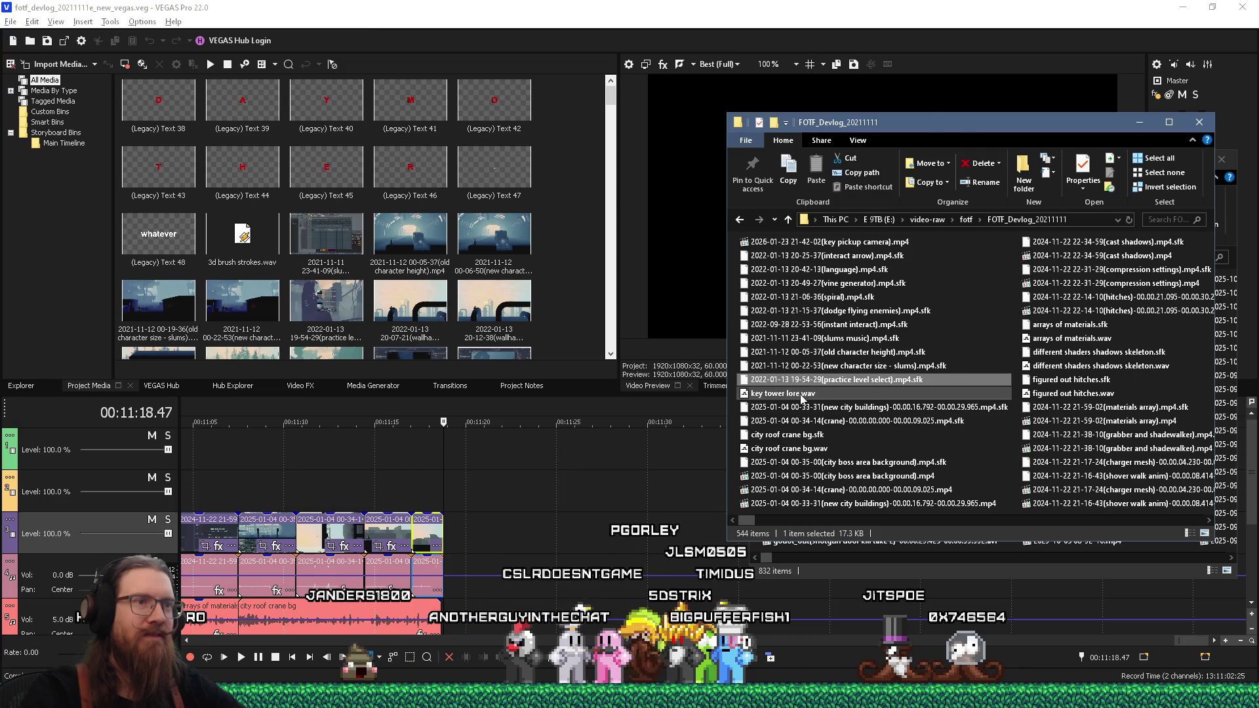
left_click(801, 396)
left_click_drag(801, 395, 502, 594)
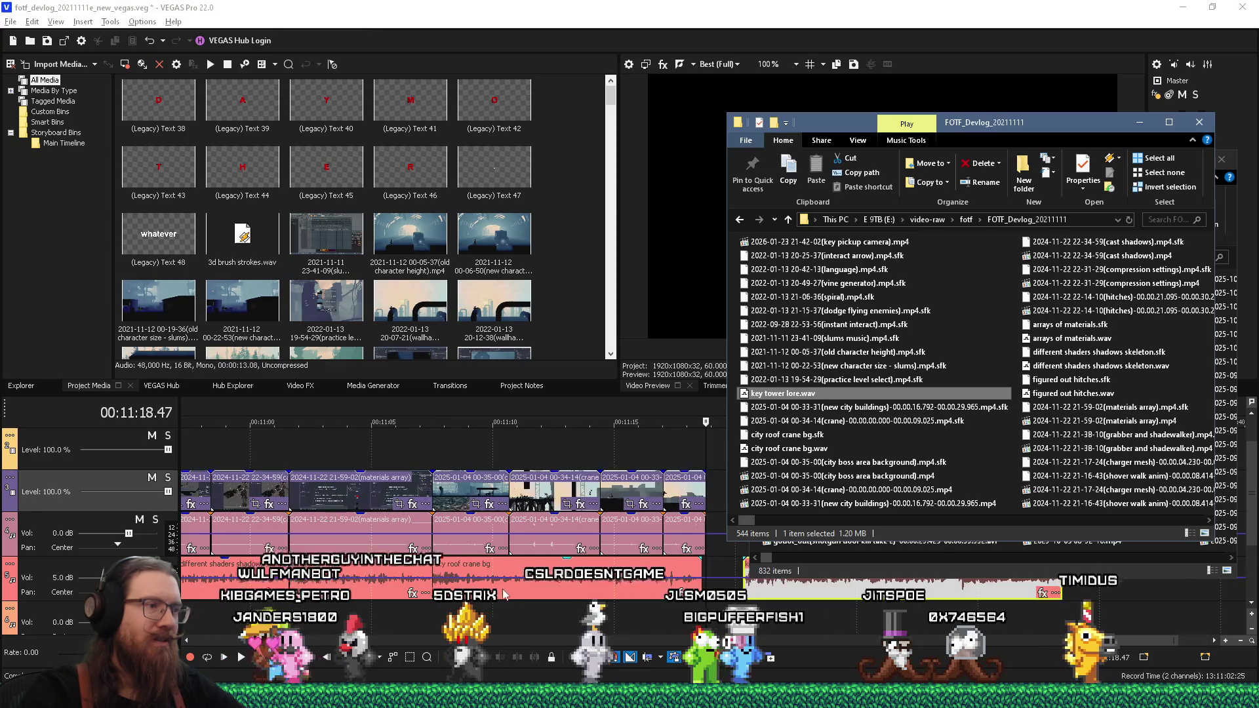
left_click_drag(767, 593, 731, 605)
left_click(696, 613)
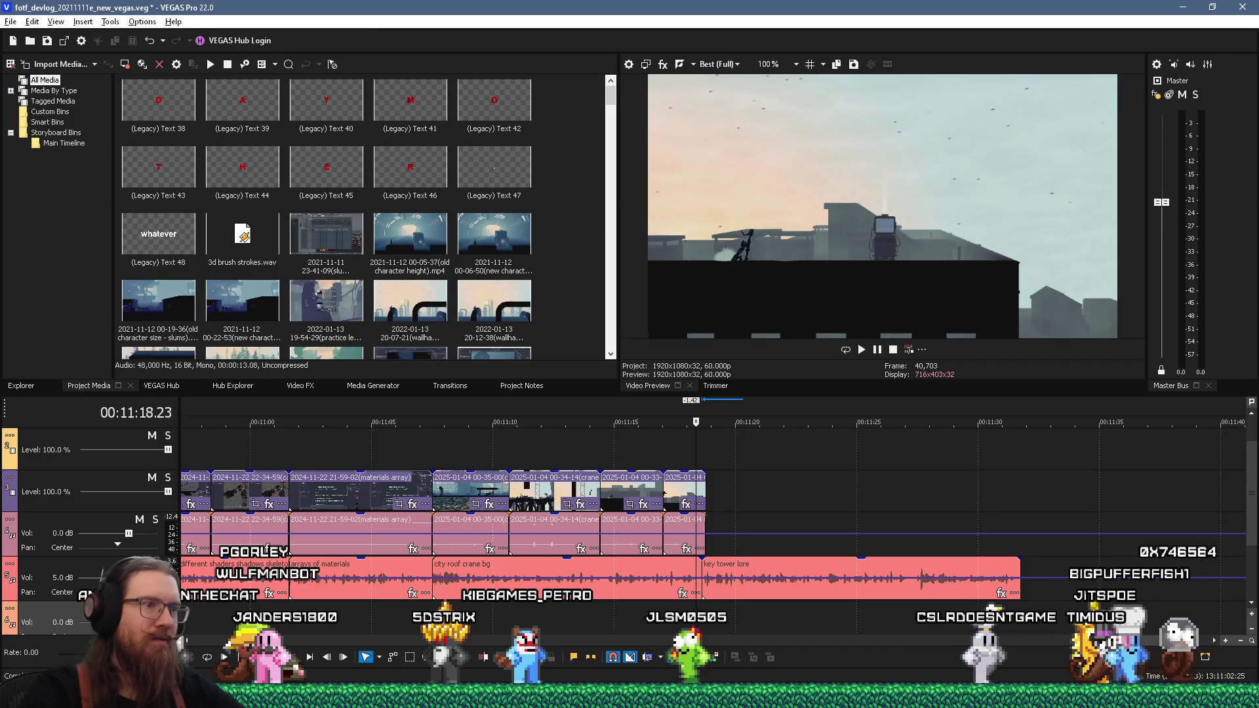
Step: Drag the key pickup camera video onto the timeline after the last clip
key("alt+Tab")
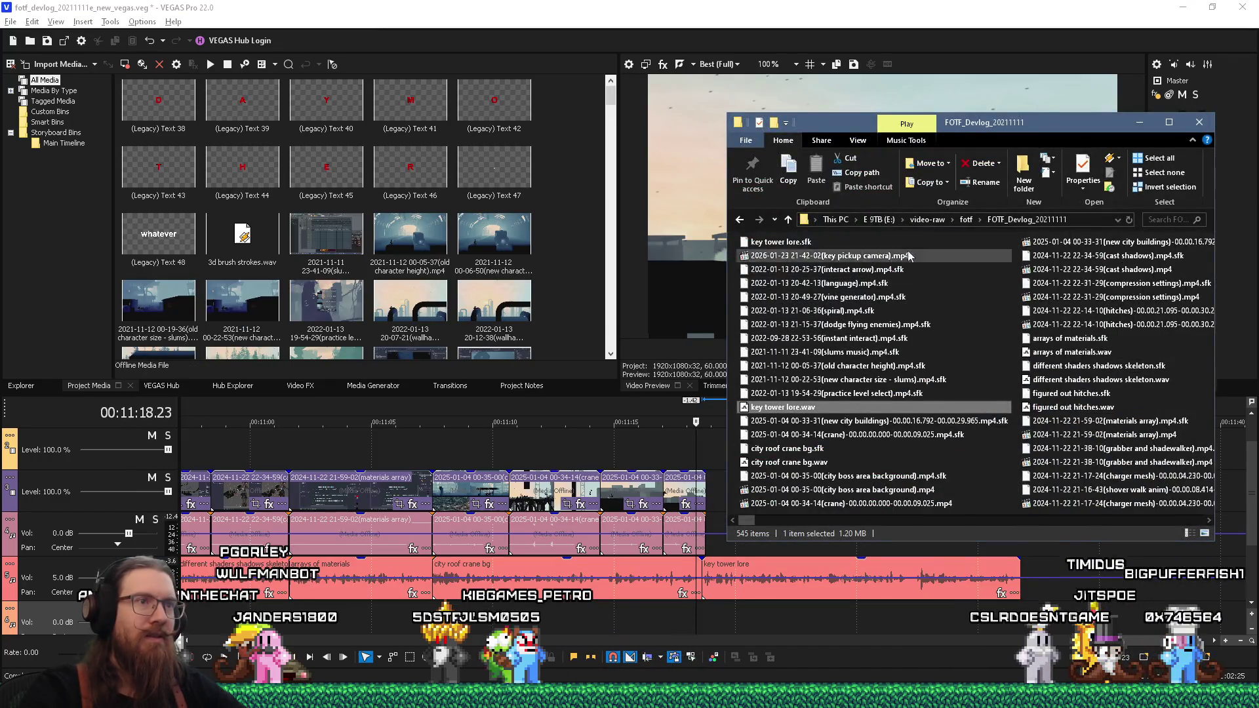
left_click_drag(979, 135, 1137, 114)
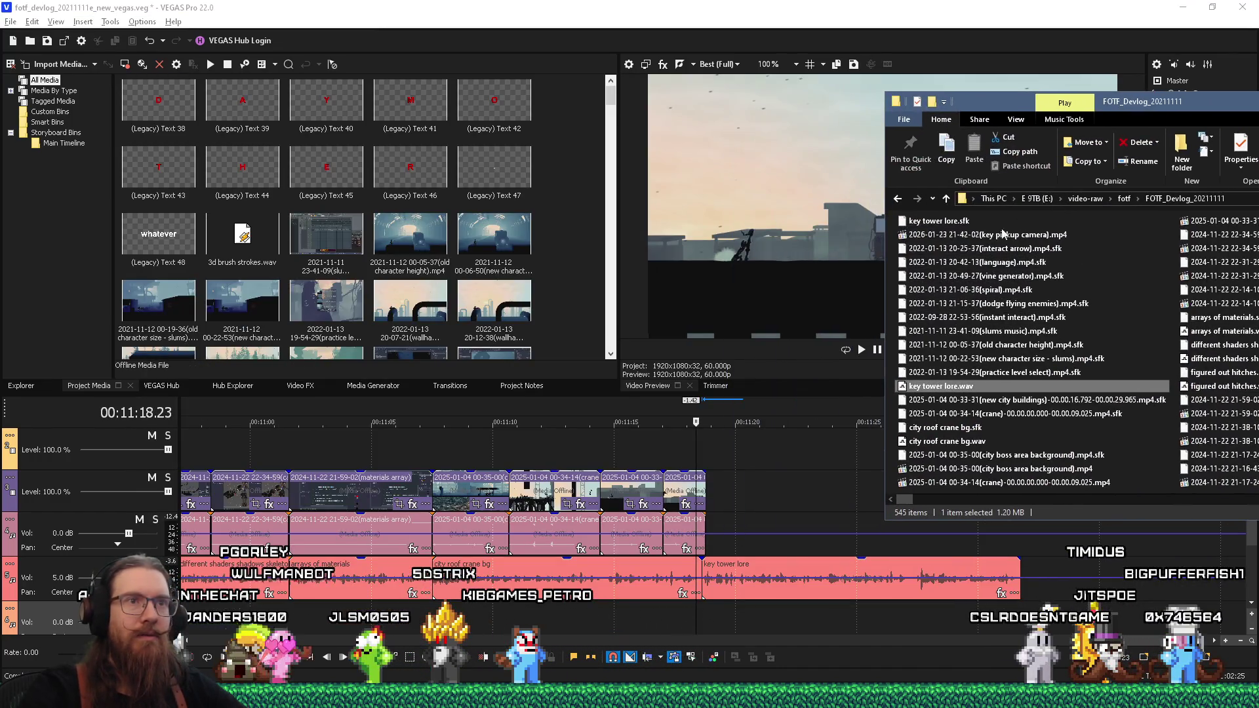
left_click(955, 235)
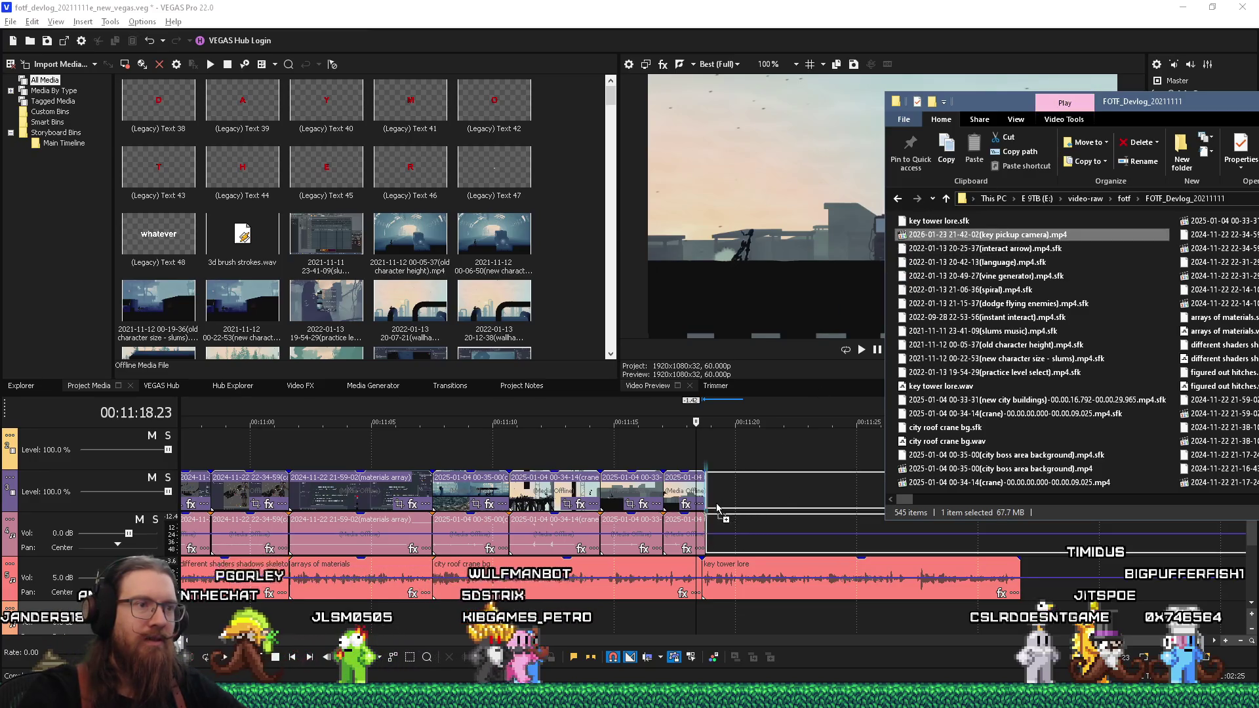
left_click_drag(718, 508, 718, 509)
scroll(729, 615, "down", 3)
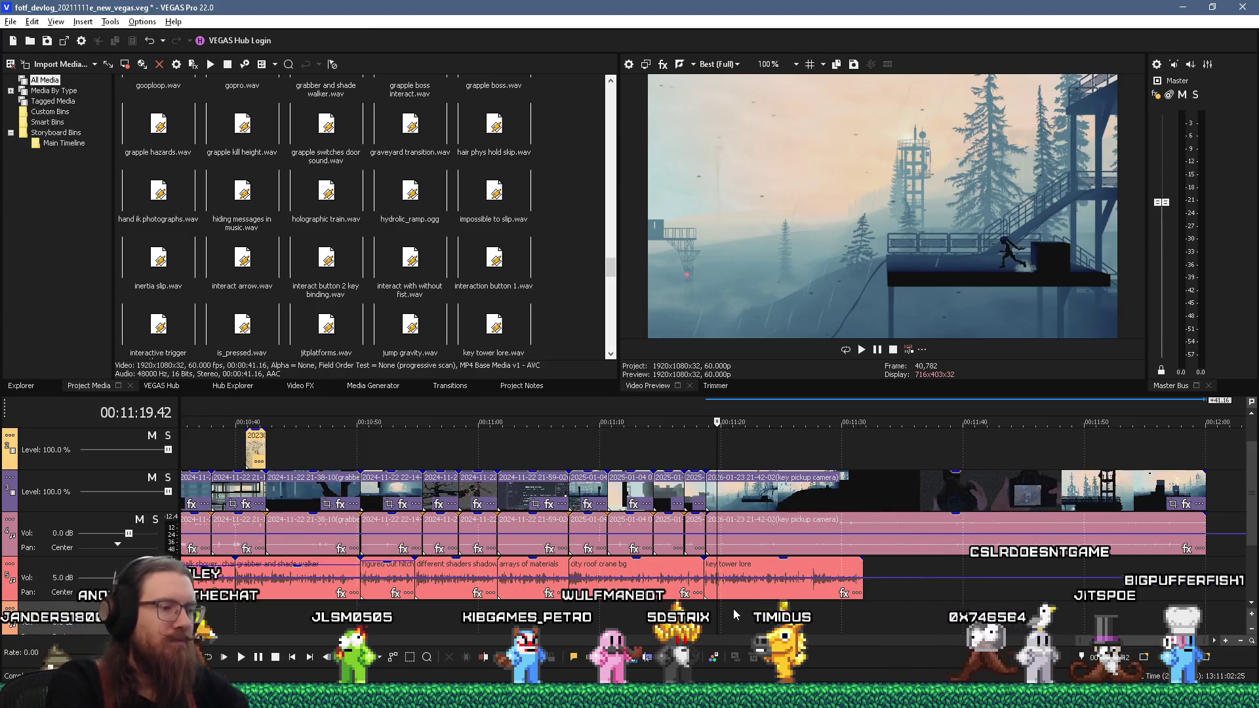
Step: Trim the start off the key pickup camera clip and play back to find the unwanted stretch
scroll(771, 564, "up", 3)
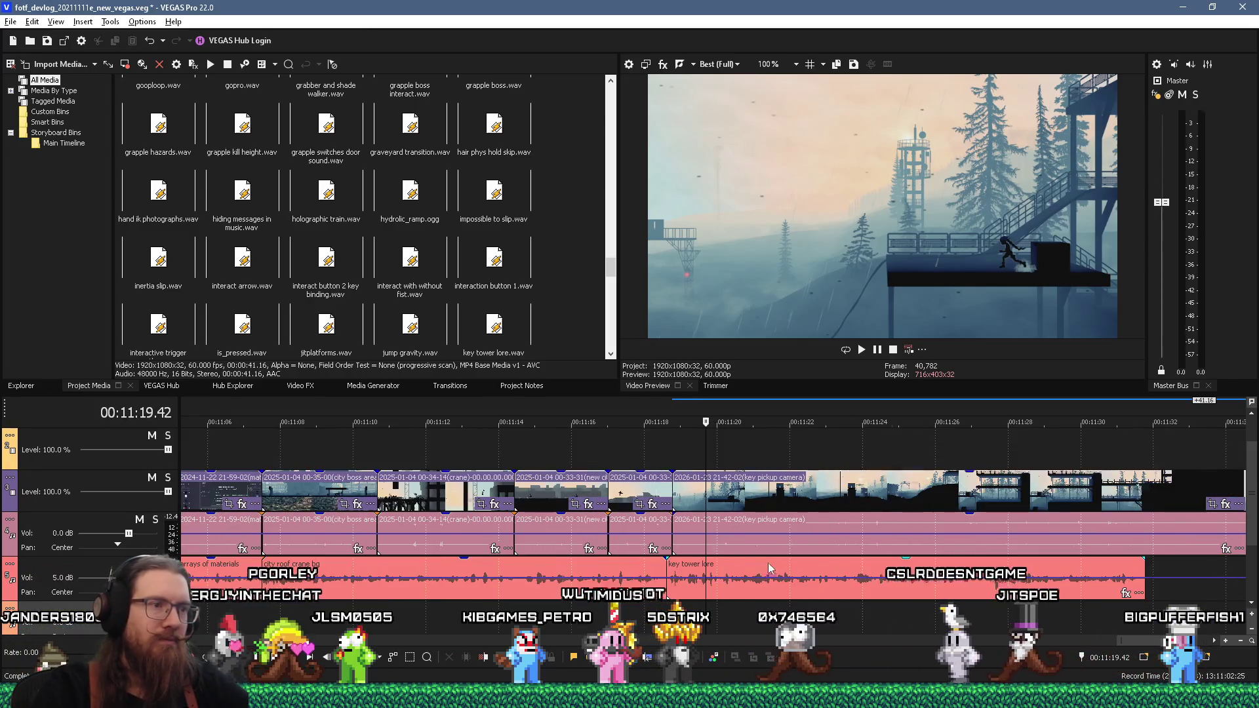
mouse_move(674, 506)
left_mouse_down()
mouse_move(738, 506)
mouse_move(706, 493)
mouse_move(674, 501)
left_mouse_up()
left_click(667, 451)
key("space")
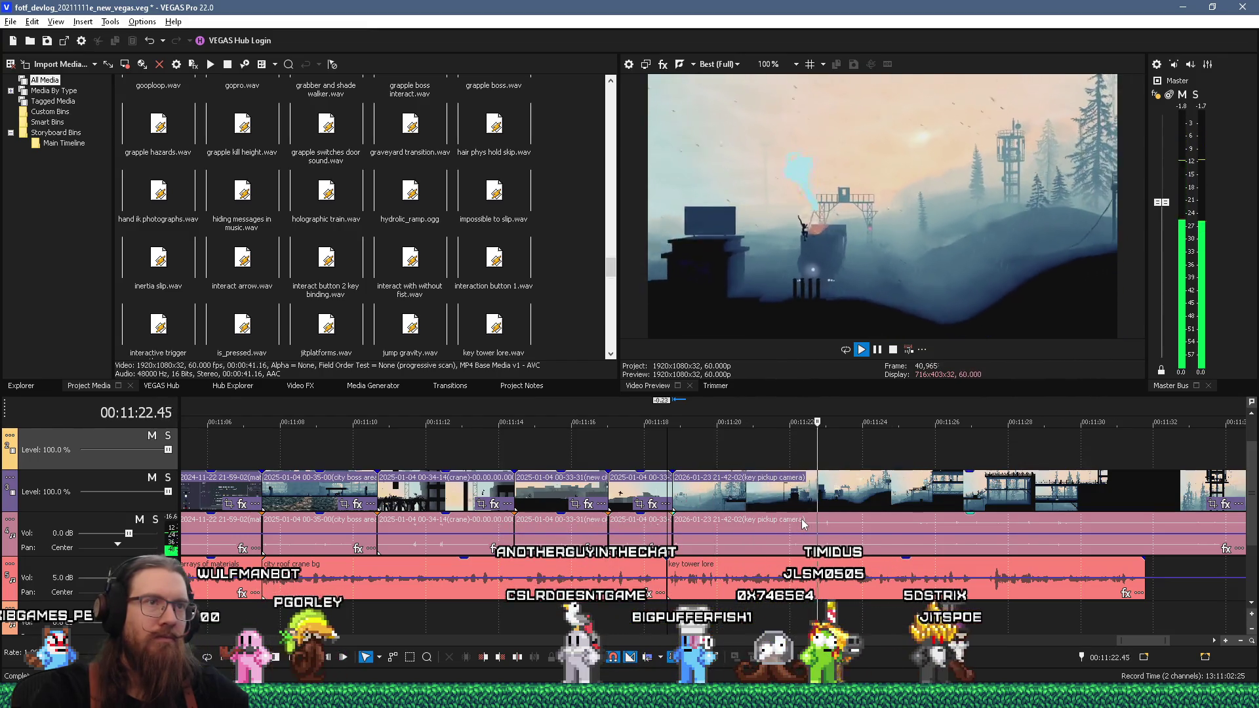
key("space")
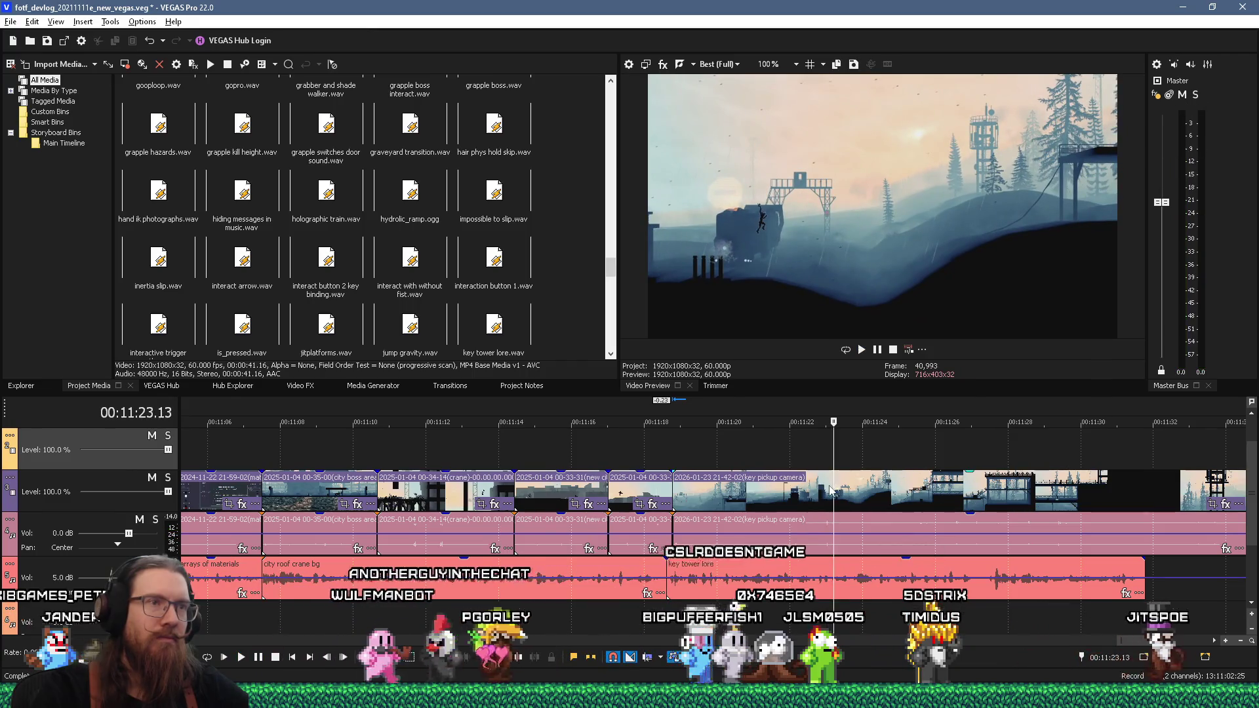
Step: Split the clip with S, trim away the unwanted footage, close the gap and preview the cut
left_click(837, 493)
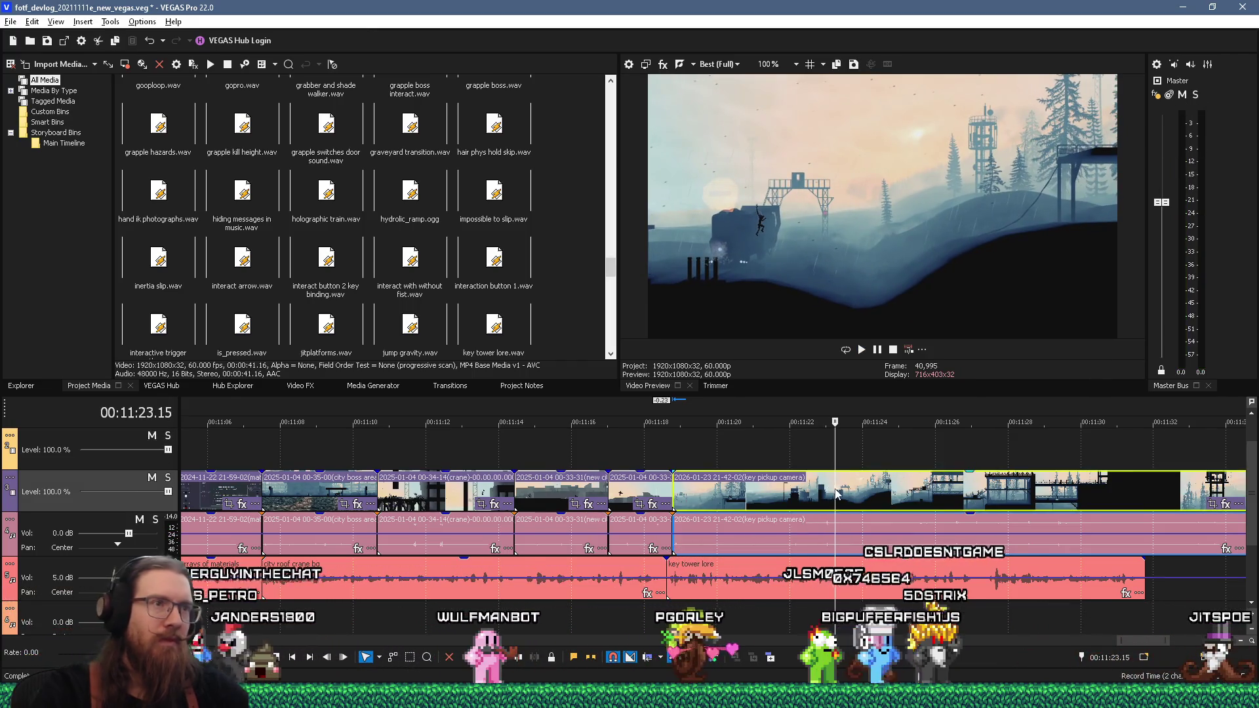
key("s")
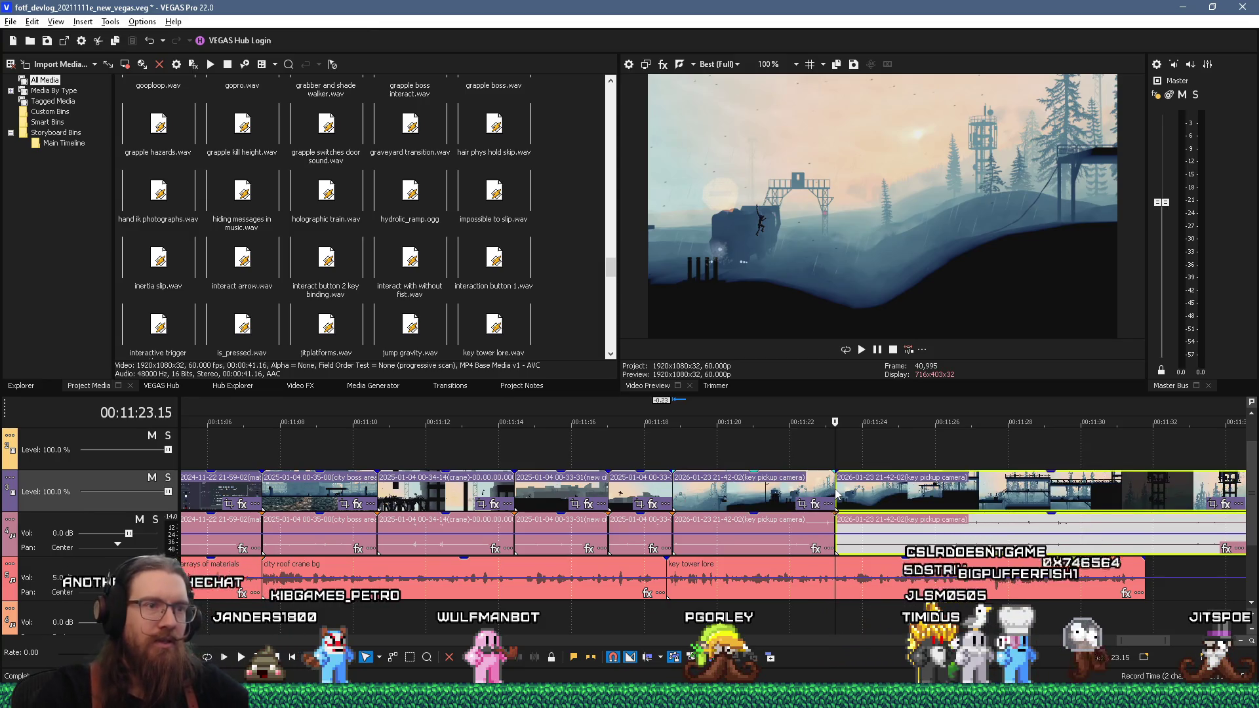
mouse_move(838, 489)
left_mouse_down()
mouse_move(1053, 494)
mouse_move(849, 499)
left_mouse_up()
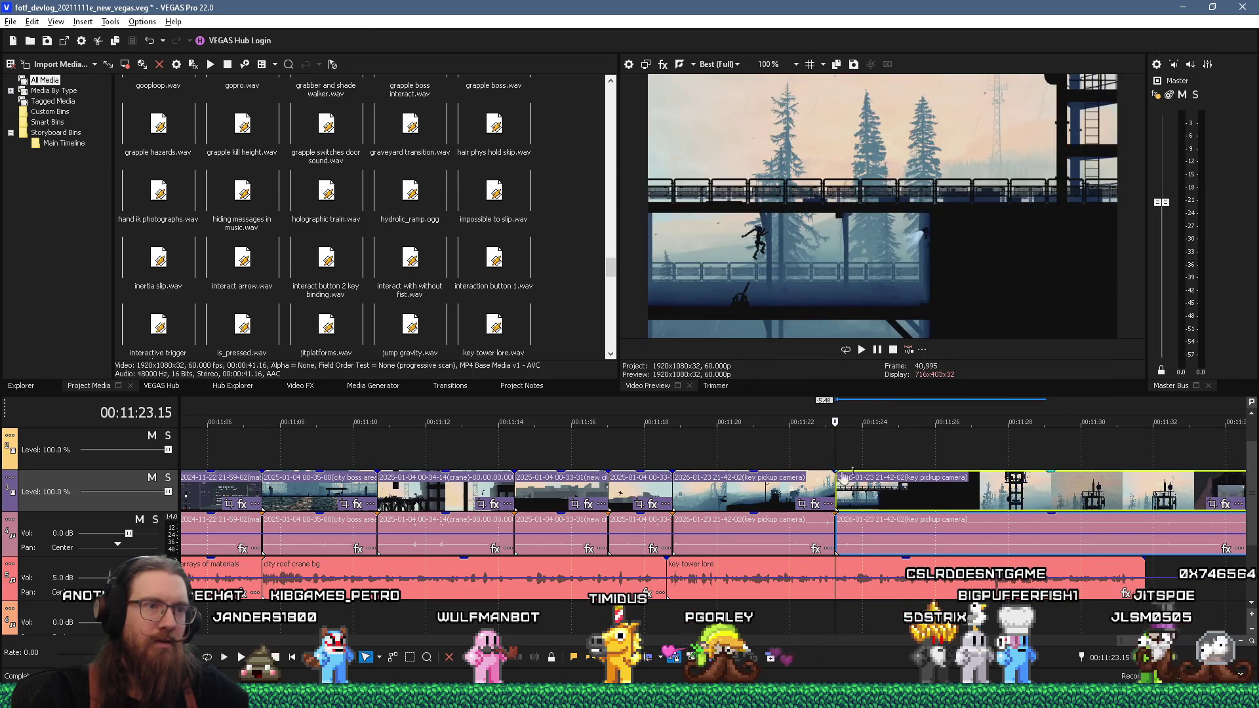
left_click(817, 438)
left_click(840, 451)
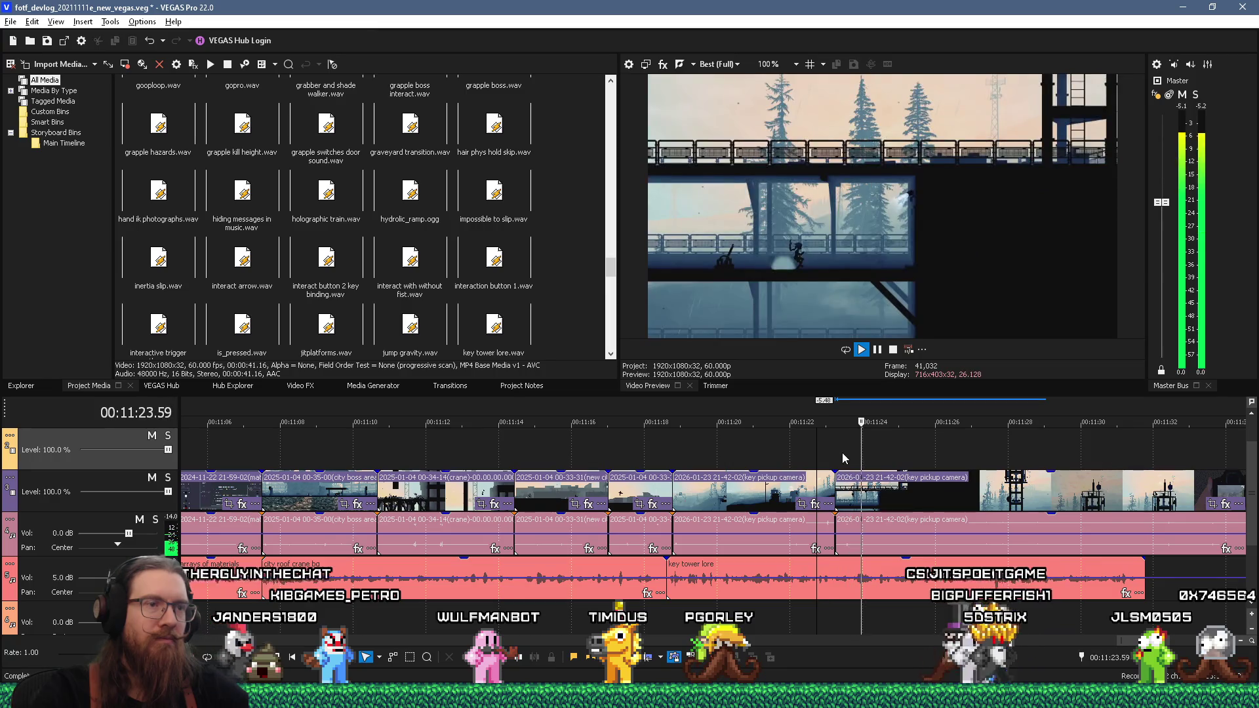
left_click(825, 450)
key("space")
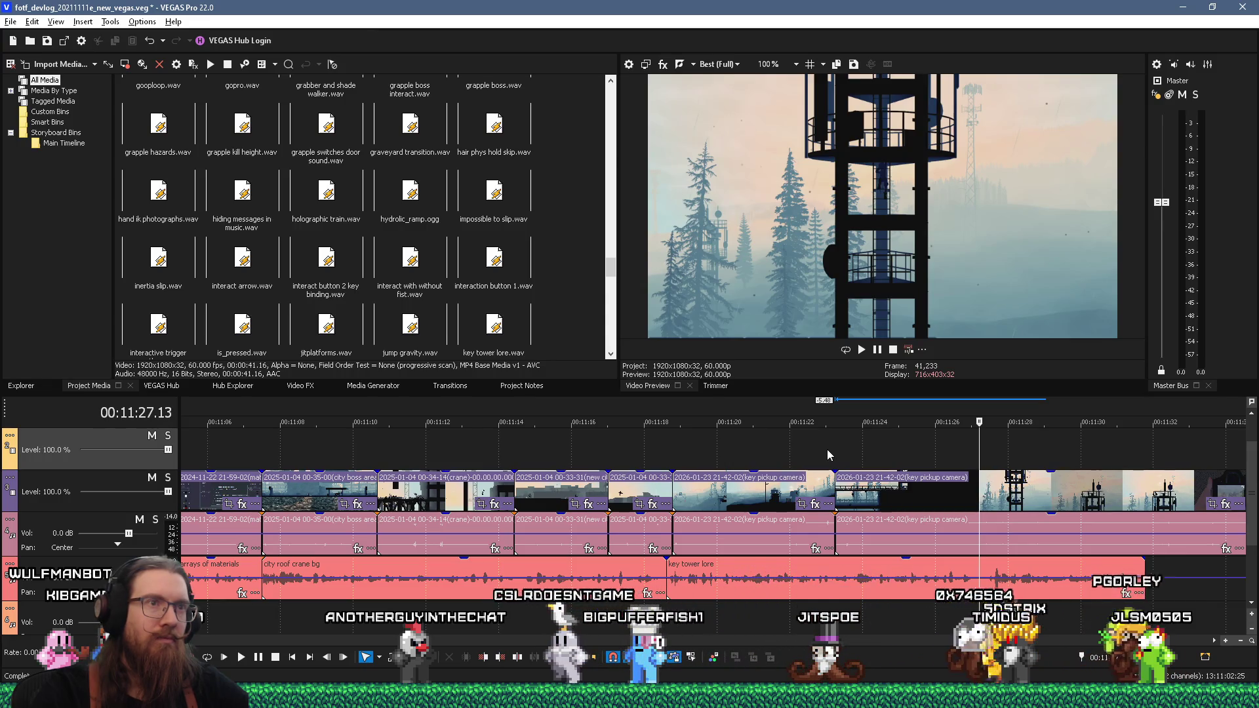
scroll(828, 450, "down", 2)
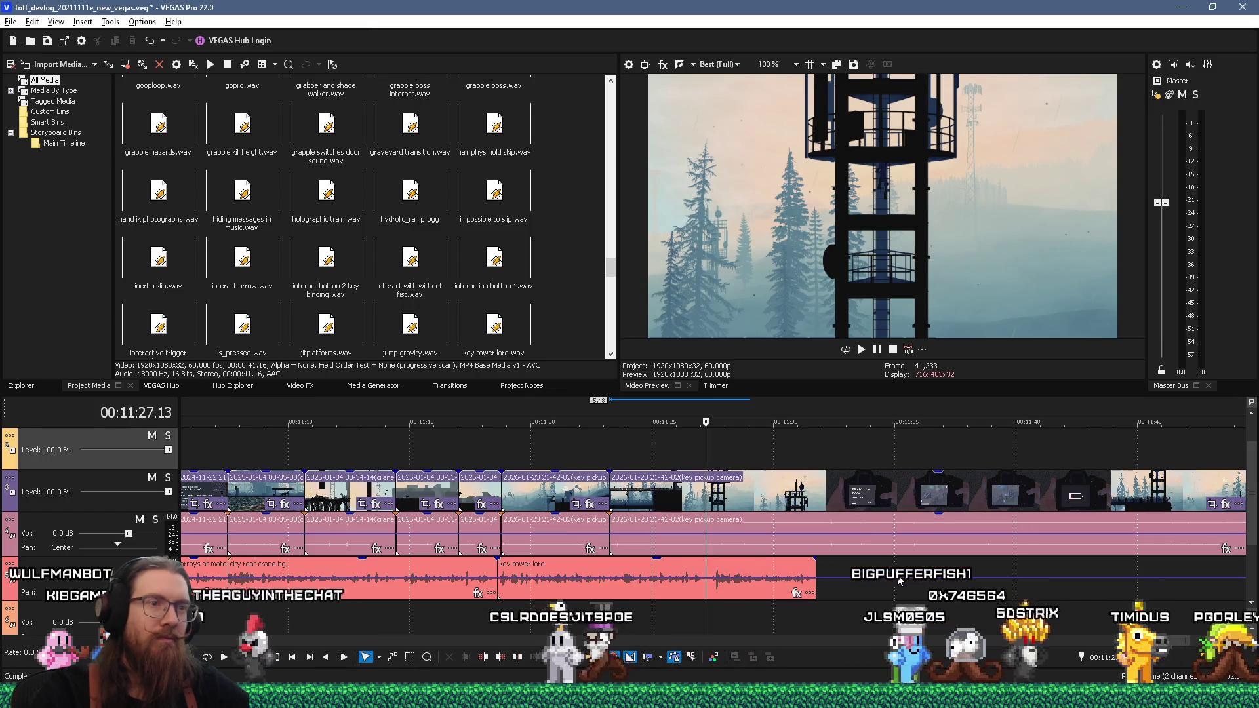
scroll(899, 580, "down", 2)
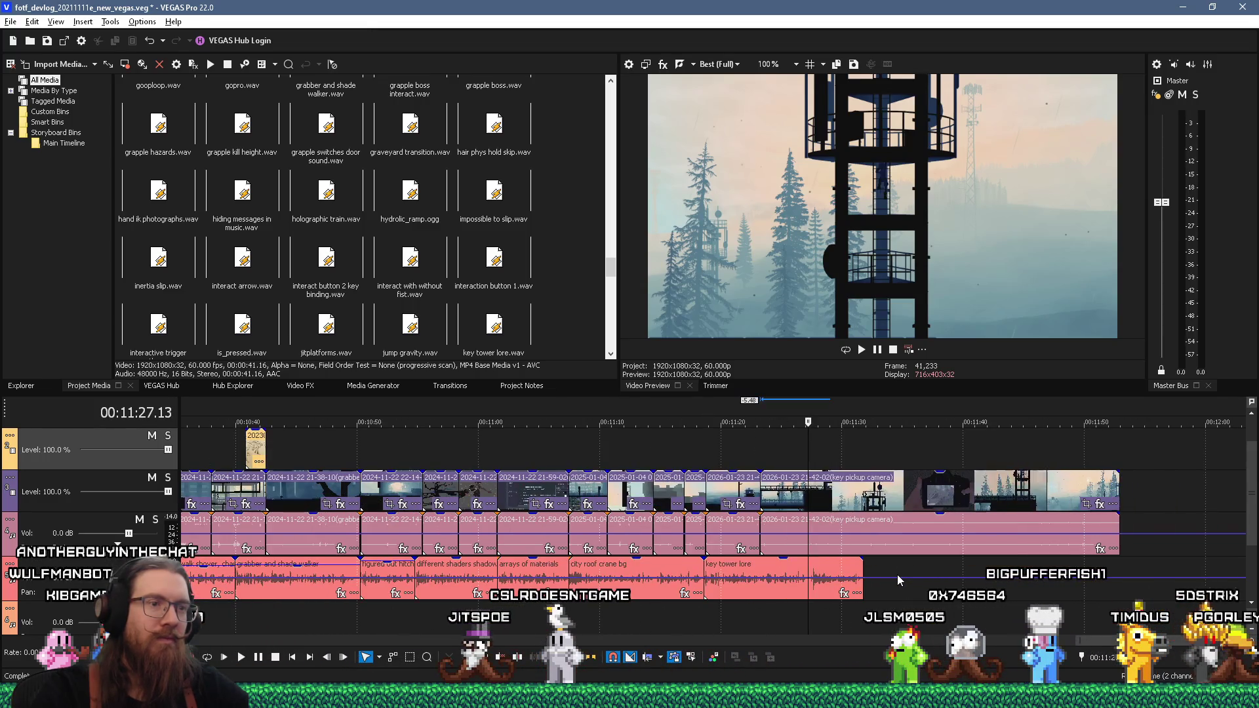
scroll(898, 579, "up", 2)
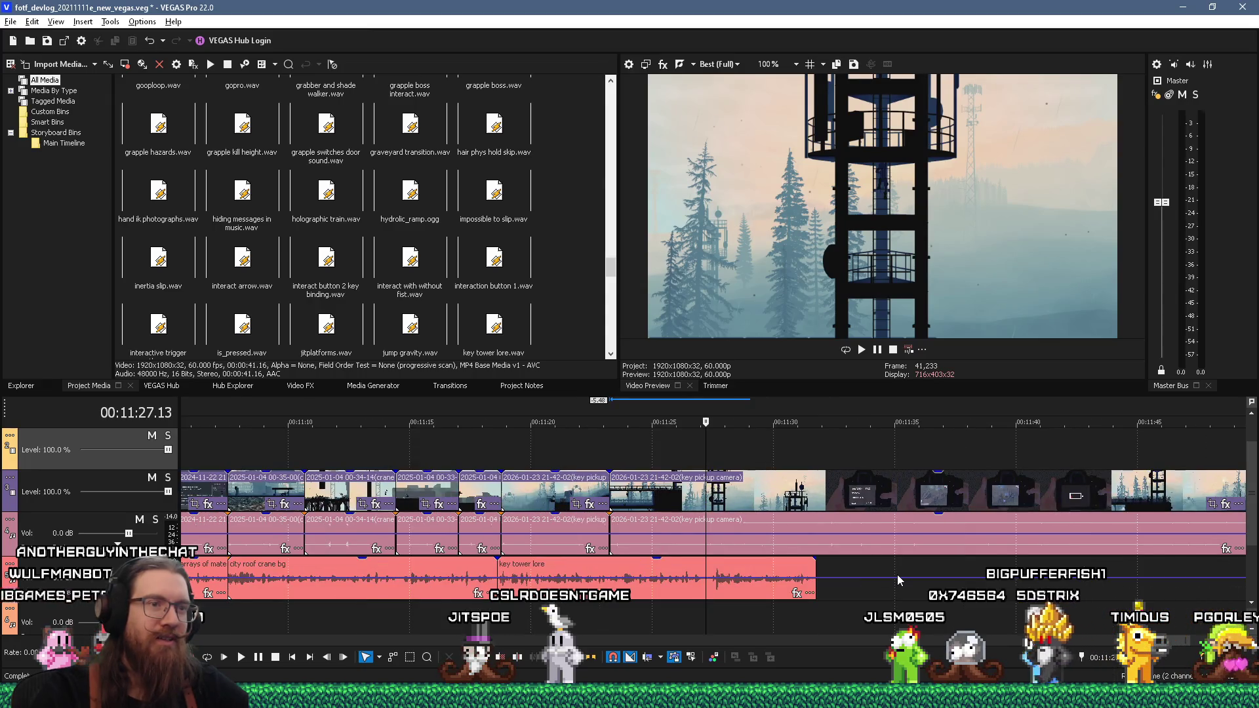
scroll(898, 579, "down", 2)
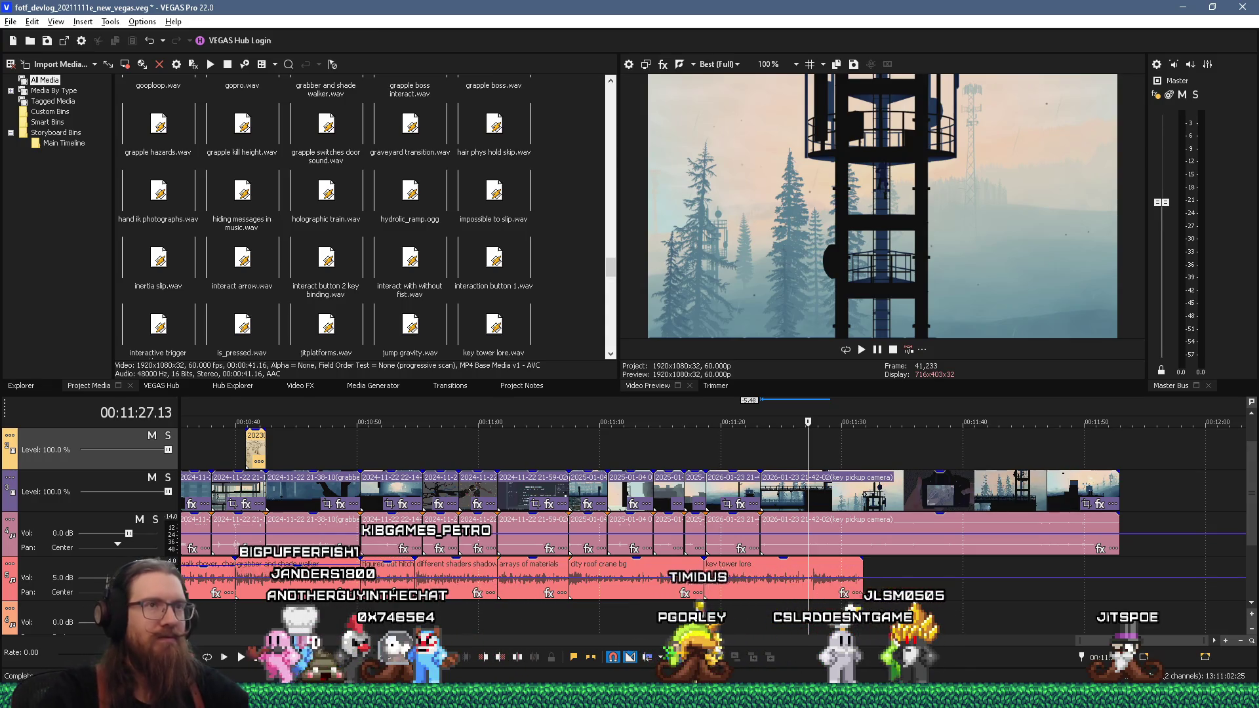
Step: Play back the cut from the clip start to find where the footage should resume
left_click(748, 464)
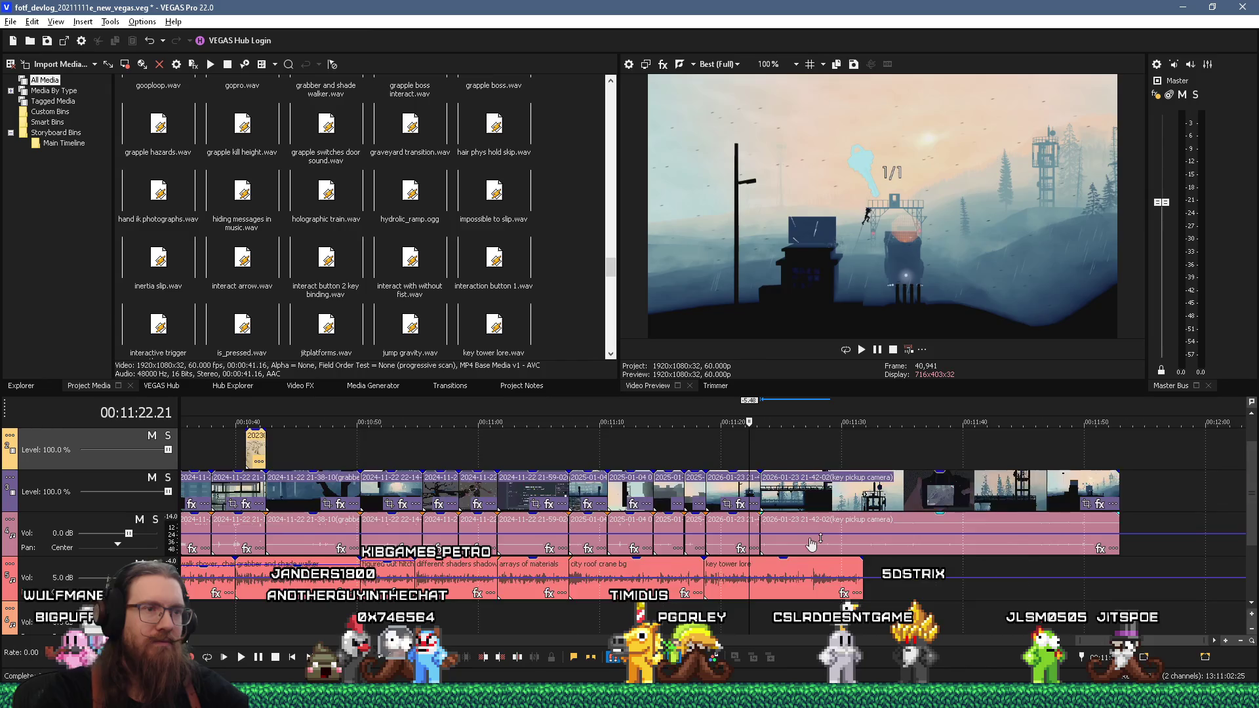
scroll(811, 542, "up", 2)
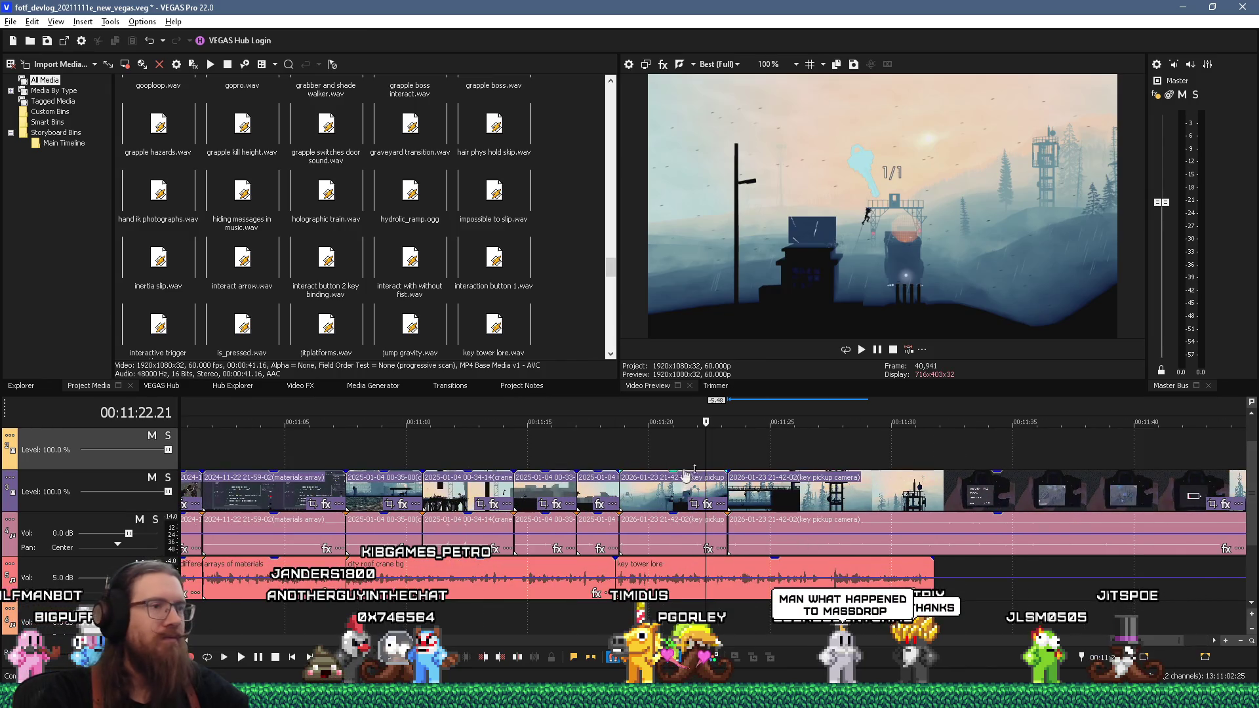
left_click(627, 455)
key("space")
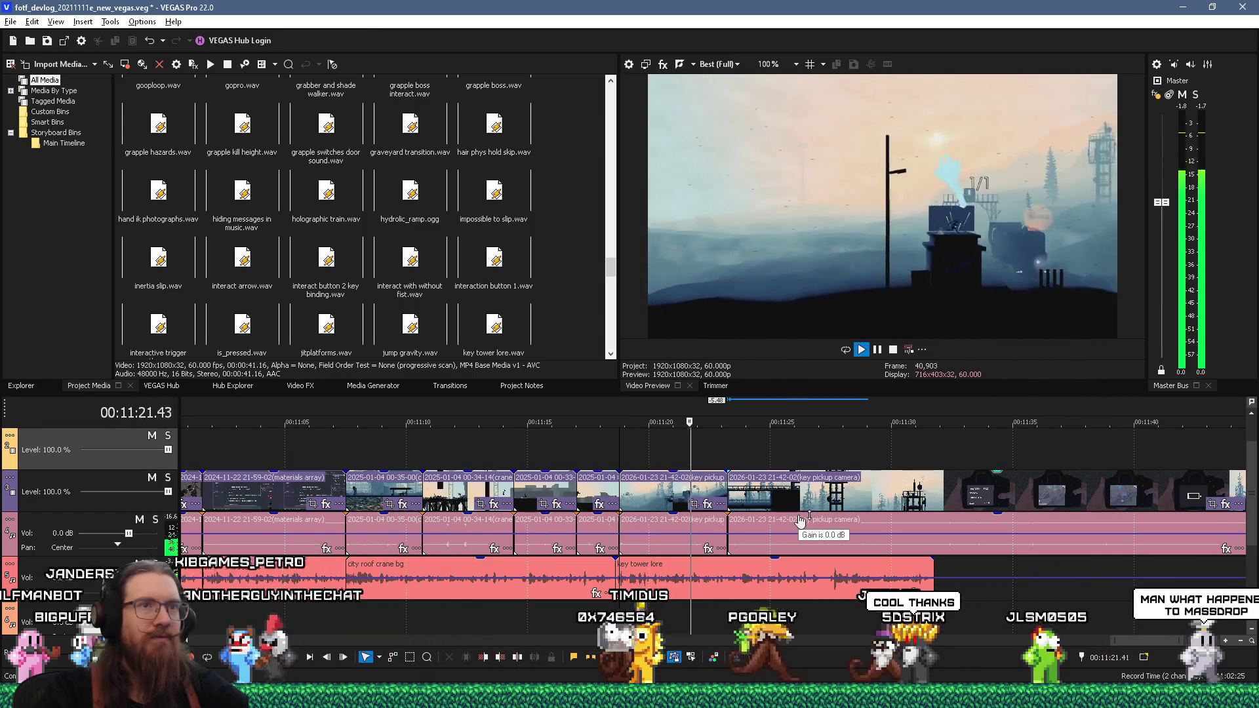
key("Return")
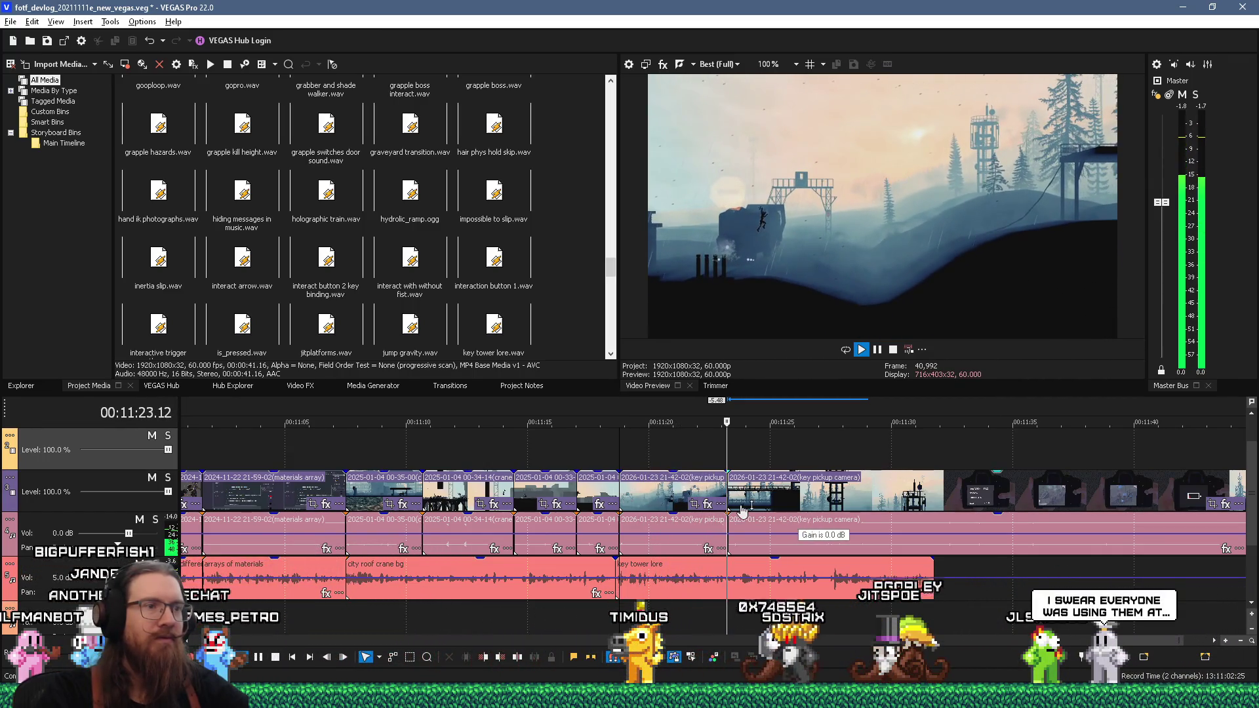
Step: Trim the later key pickup camera piece's start, slide it against the previous clip, and replay
scroll(729, 499, "up", 3)
mouse_move(708, 498)
left_mouse_down()
mouse_move(794, 500)
mouse_move(752, 507)
left_mouse_up()
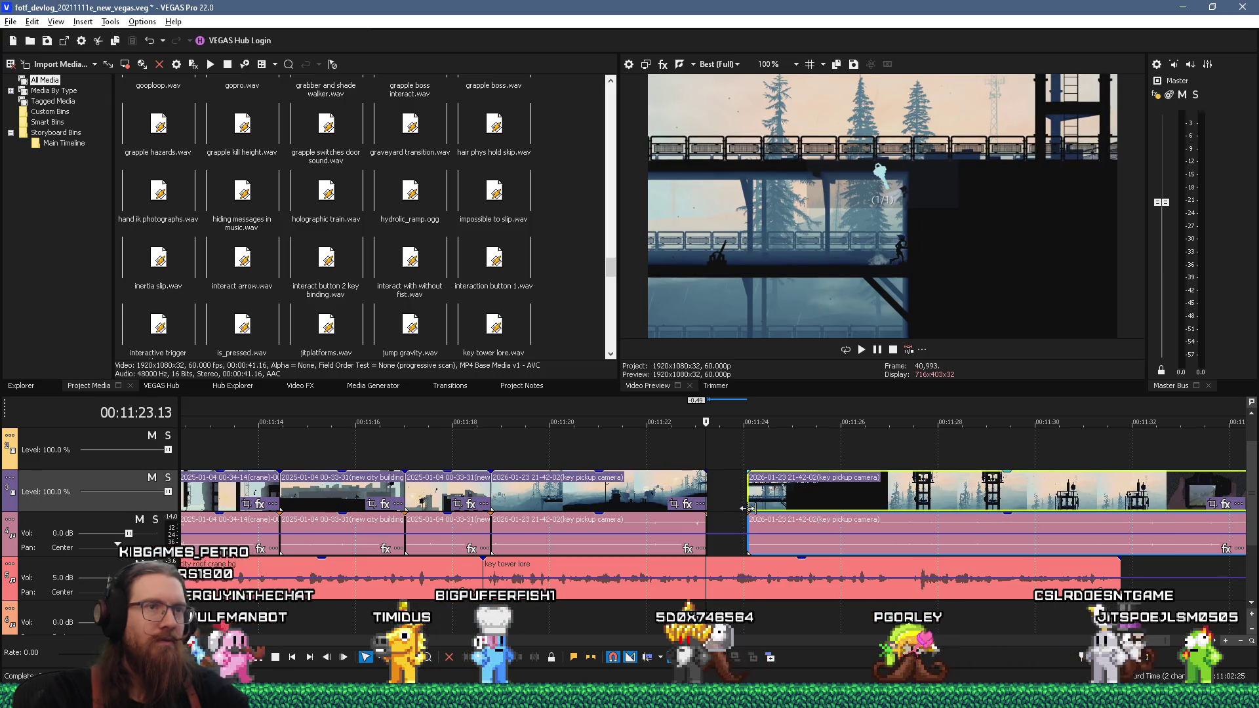
left_click_drag(756, 513, 738, 498)
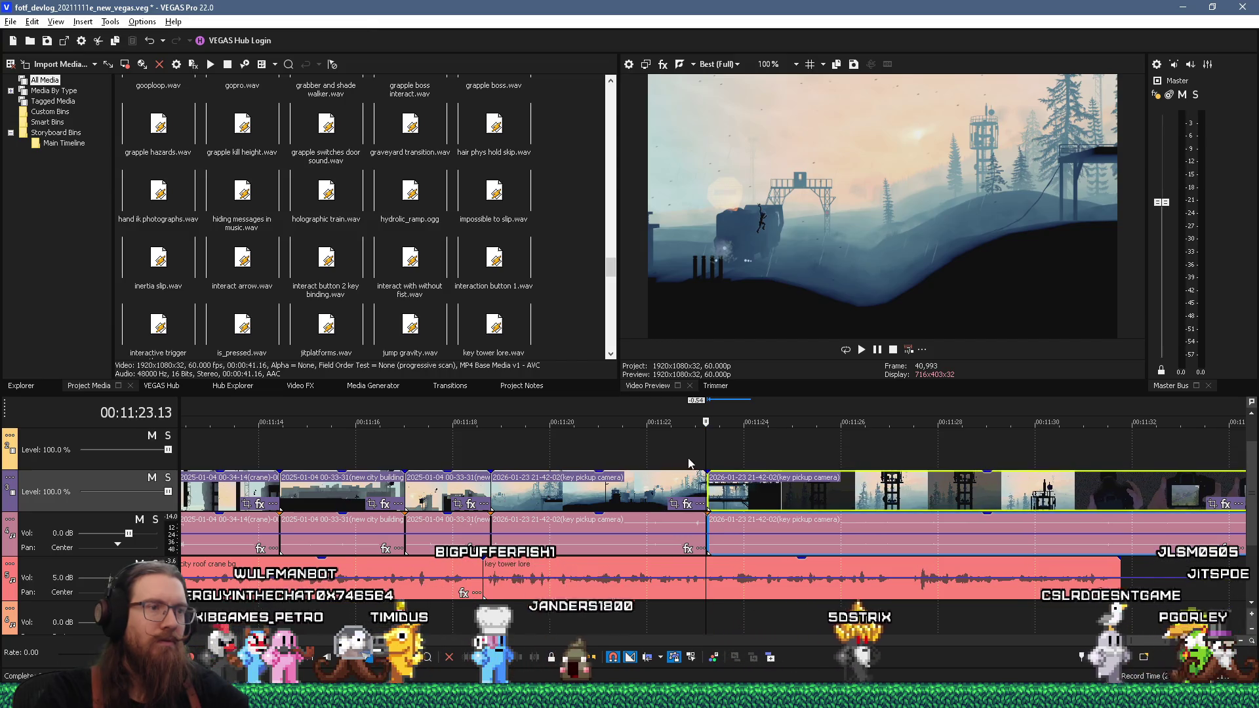
scroll(761, 495, "up", 5)
key("space")
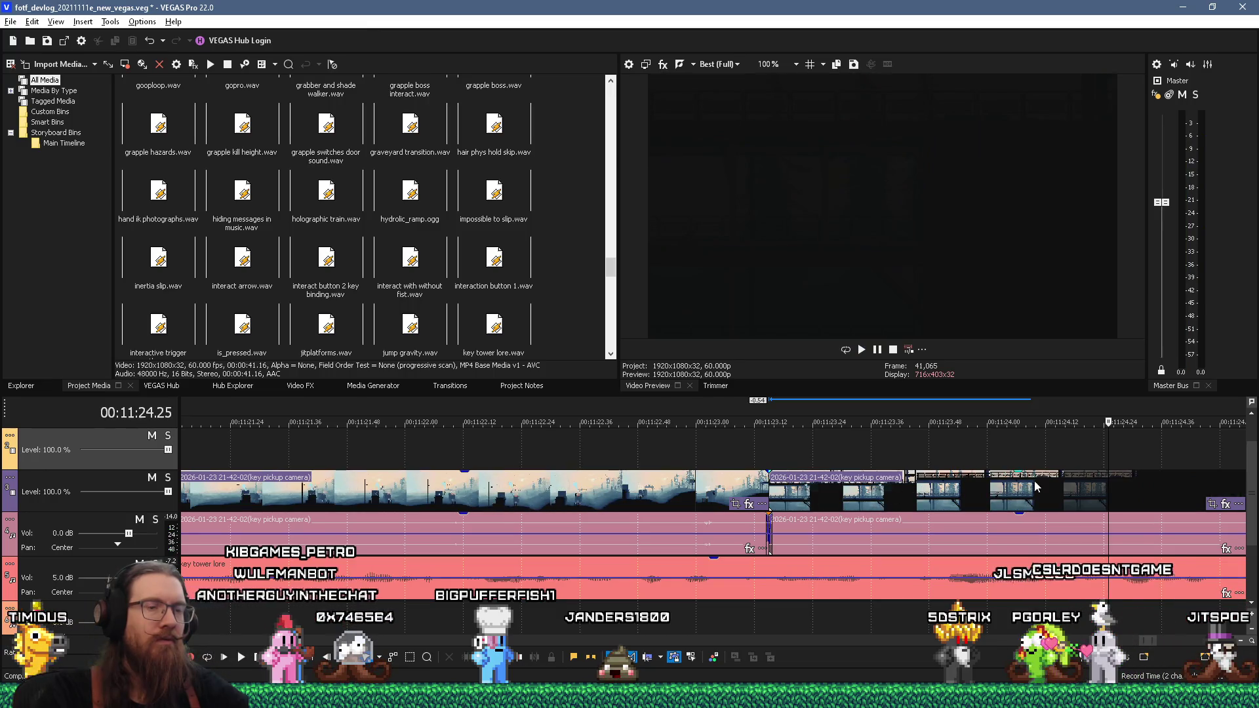
Step: Split the key pickup camera event, trim the right part, and shift it to 00:11:24.25
scroll(1059, 485, "down", 2)
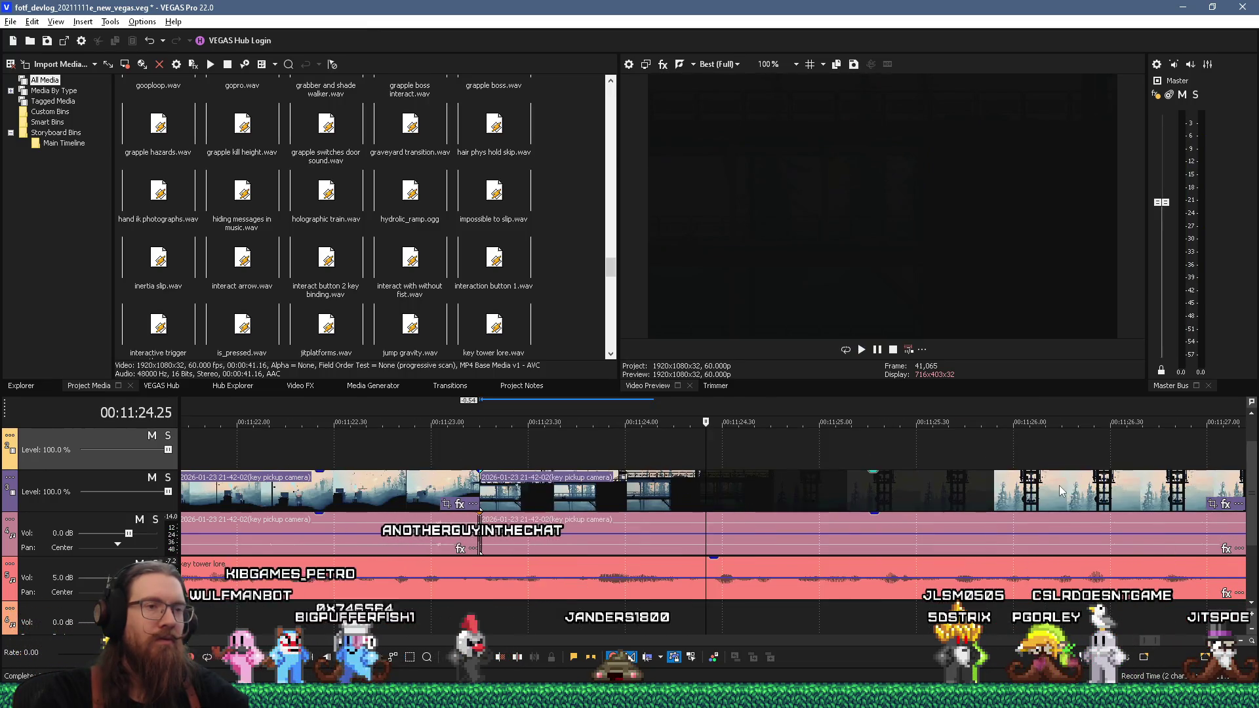
left_click(708, 501)
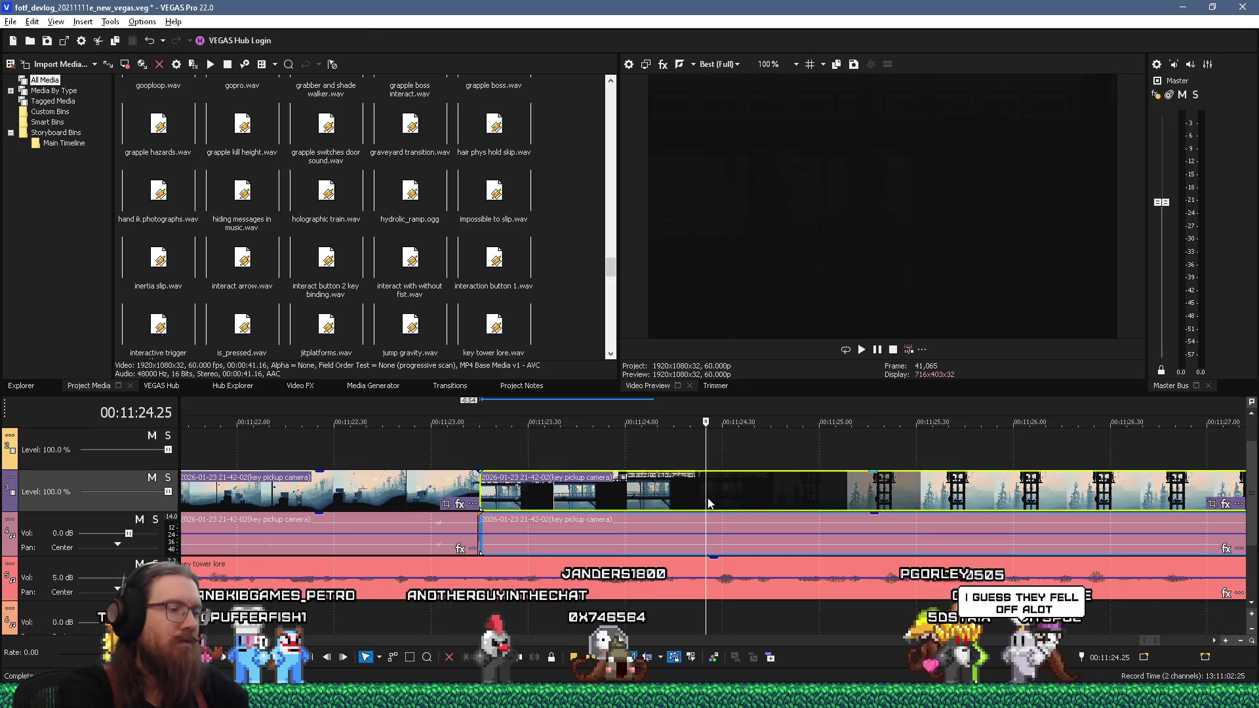
key("s")
scroll(752, 490, "down", 3)
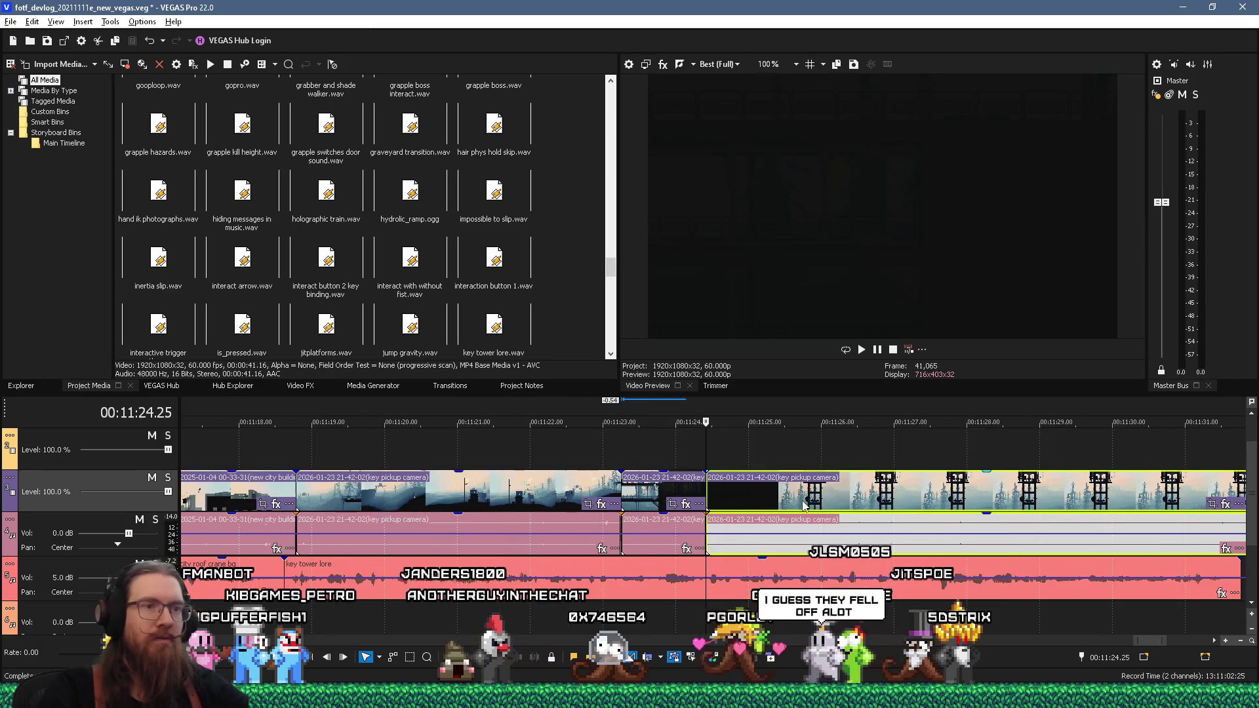
mouse_move(707, 493)
left_mouse_down()
mouse_move(883, 492)
mouse_move(818, 493)
left_mouse_up()
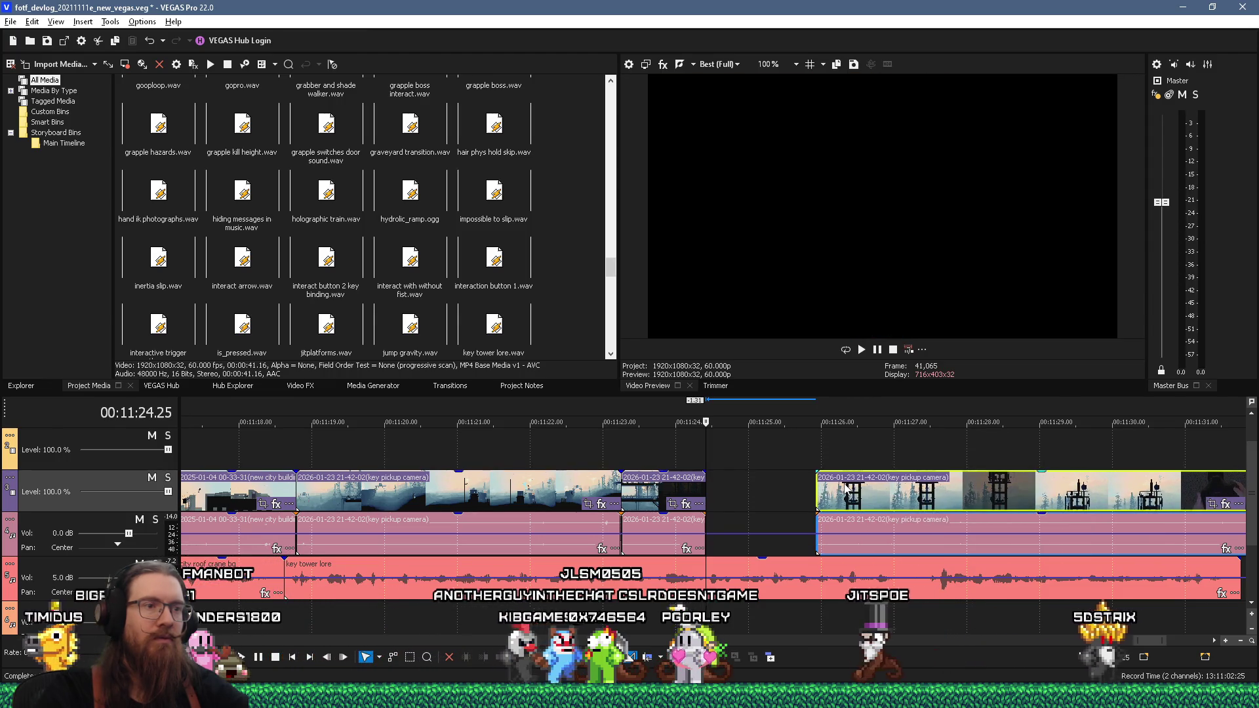
left_click_drag(854, 495, 750, 500)
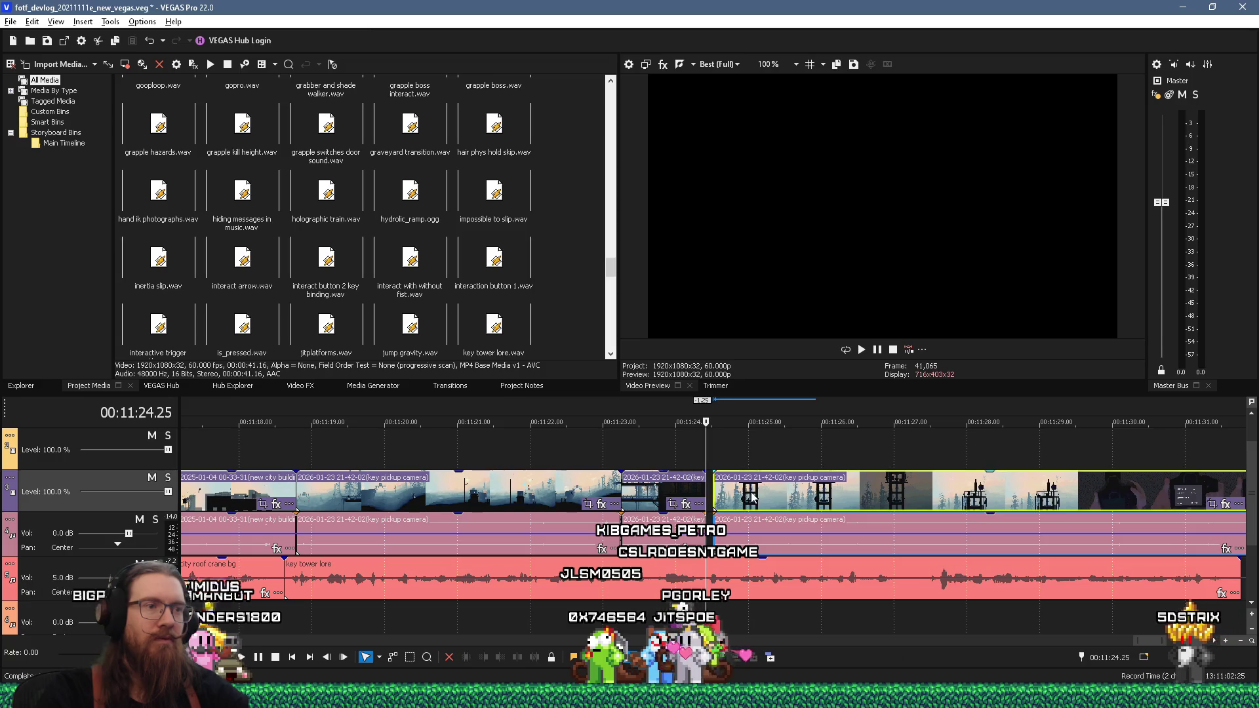
key("space")
key("space")
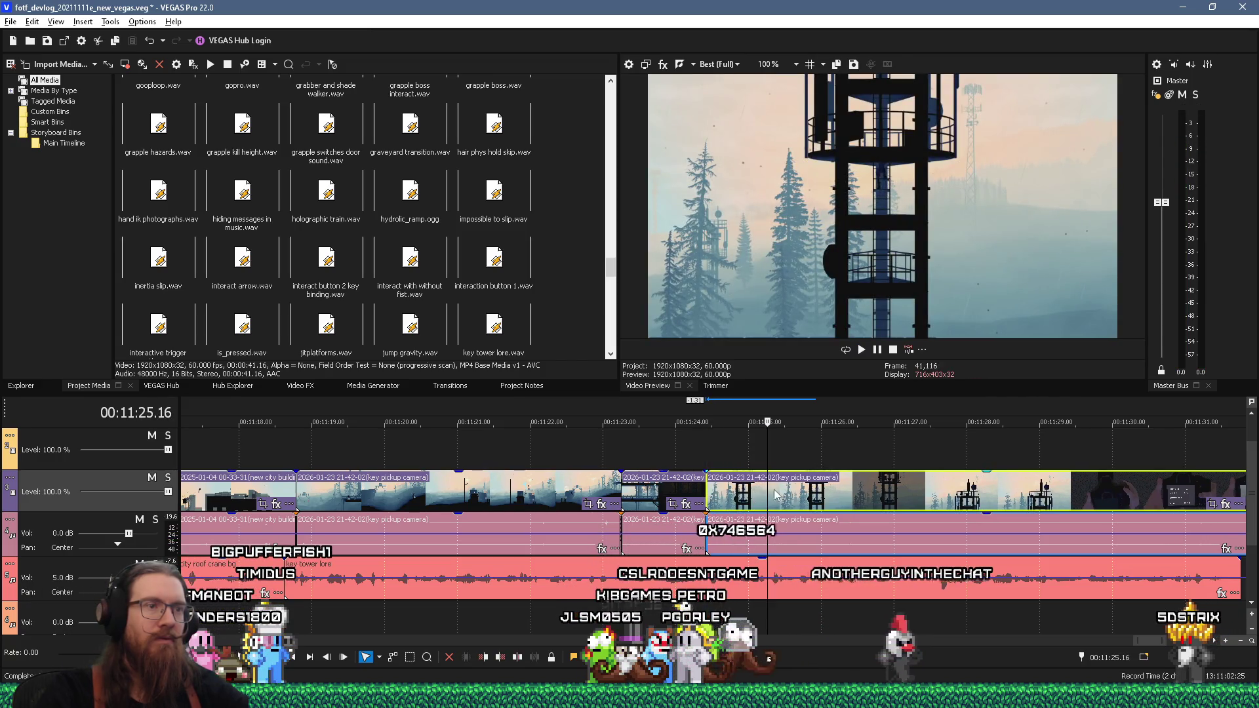
Step: Play back the tower shot between 00:11:26.19 and 00:11:30.27 to check the cut
left_click(969, 458)
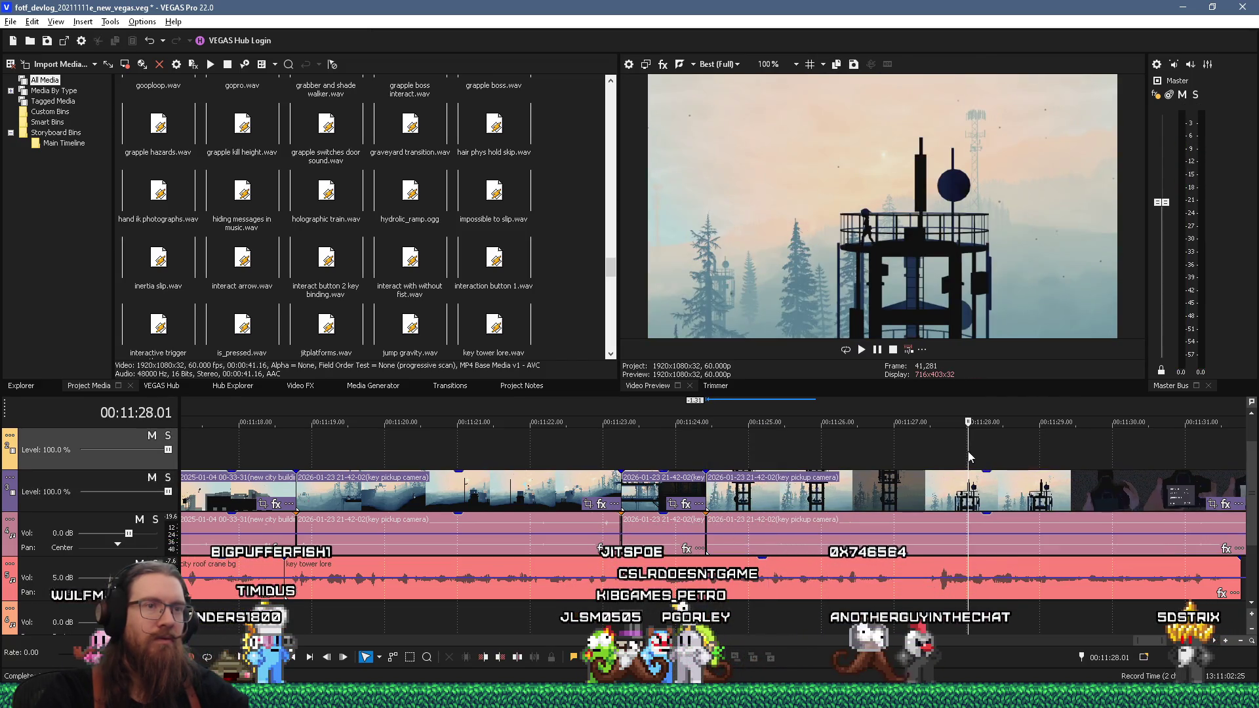
left_click(929, 467)
key("space")
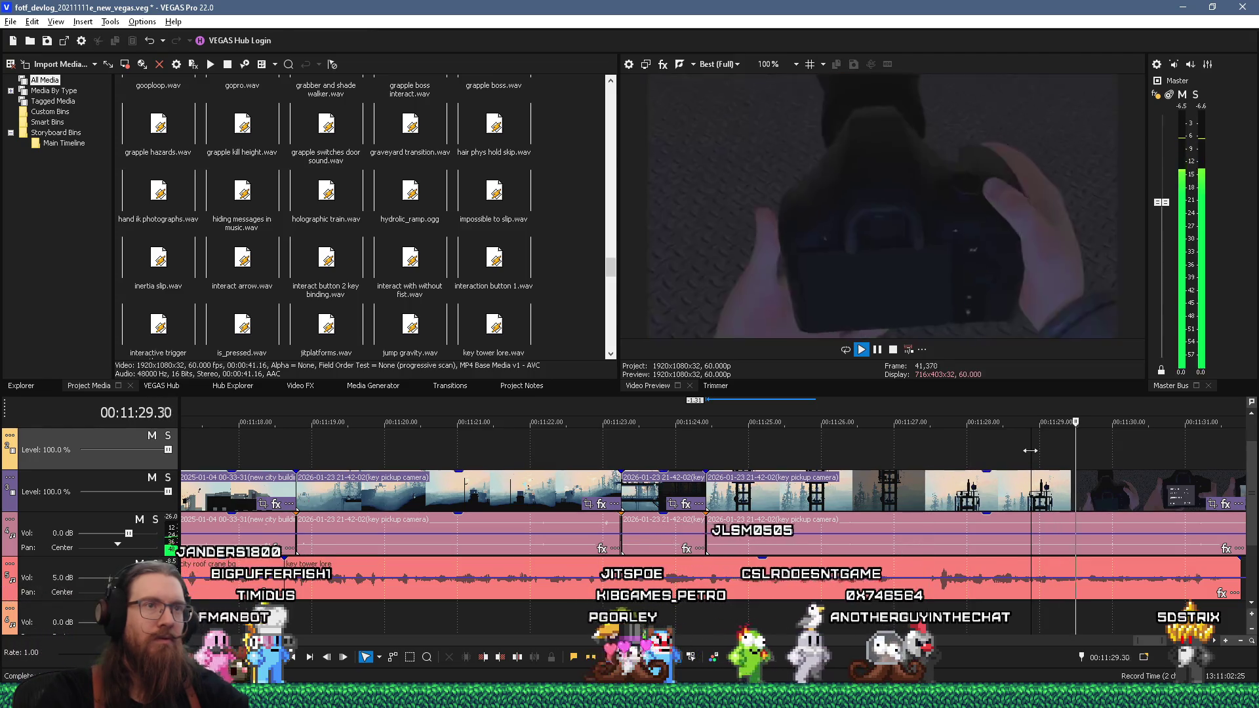
left_click(917, 460)
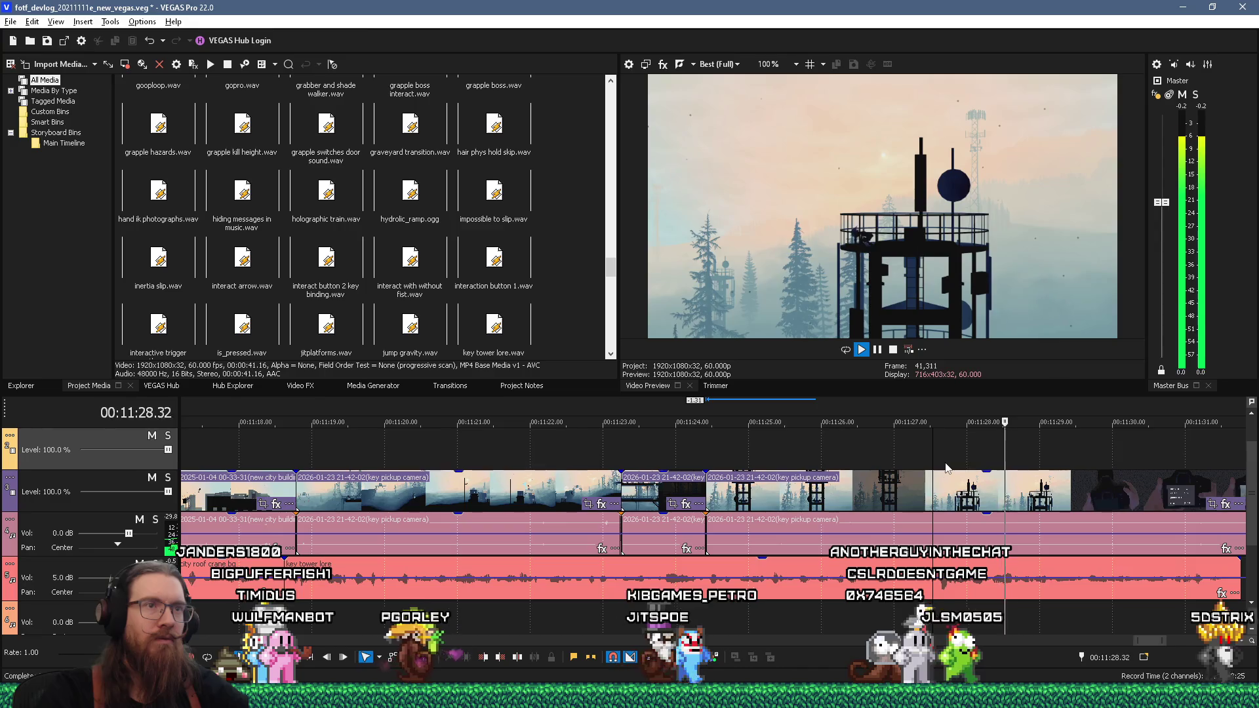
key("Return")
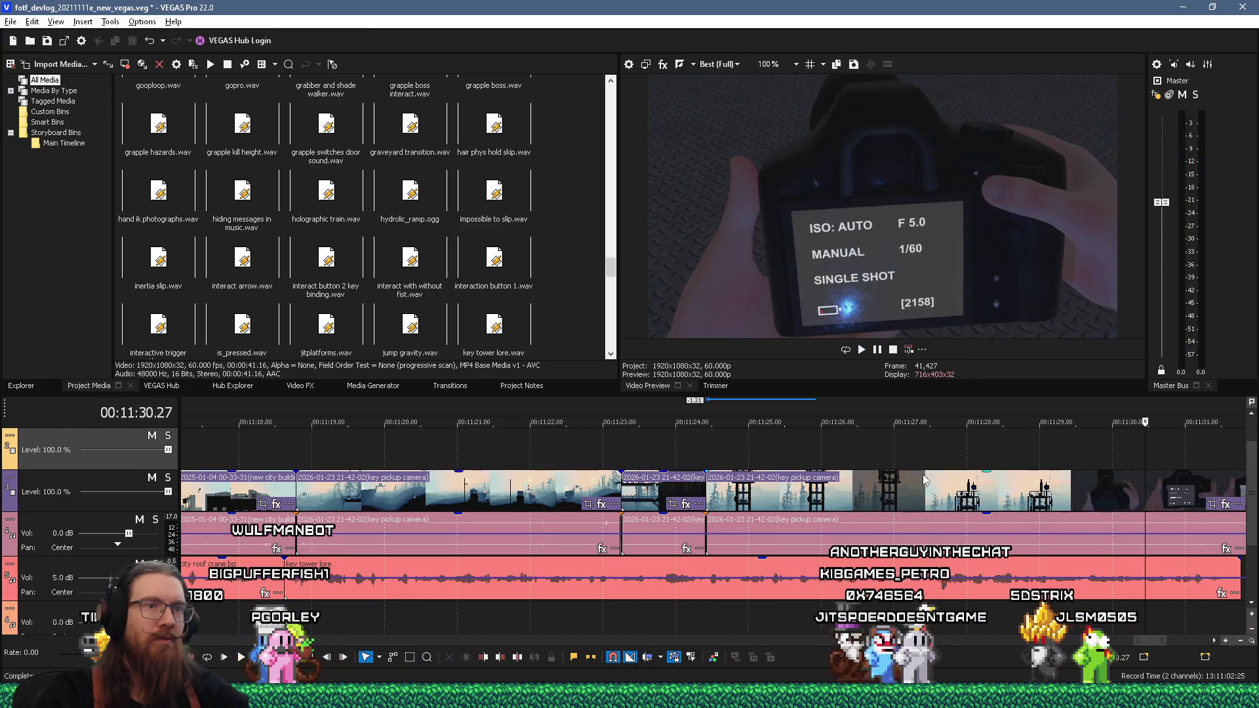
left_click(911, 458)
left_click(882, 455)
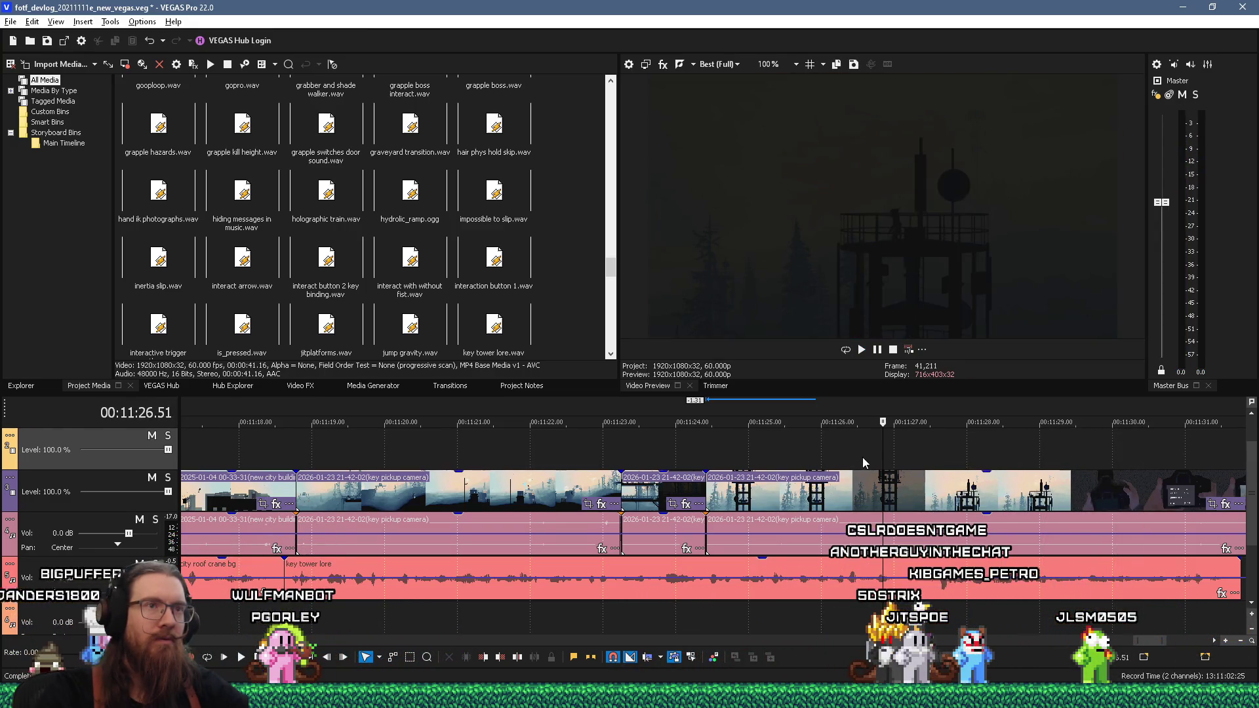
left_click(861, 458)
left_click(845, 463)
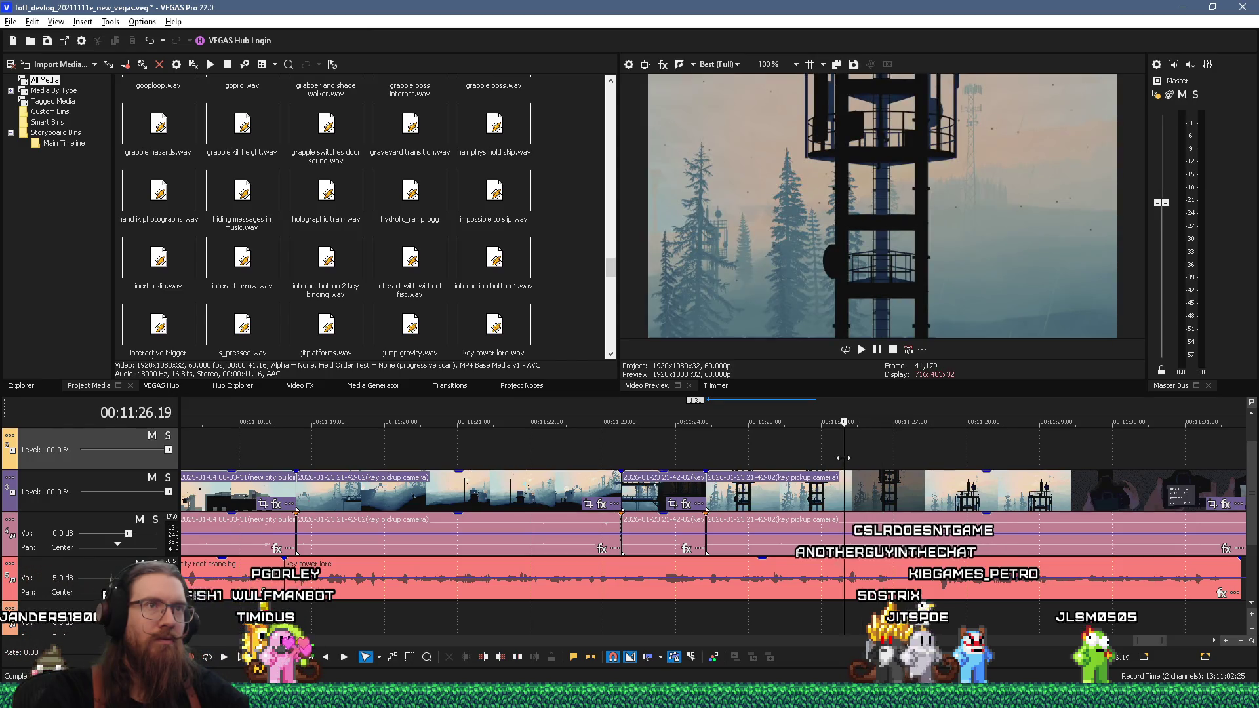
key("Return")
key("Return")
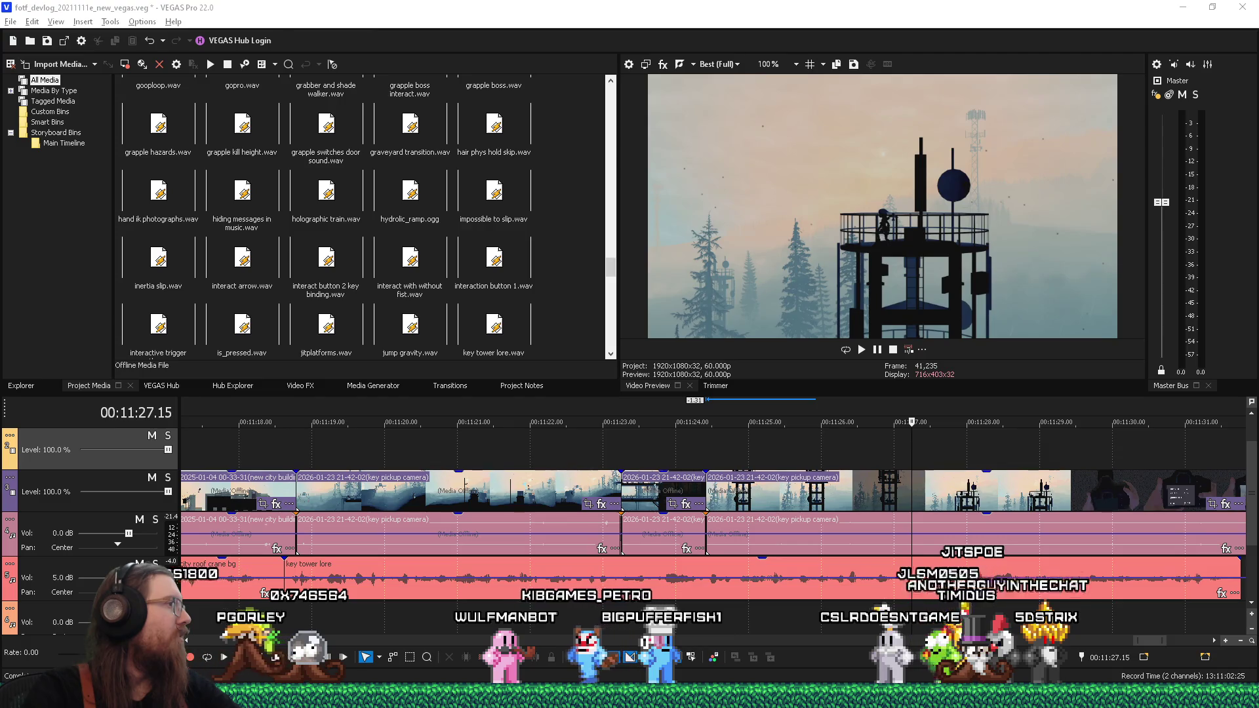
Step: Switch to the Firefox window showing the drop.com home page
key("alt+Tab")
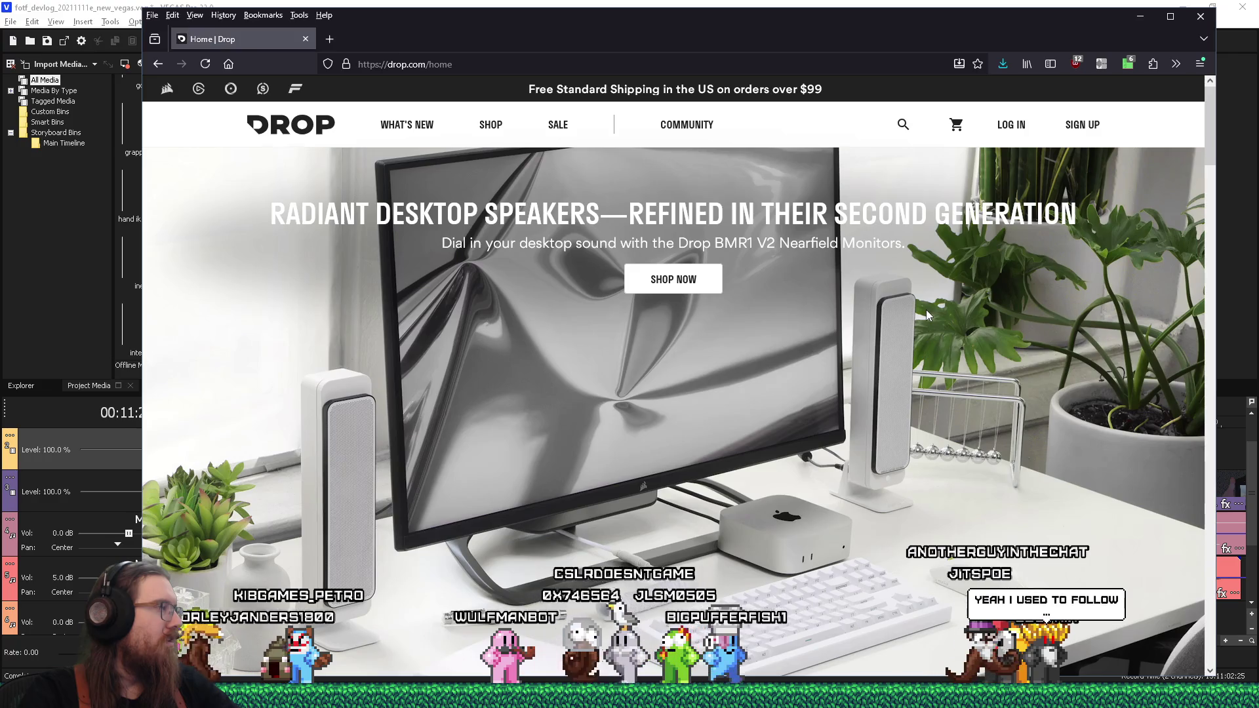
Step: Scroll the Drop home page past the Fallout Nuka-Cola arrivals to the Keyboards, Headphones and Amps tiles
scroll(925, 310, "down", 5)
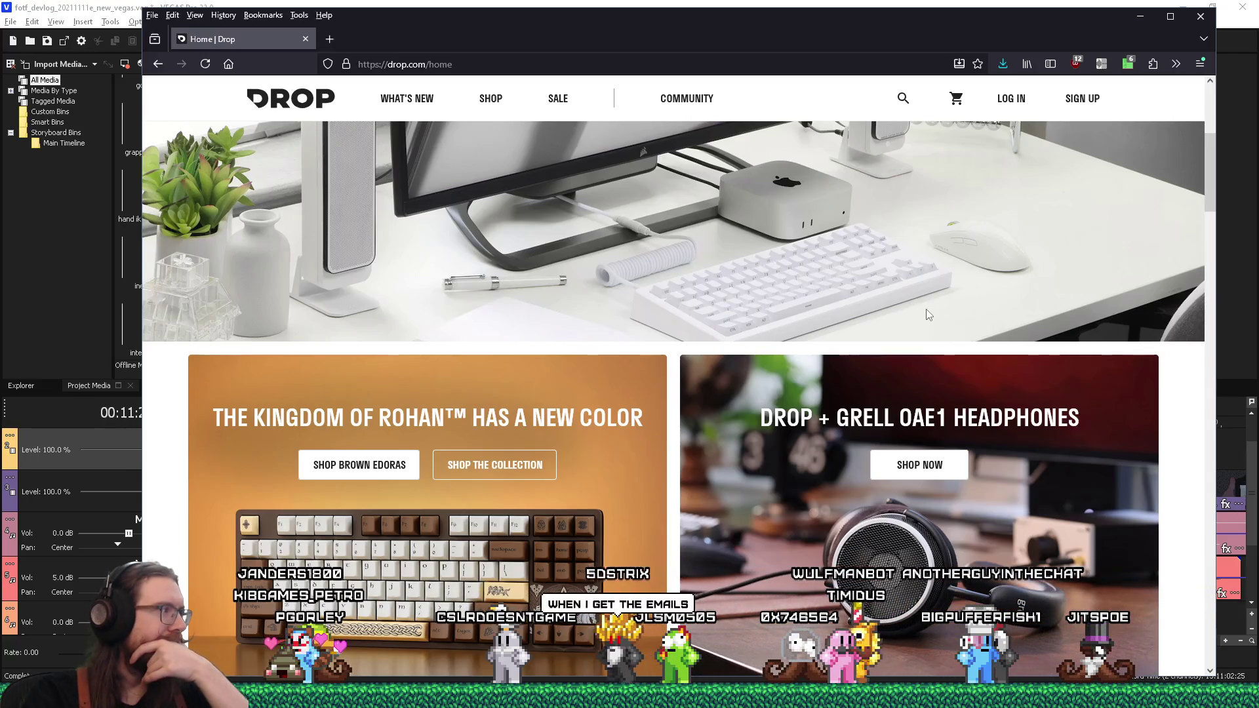
scroll(926, 309, "down", 4)
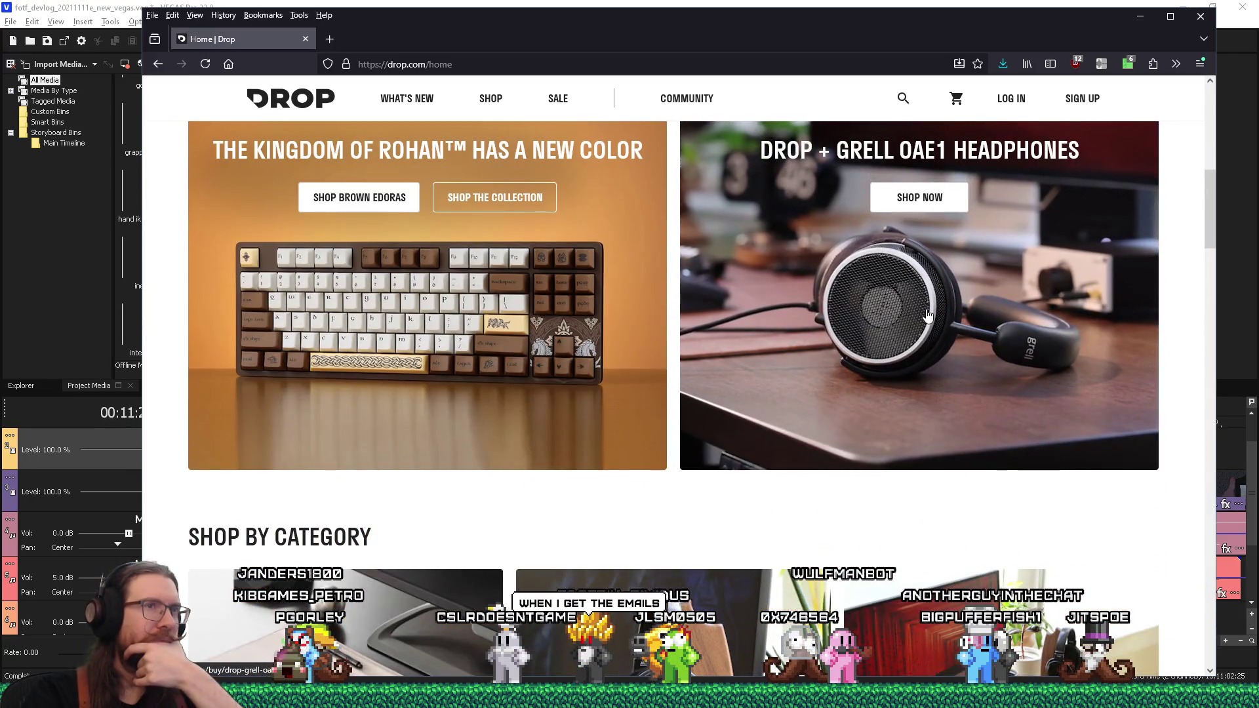
scroll(927, 315, "down", 4)
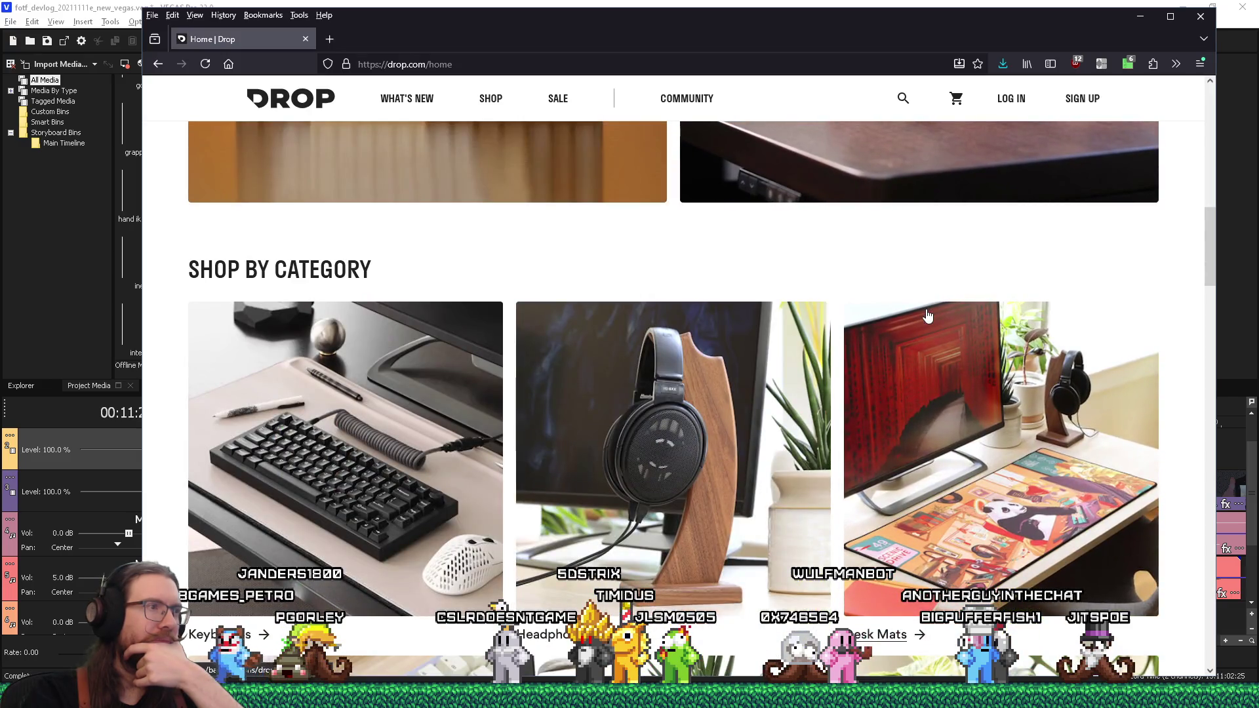
scroll(927, 315, "down", 4)
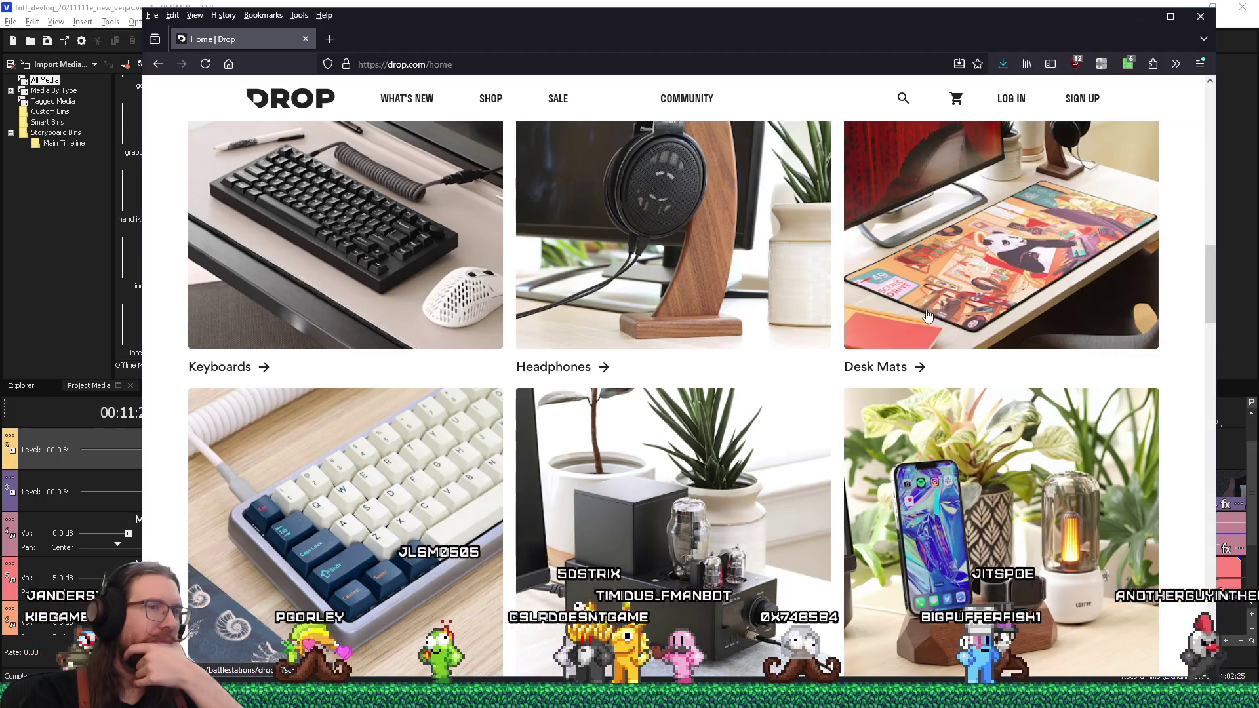
scroll(927, 316, "down", 8)
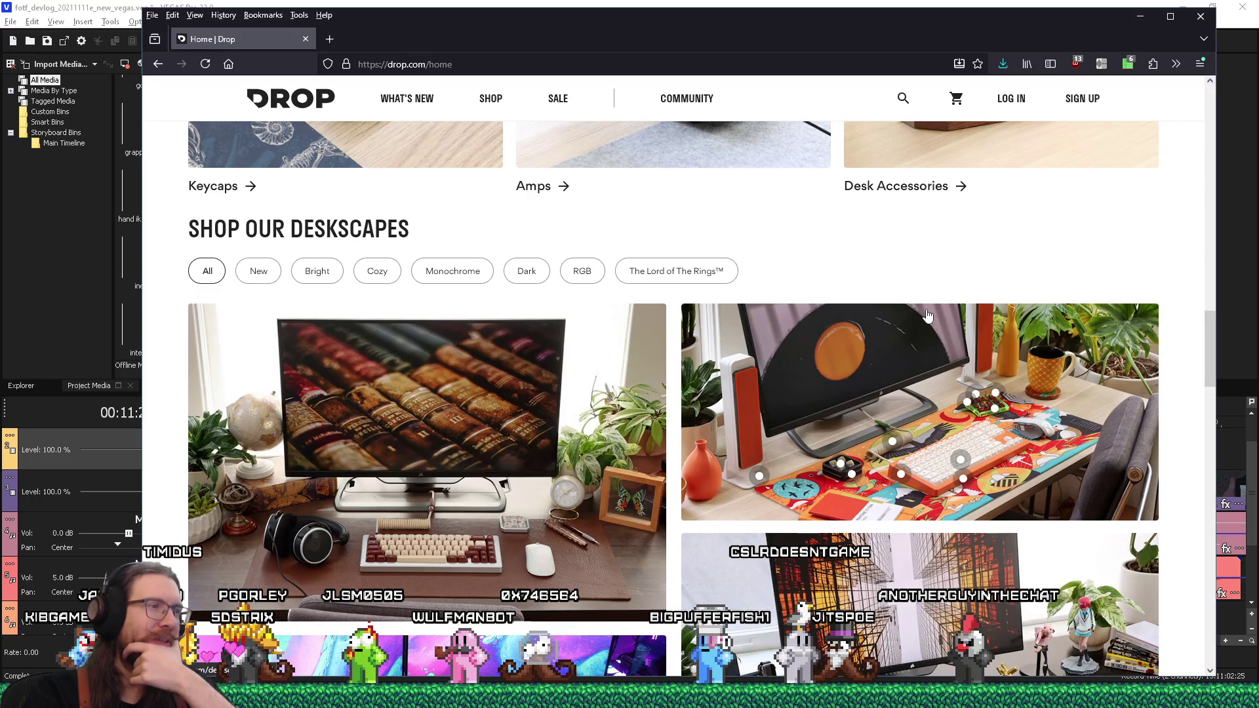
scroll(927, 315, "down", 4)
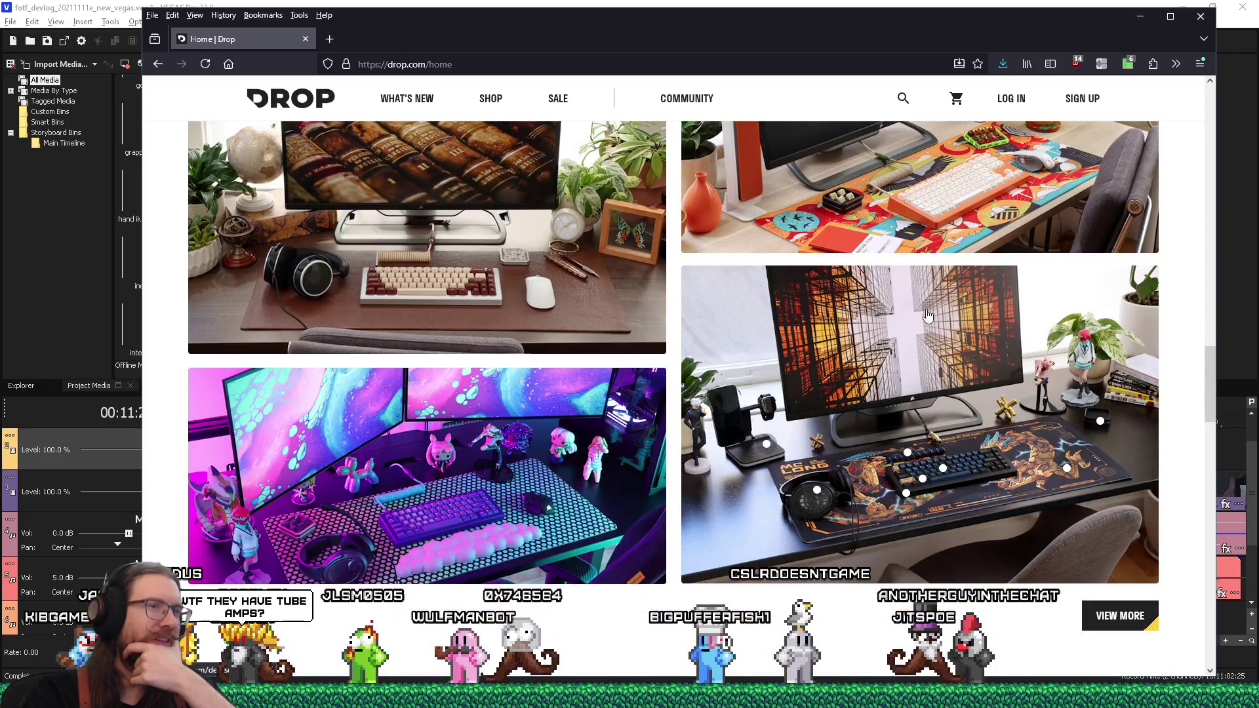
scroll(927, 315, "down", 5)
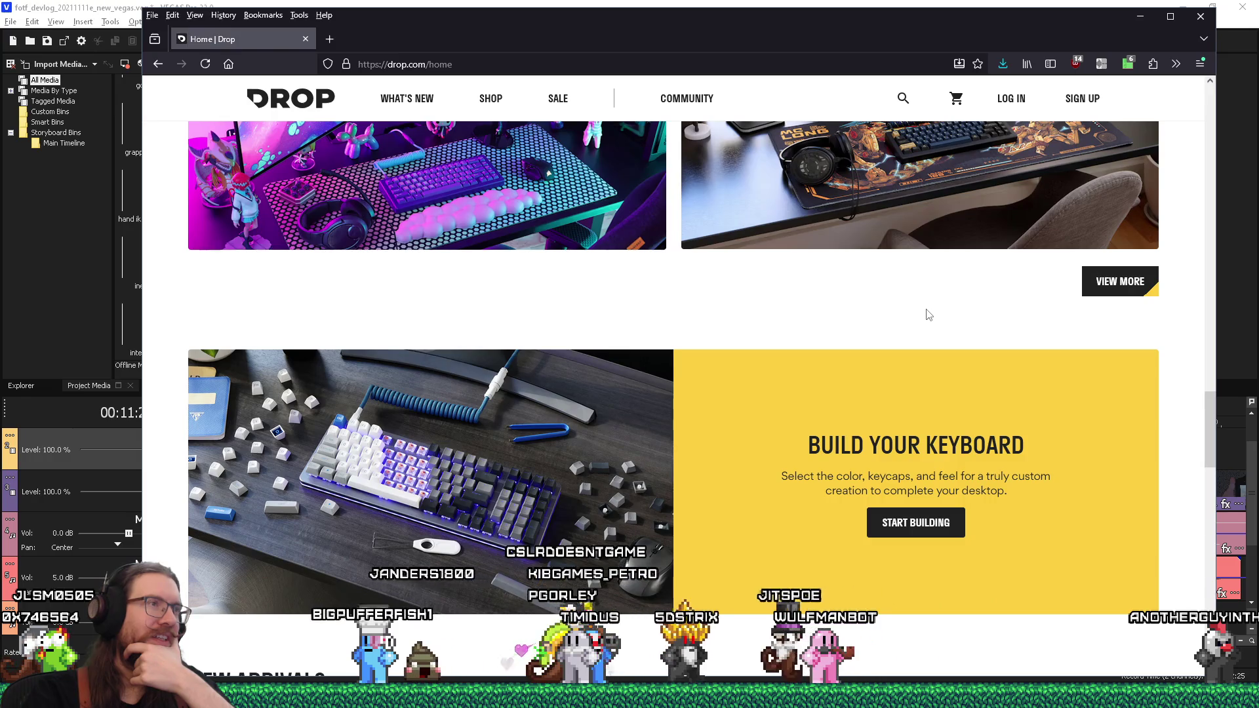
scroll(928, 315, "up", 4)
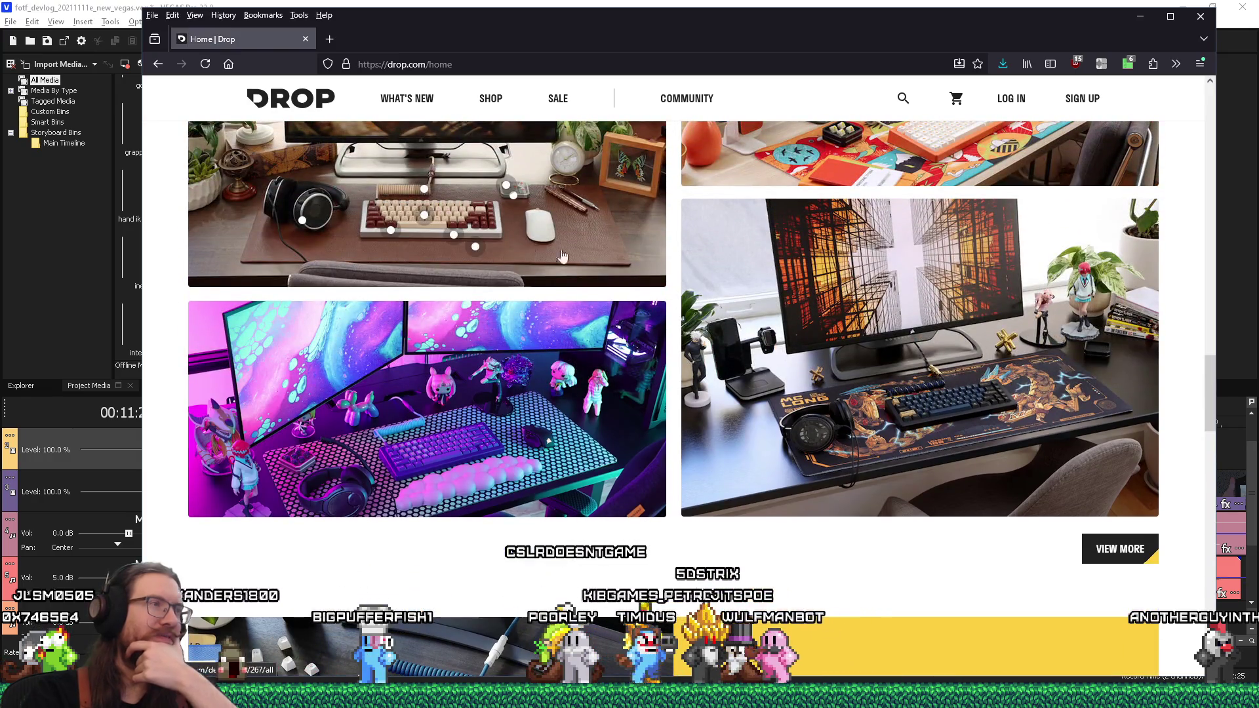
scroll(542, 295, "up", 4)
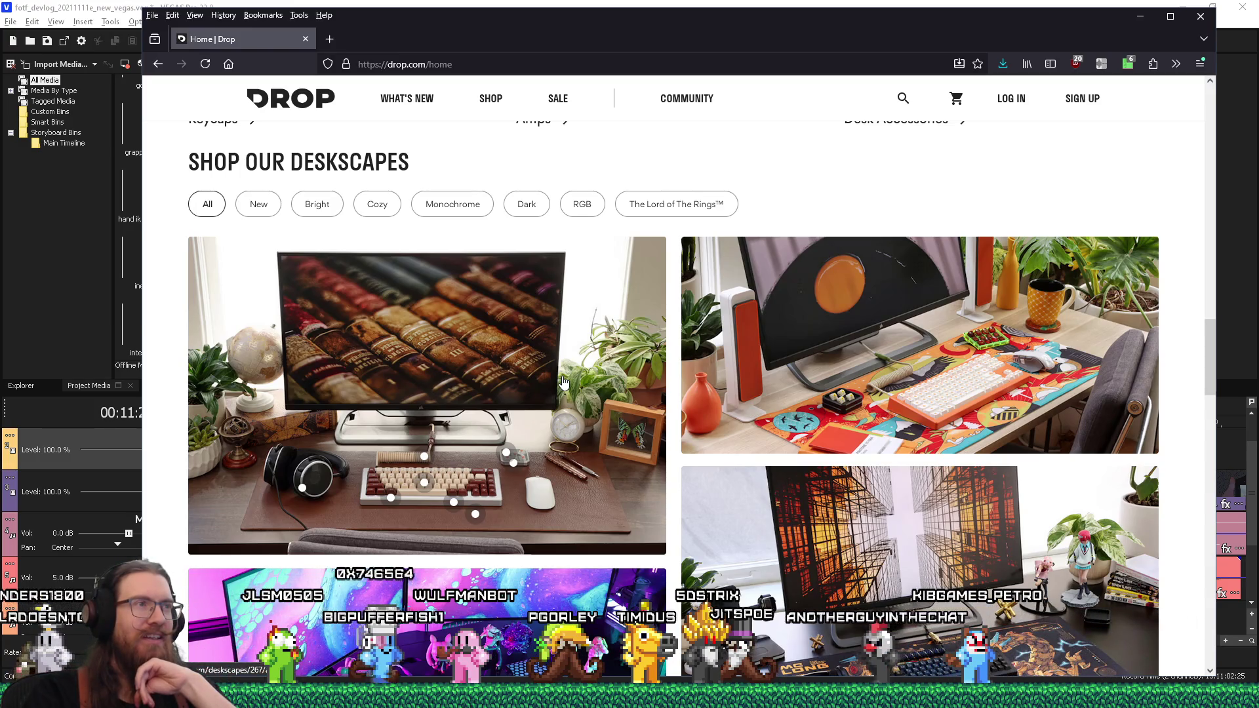
scroll(563, 381, "up", 6)
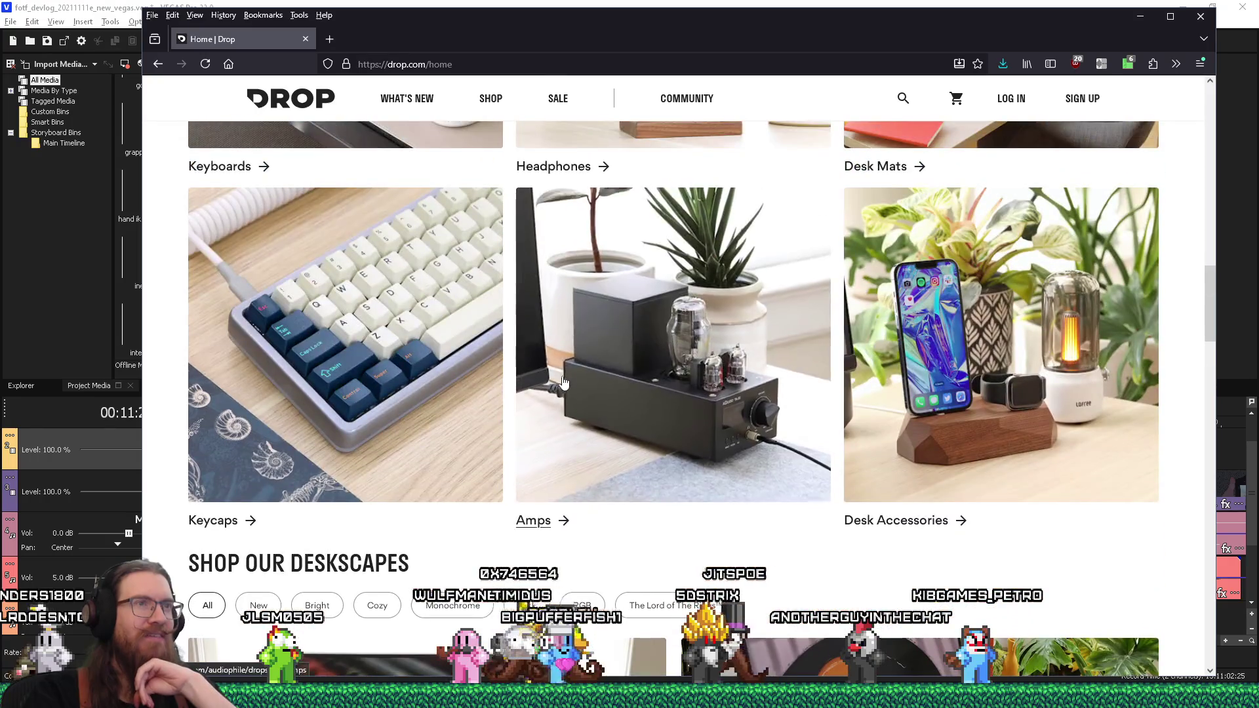
scroll(563, 382, "up", 3)
scroll(563, 381, "up", 7)
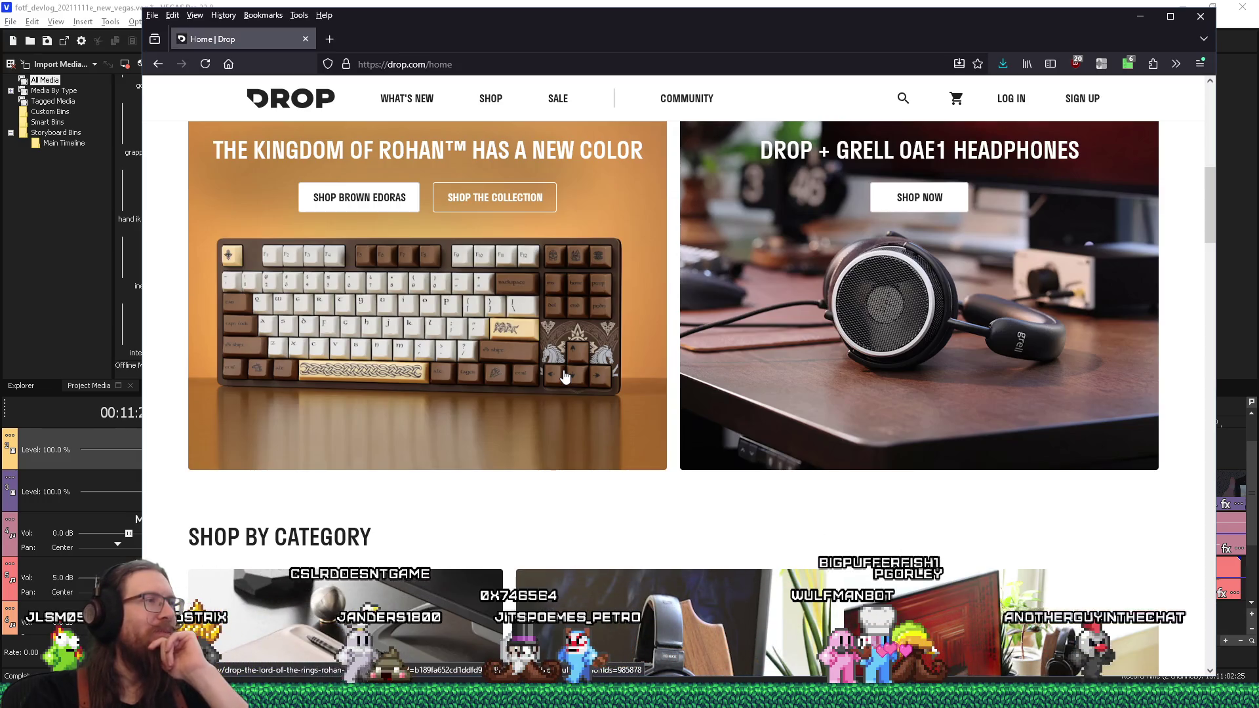
scroll(566, 374, "down", 10)
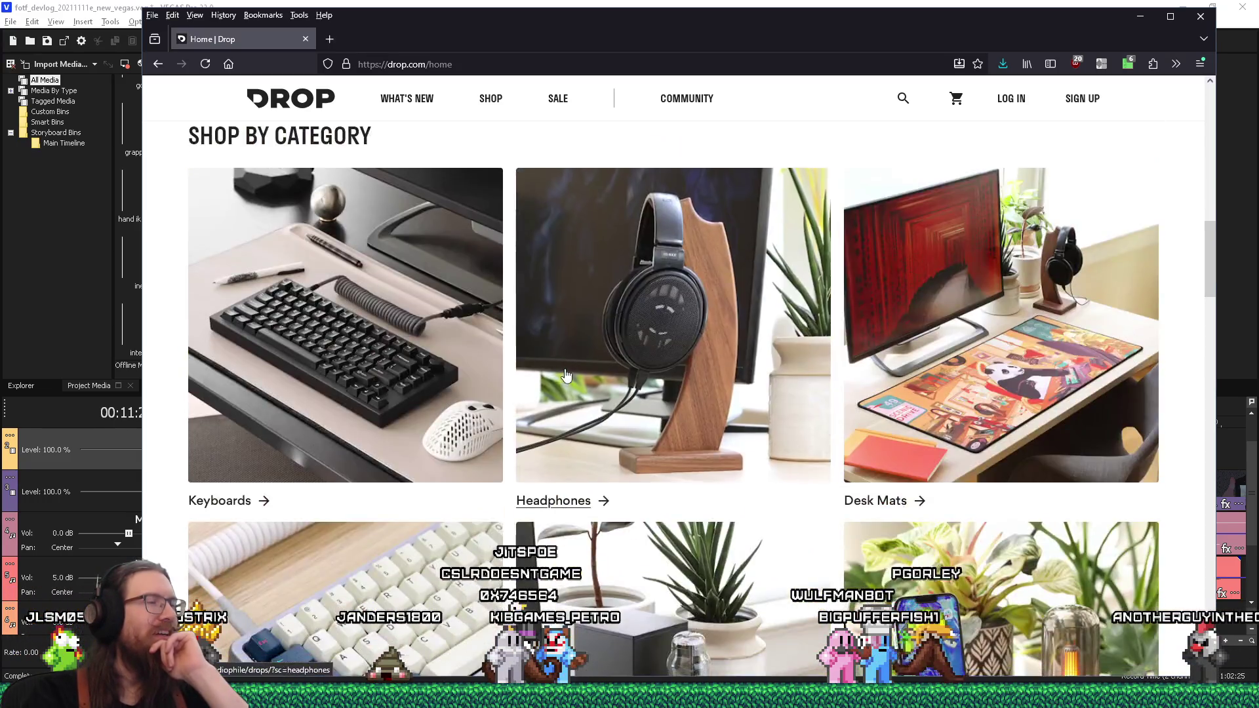
scroll(567, 374, "down", 5)
scroll(566, 375, "down", 5)
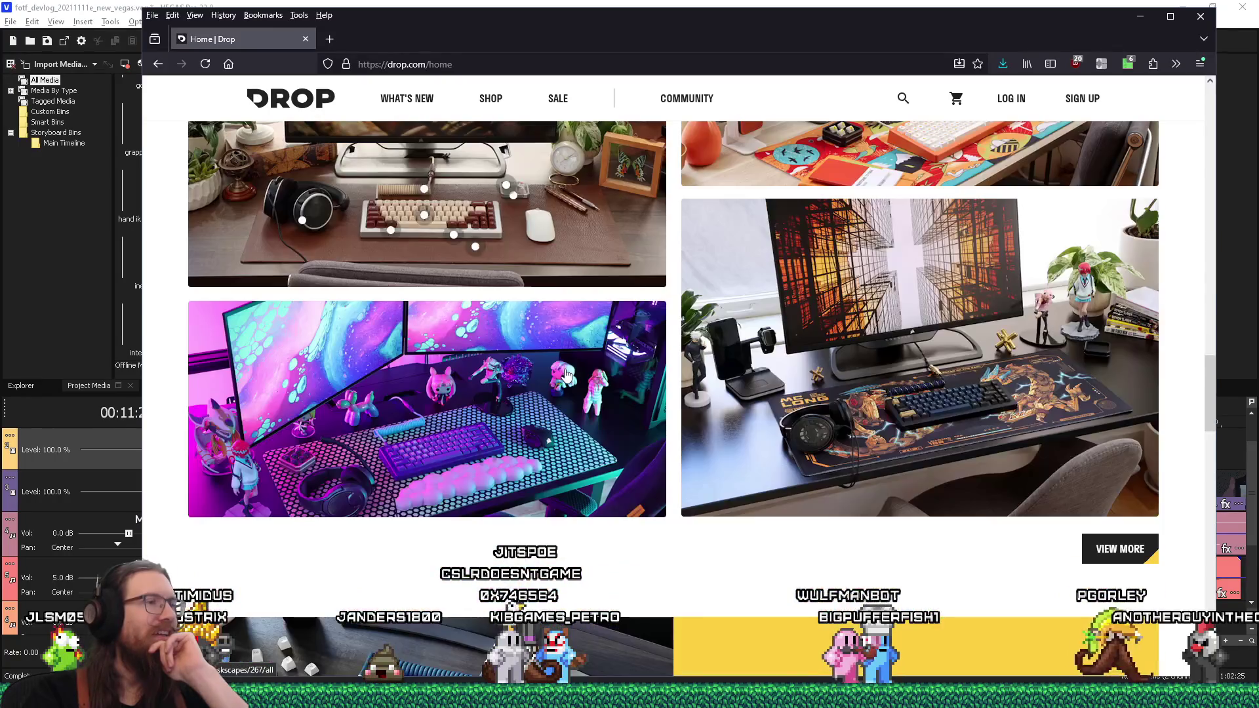
scroll(566, 374, "down", 10)
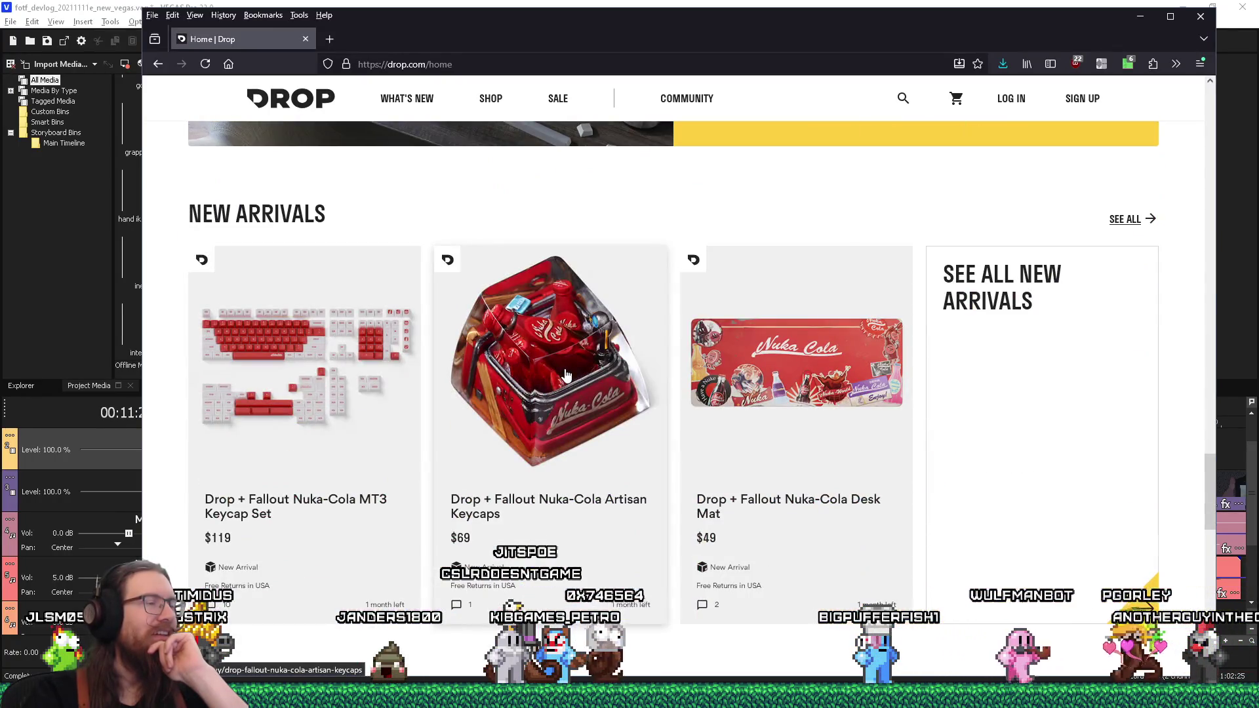
scroll(567, 375, "down", 4)
scroll(566, 374, "down", 5)
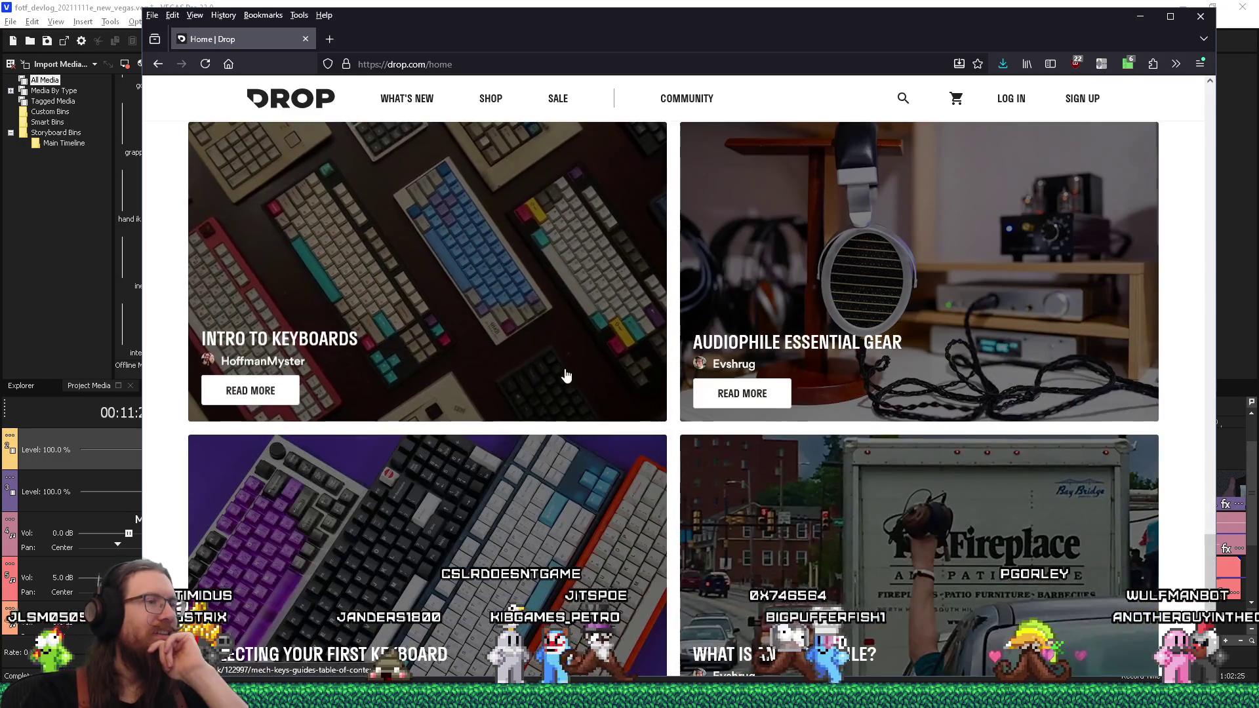
scroll(567, 374, "down", 2)
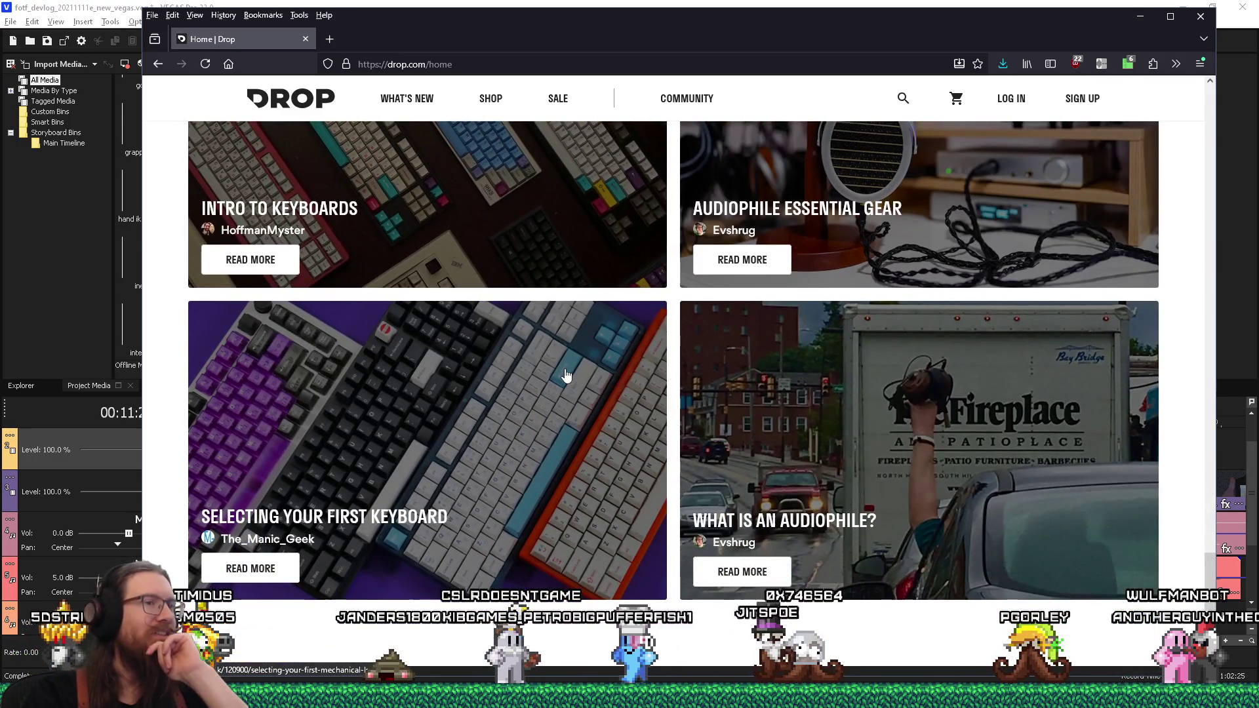
scroll(566, 374, "up", 4)
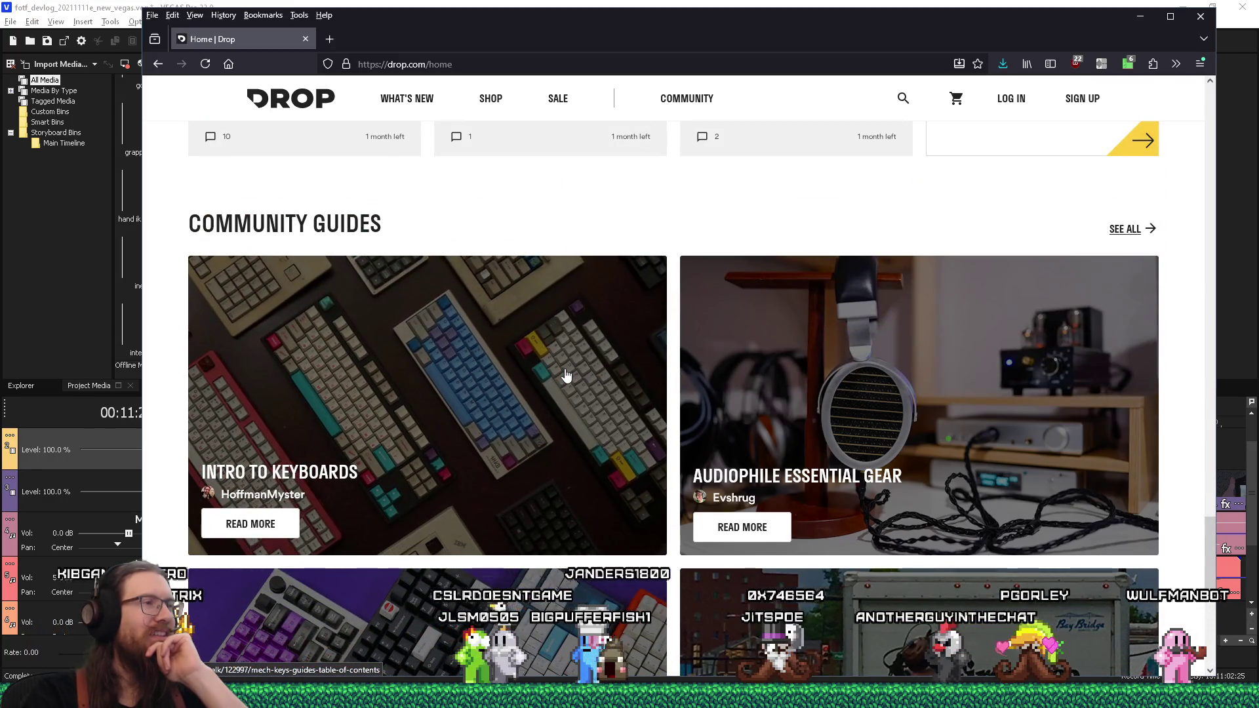
scroll(567, 374, "up", 8)
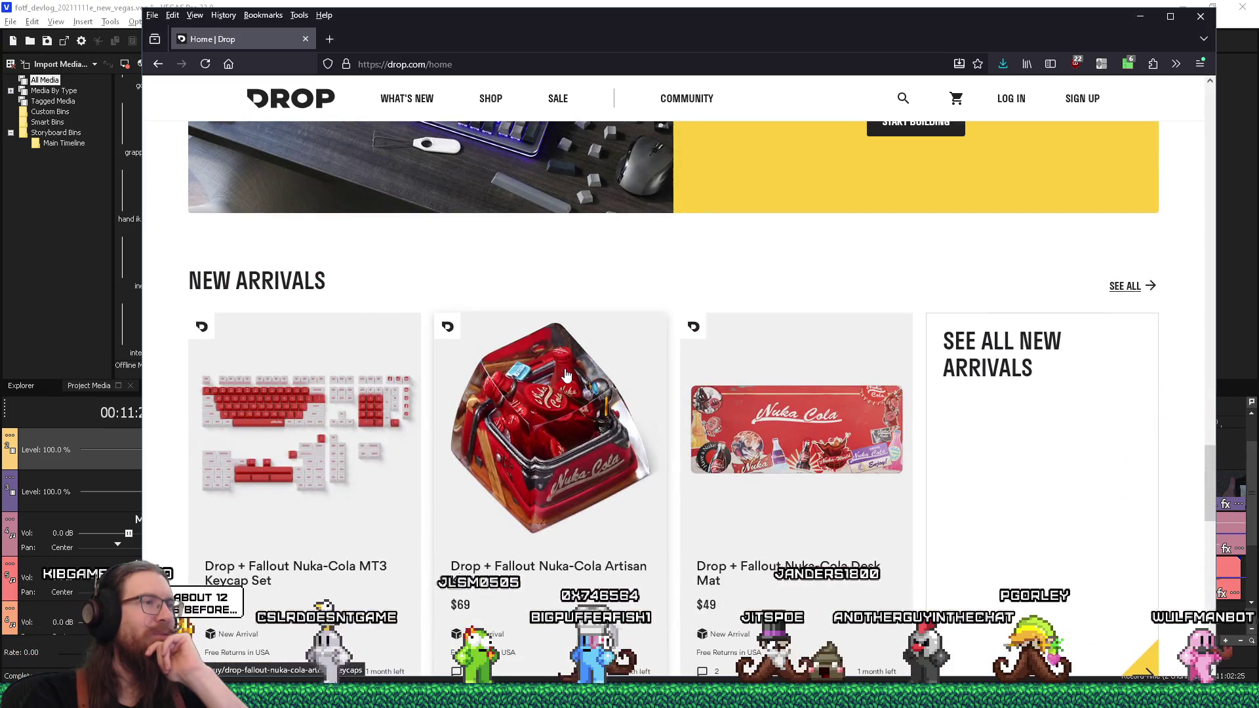
scroll(567, 374, "up", 8)
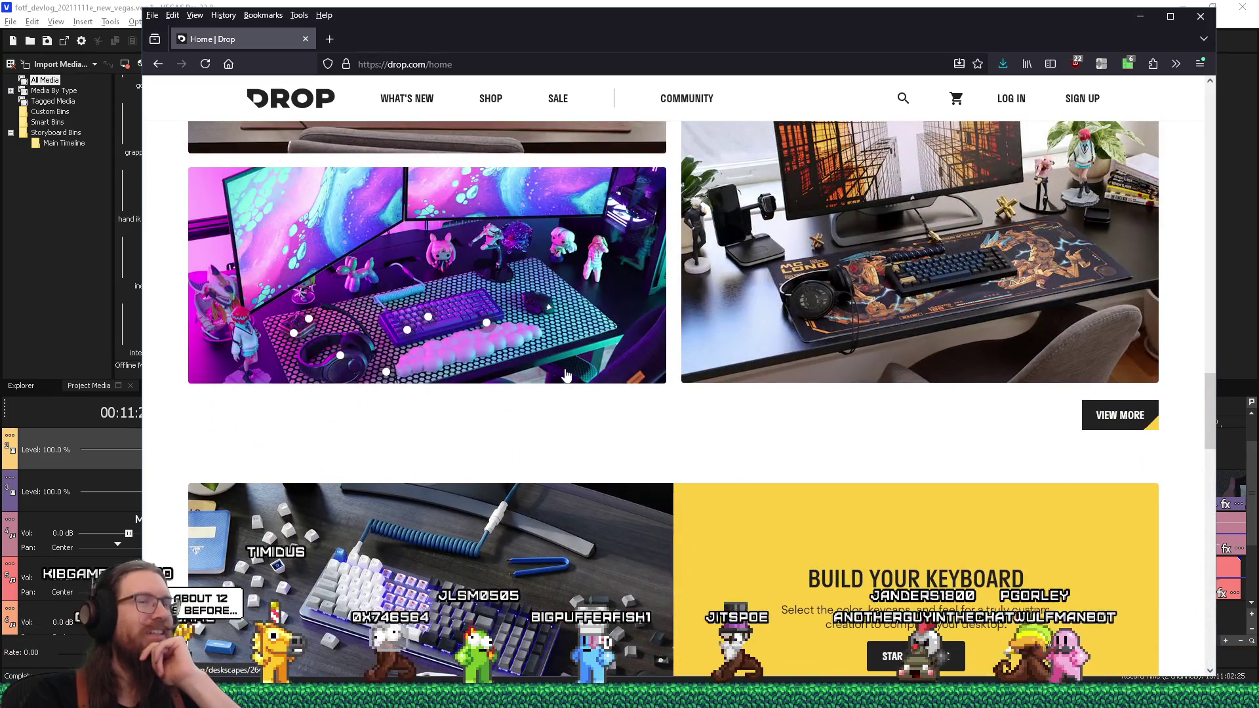
scroll(567, 374, "up", 10)
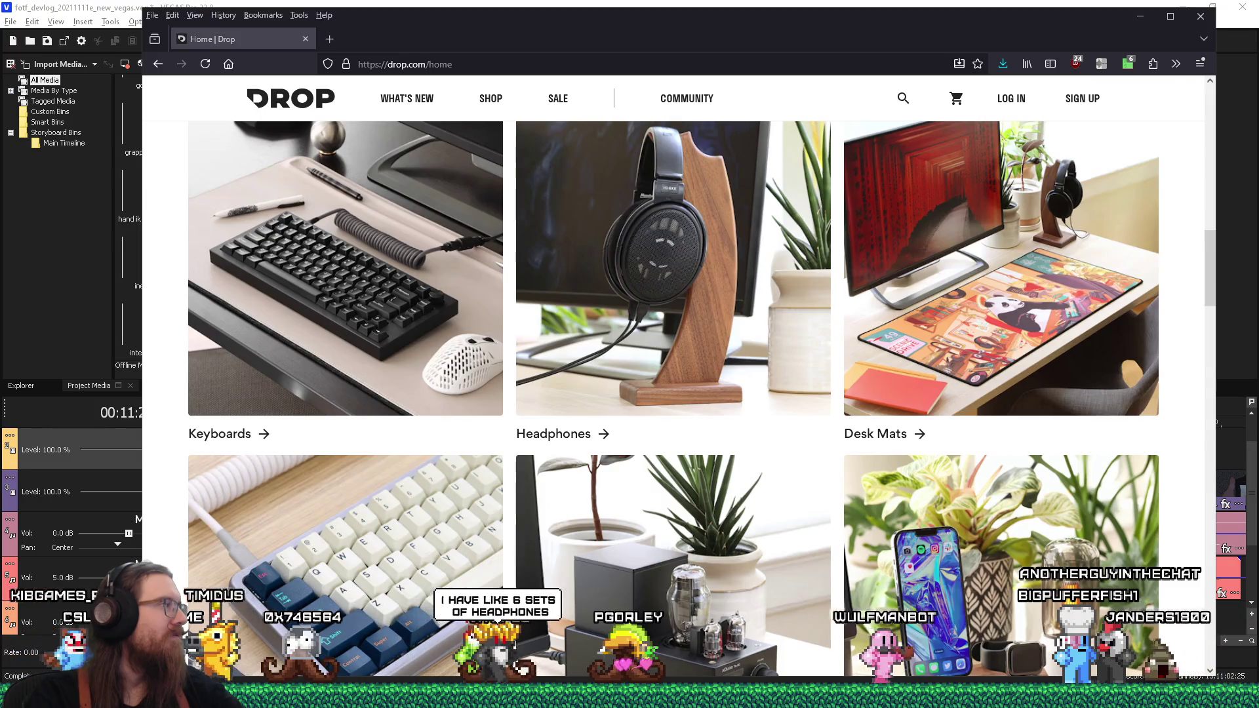
scroll(828, 429, "down", 3)
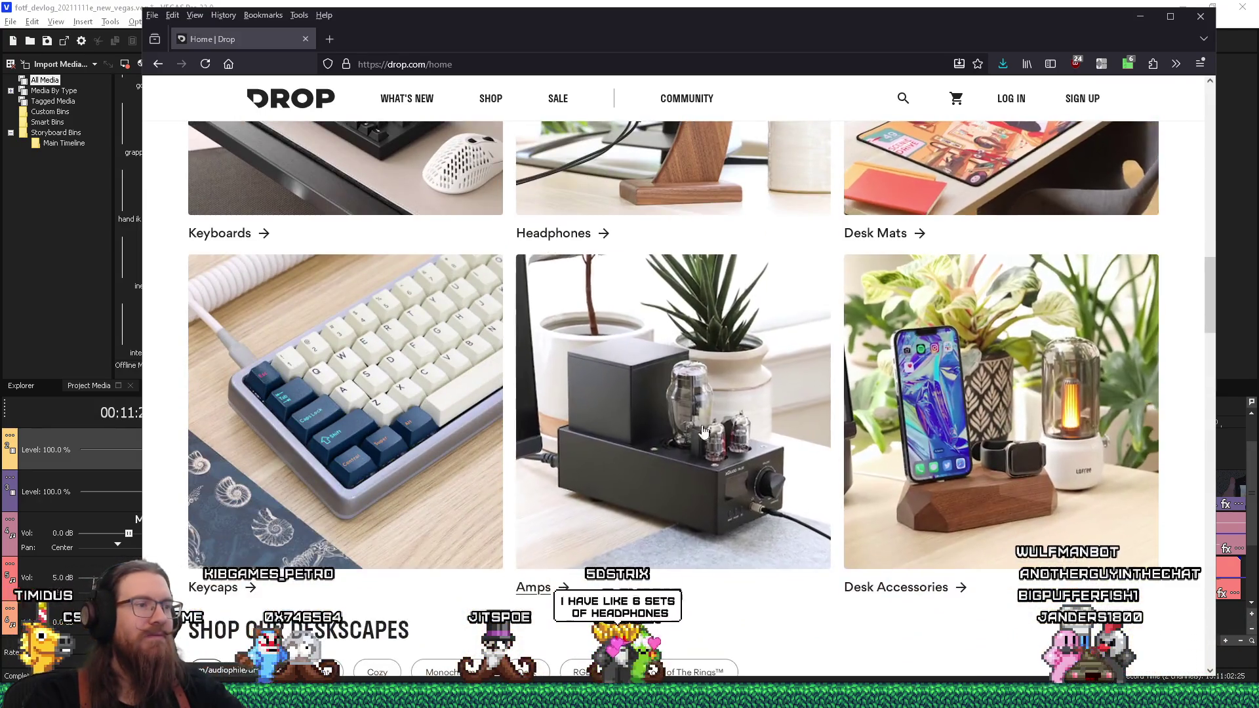
Step: Open the Amps category and browse amplifiers like the xDuoo MP-01, Topping A30 Pro and SMSL VMV A1
left_click(828, 429)
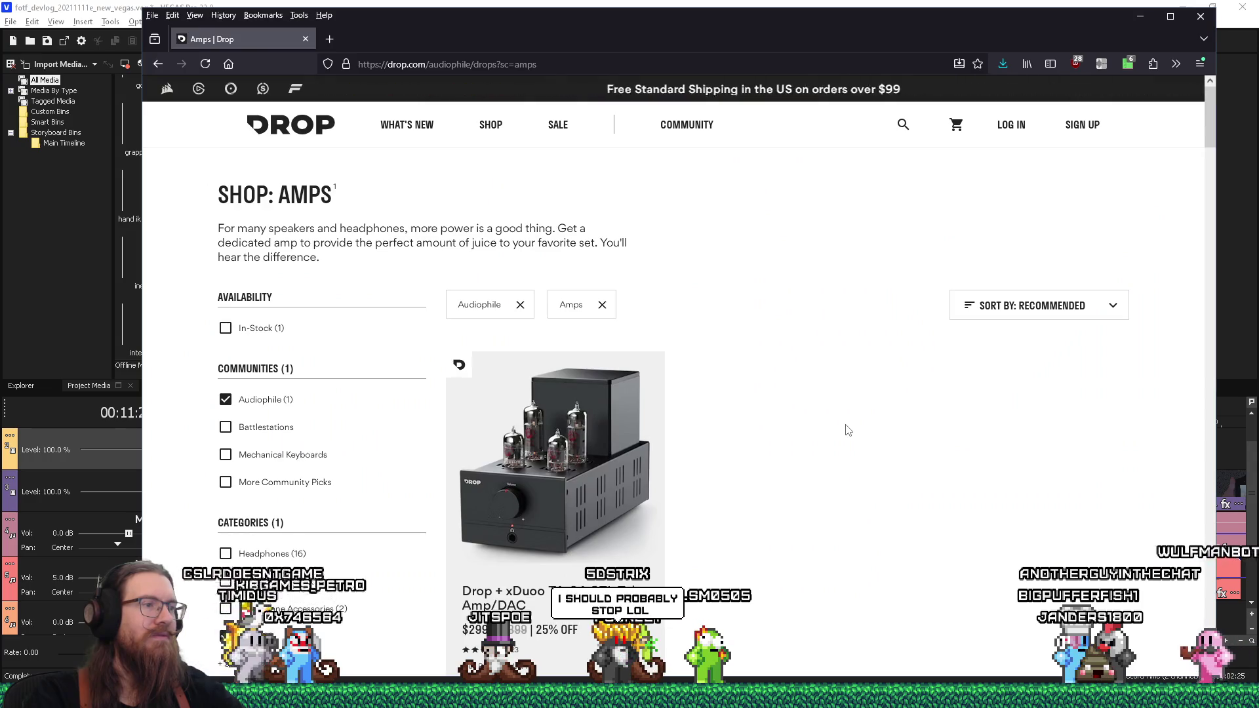
scroll(845, 429, "down", 2)
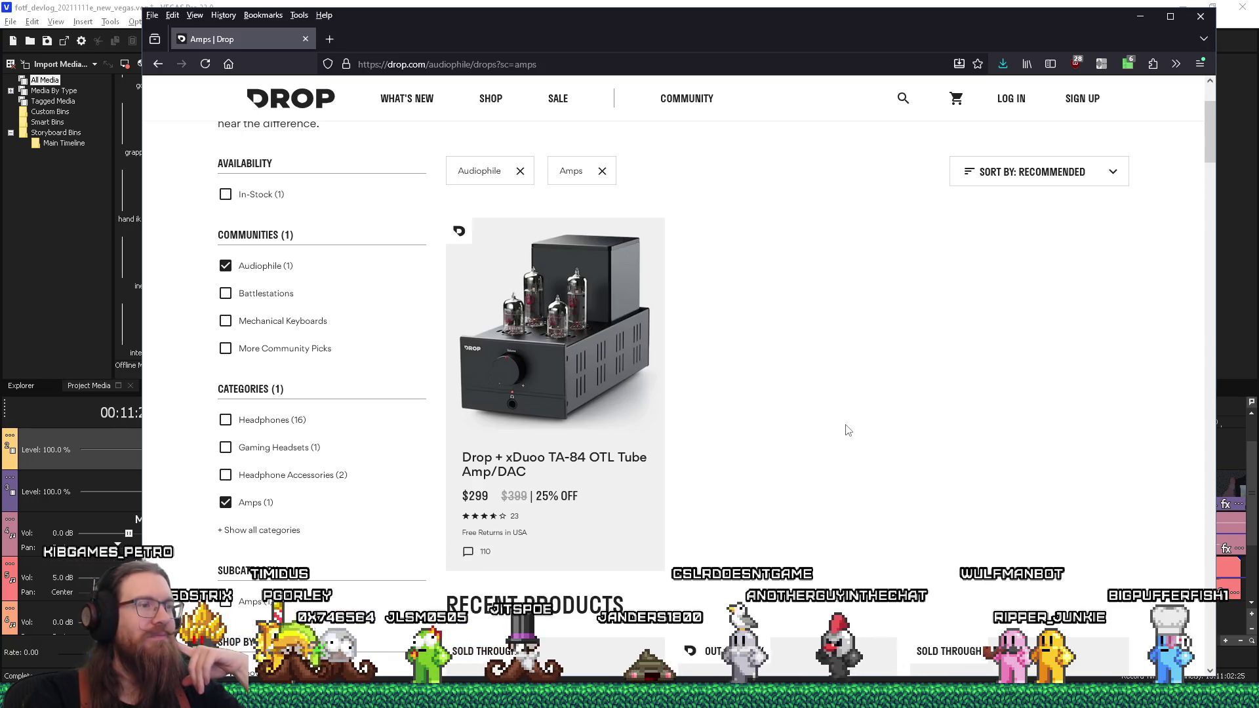
scroll(846, 430, "down", 5)
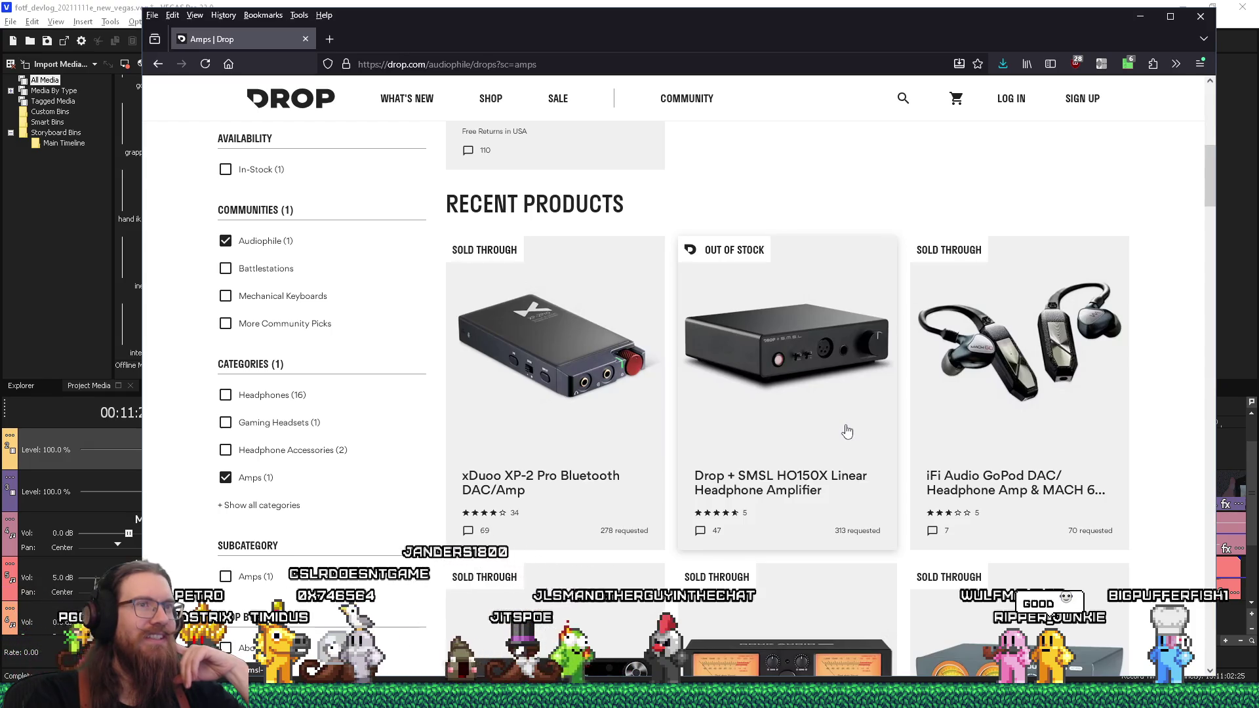
scroll(847, 431, "down", 2)
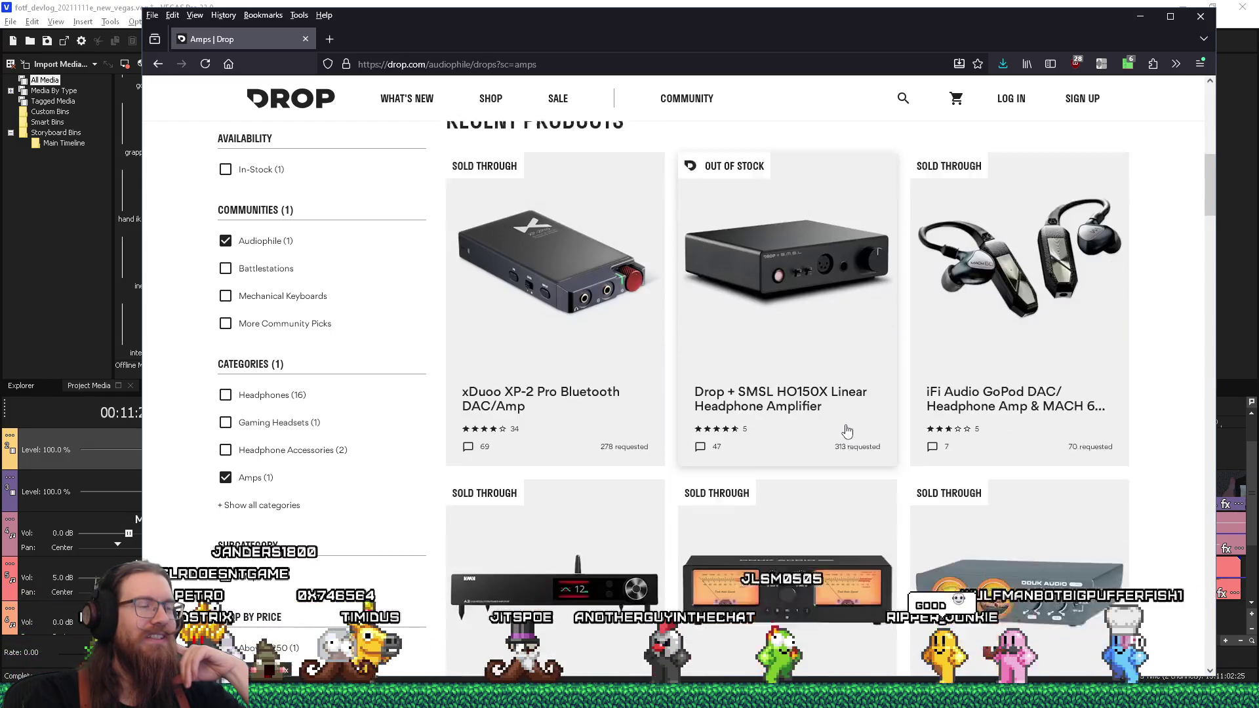
scroll(847, 431, "down", 3)
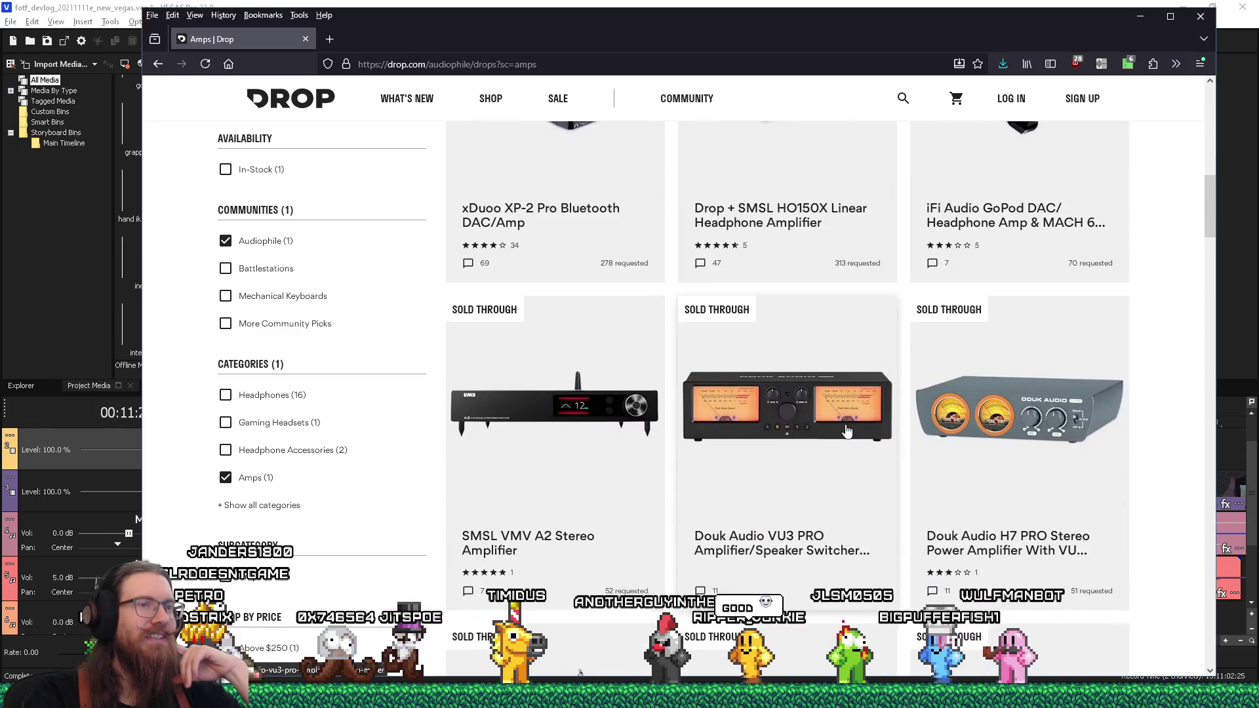
scroll(847, 431, "down", 6)
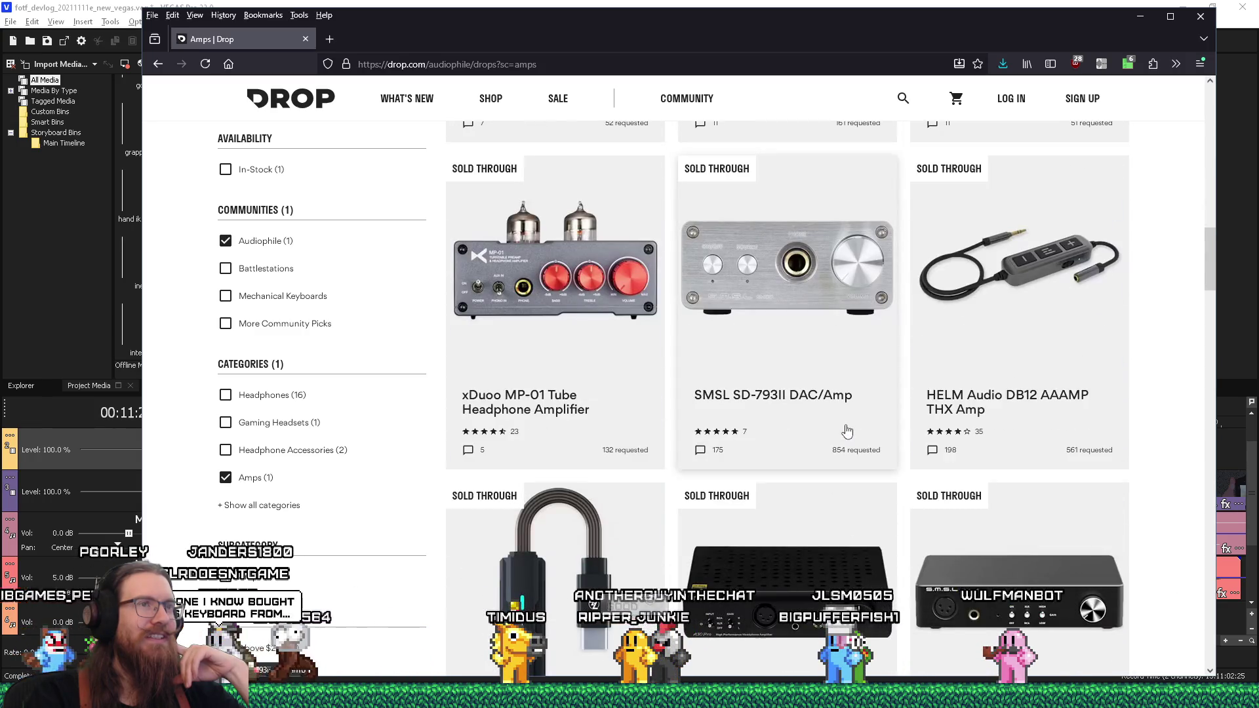
scroll(847, 431, "down", 1)
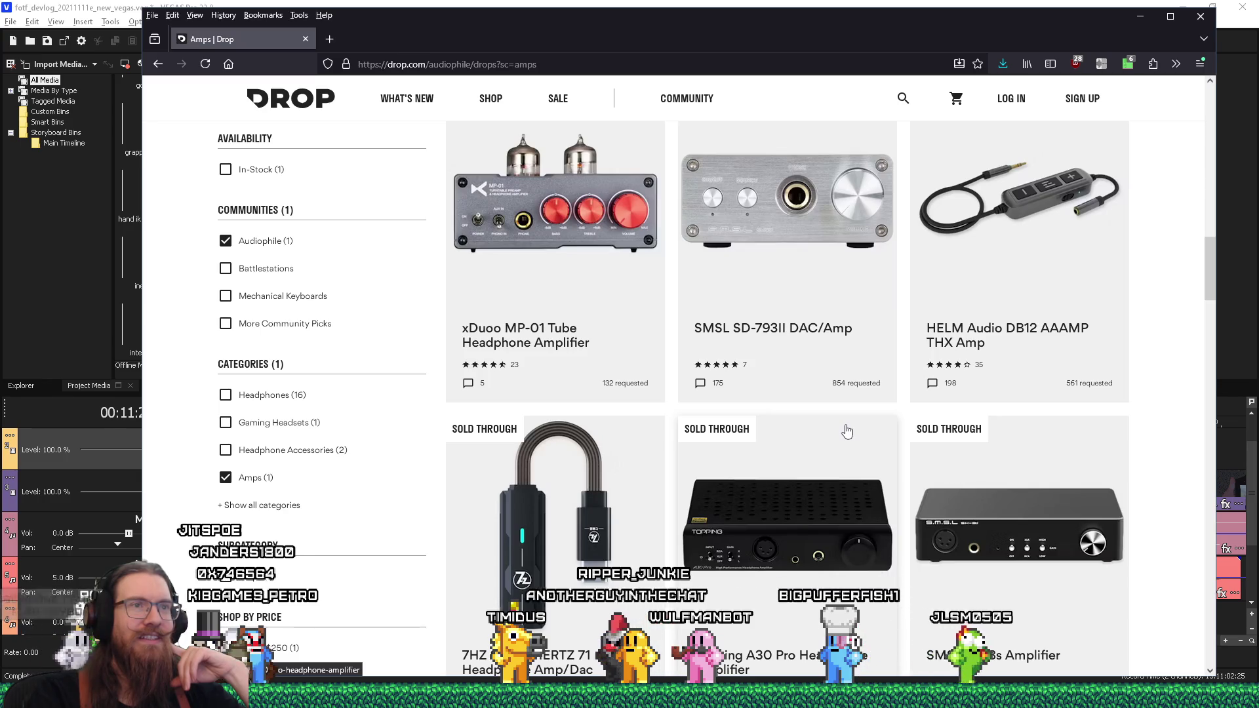
scroll(847, 431, "down", 3)
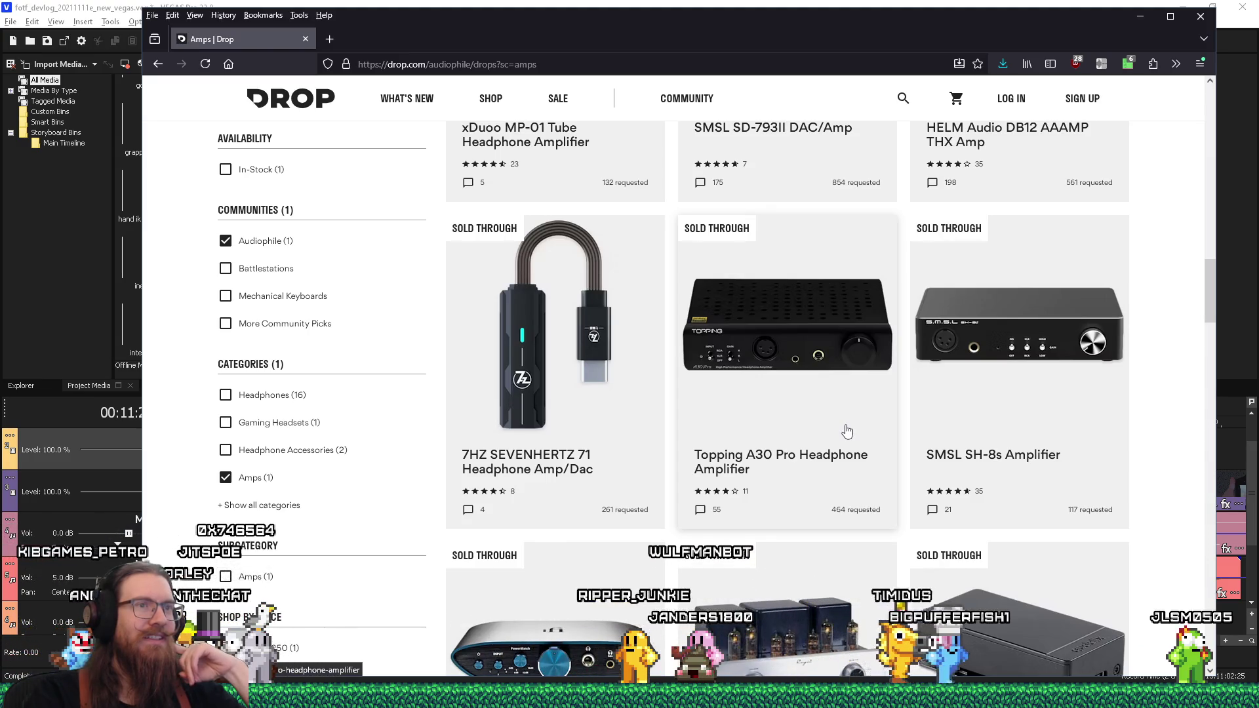
scroll(847, 430, "down", 4)
scroll(847, 431, "down", 9)
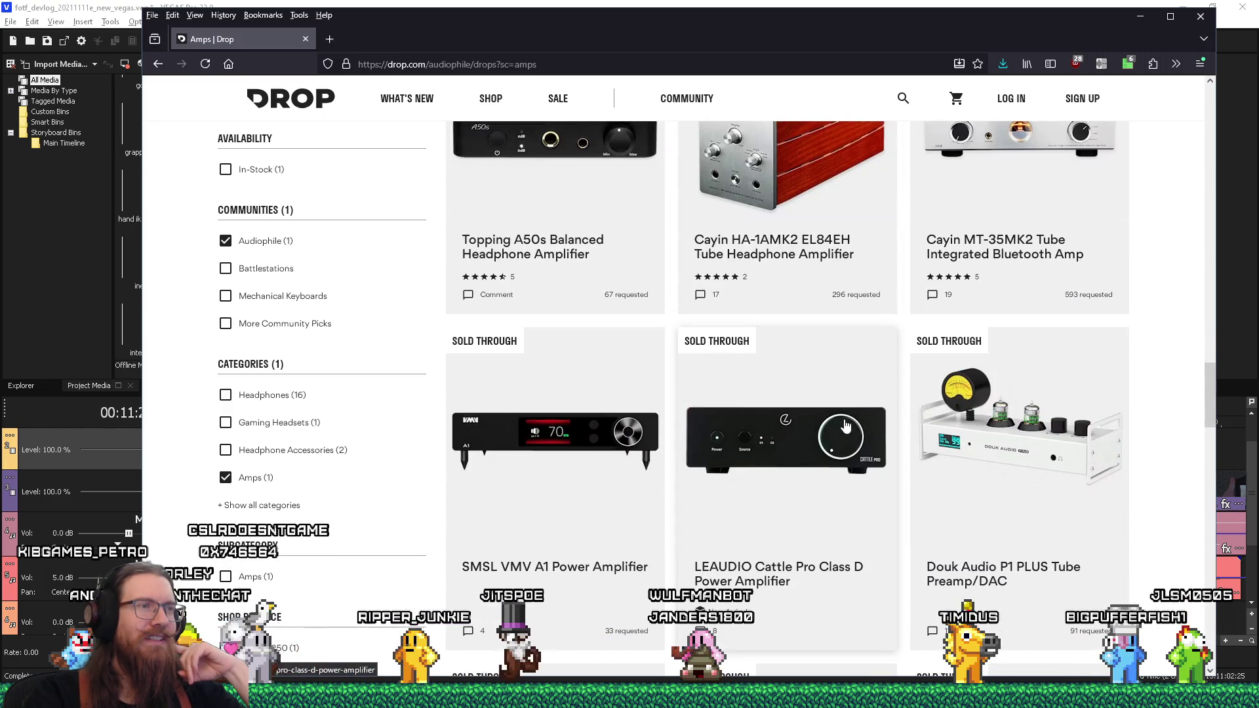
Step: View the LEAUDIO Cattle Pro amplifier page and its suggestions, then open the HIFIMAN HE-R7DX headphones
left_click(846, 427)
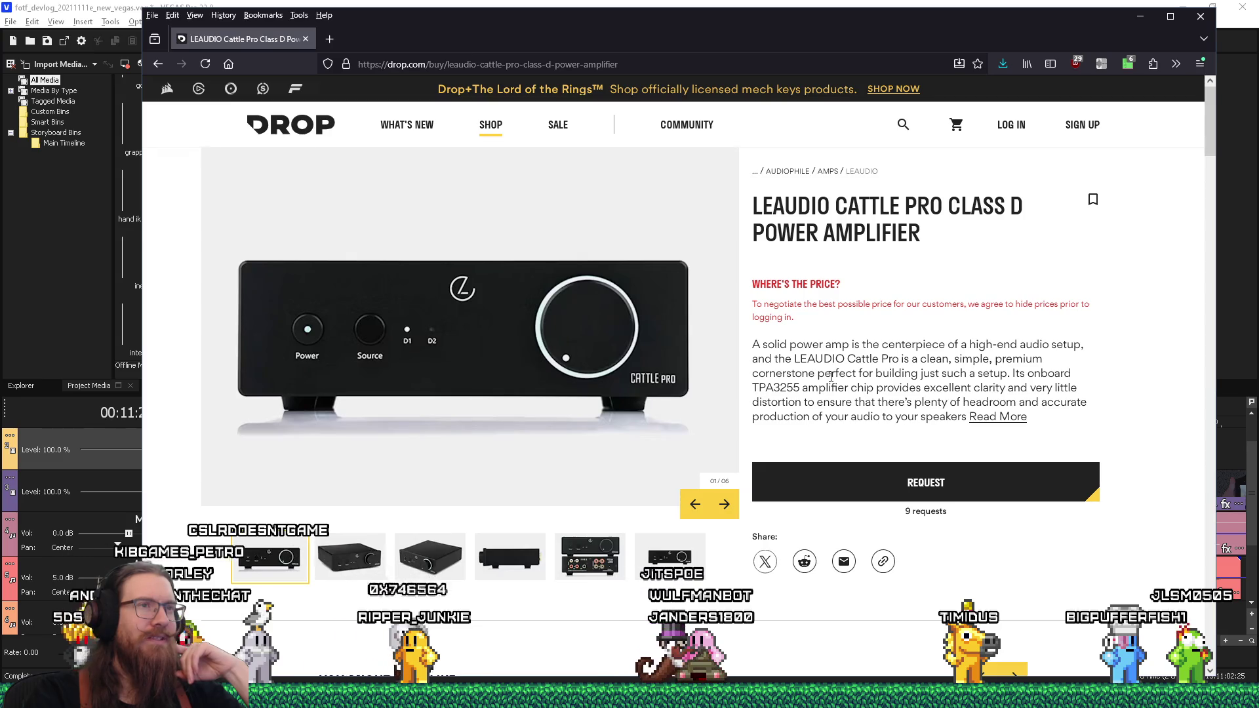
scroll(831, 377, "down", 3)
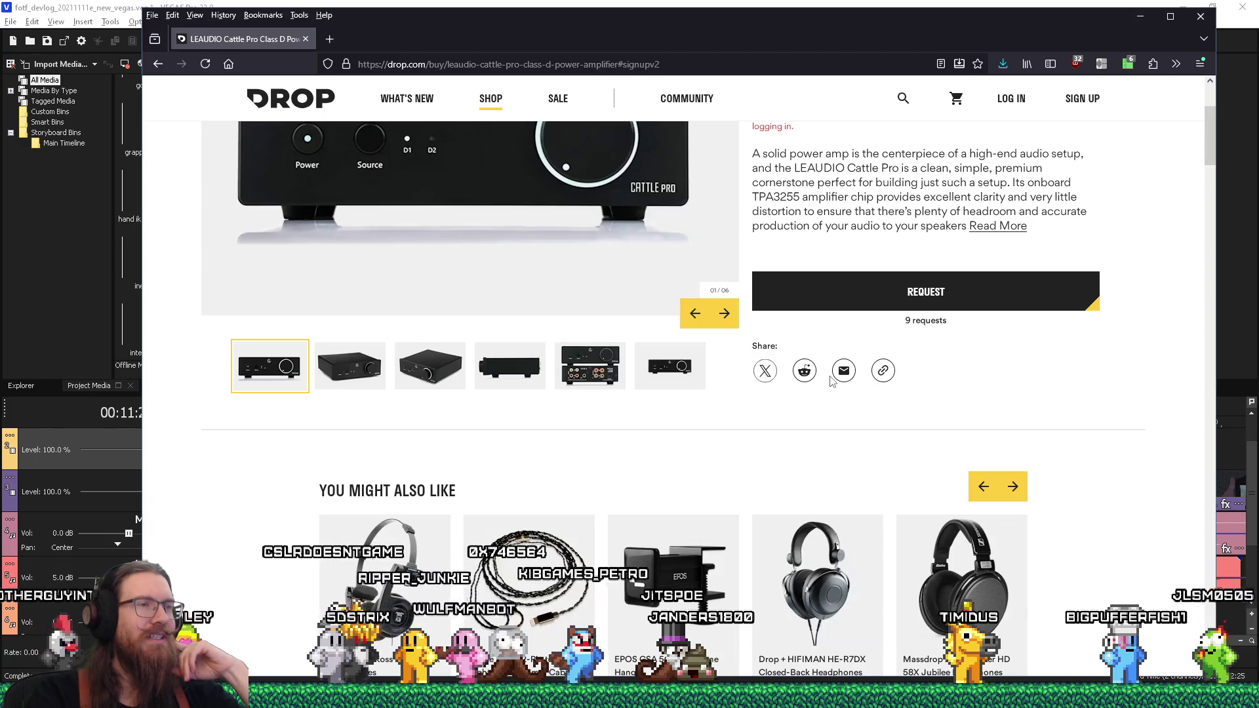
scroll(831, 381, "down", 4)
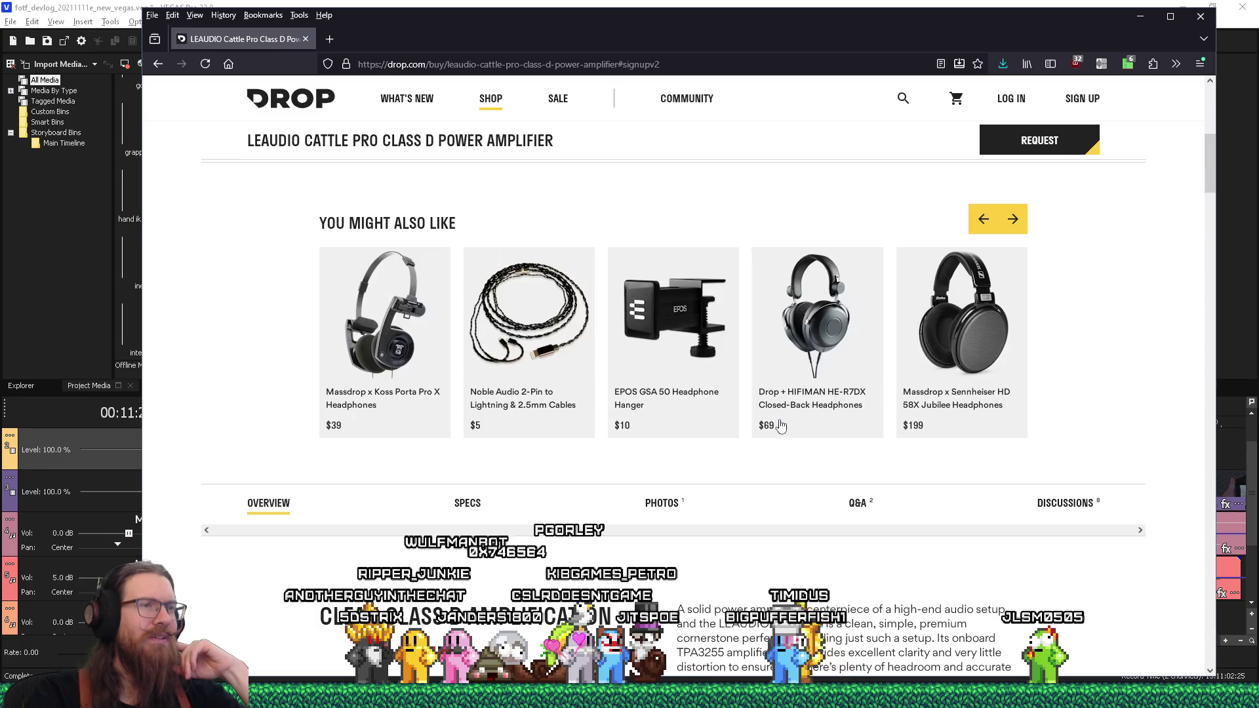
left_click(813, 438)
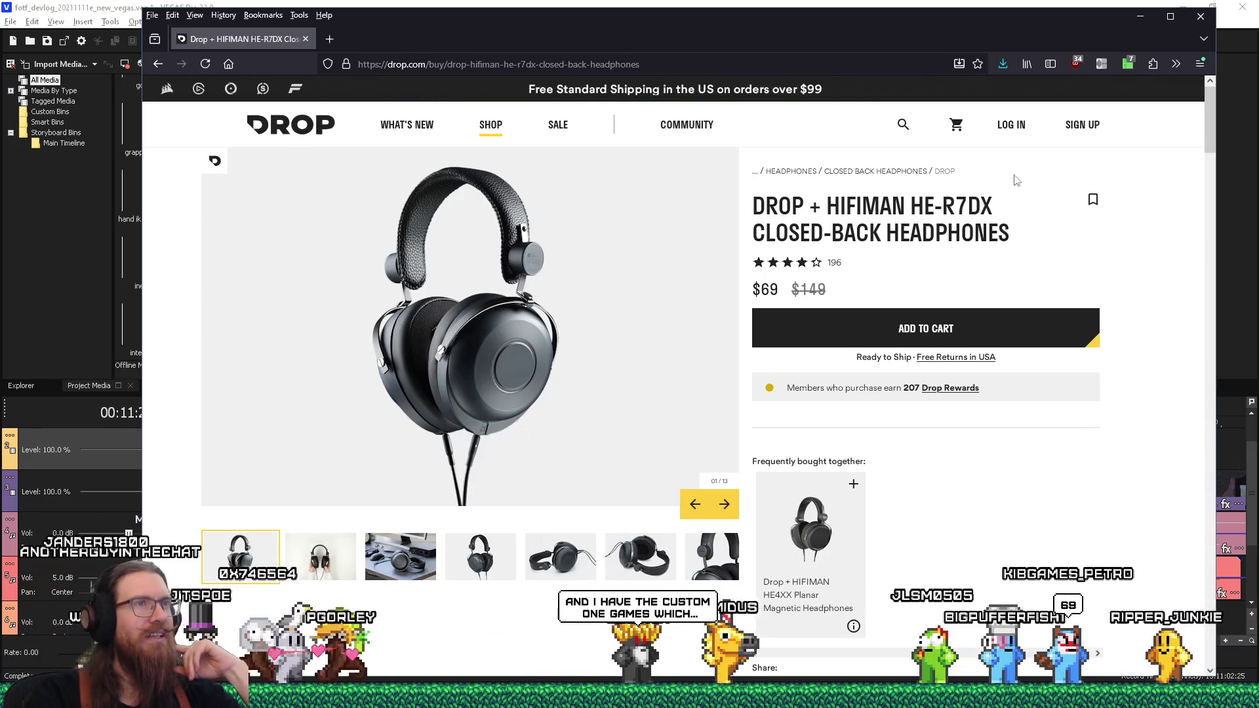
Step: Browse the HIFIMAN HE-R7DX product photos from the fifth through the tenth, showing the cable
left_click(551, 555)
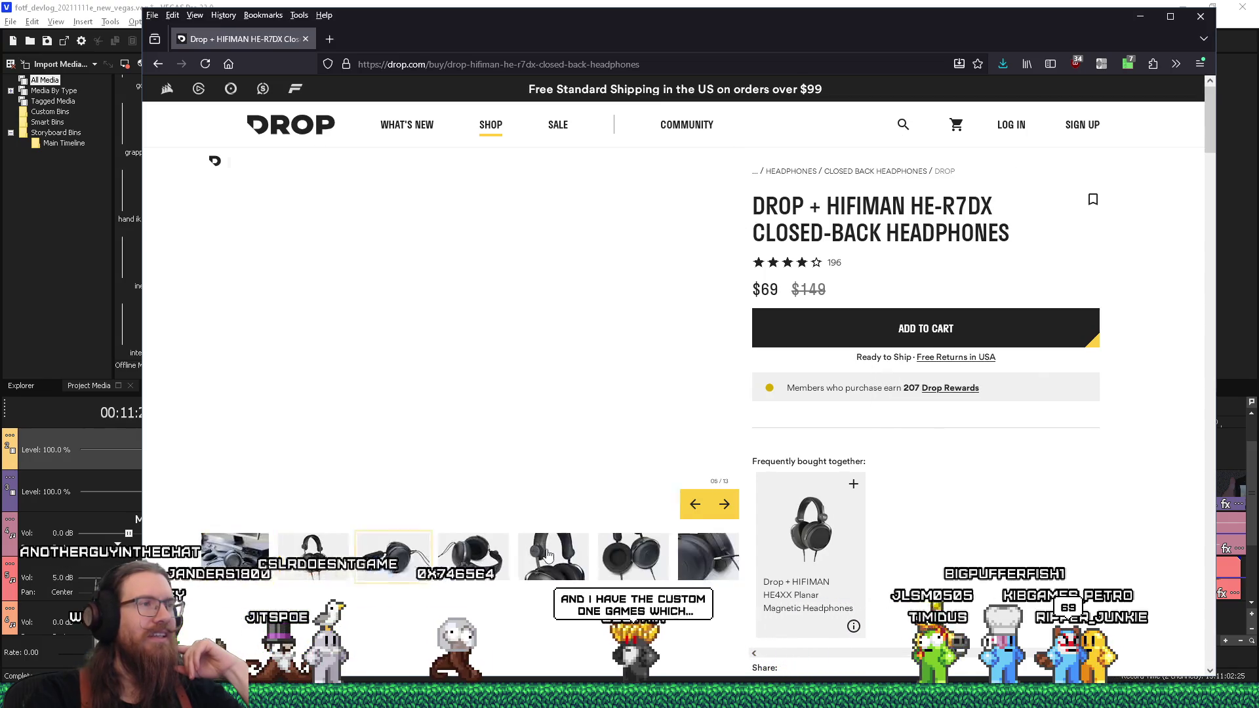
left_click(589, 558)
left_click(620, 562)
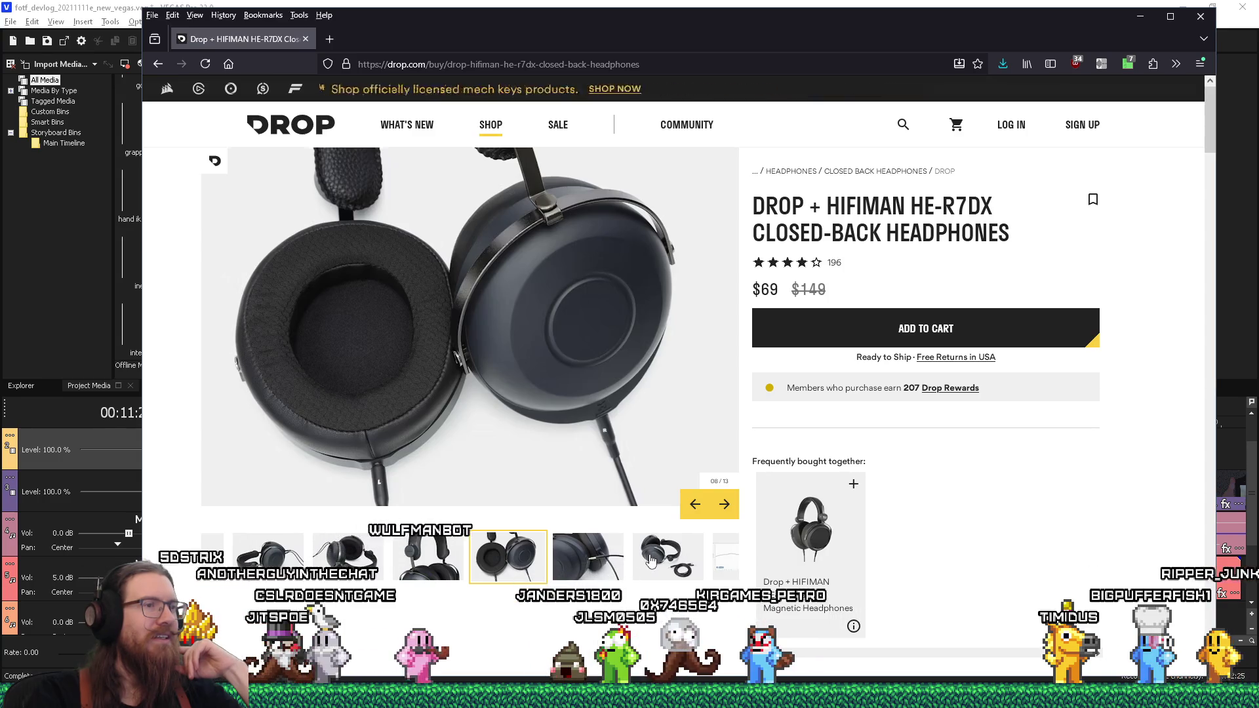
left_click(651, 561)
scroll(650, 561, "down", 3)
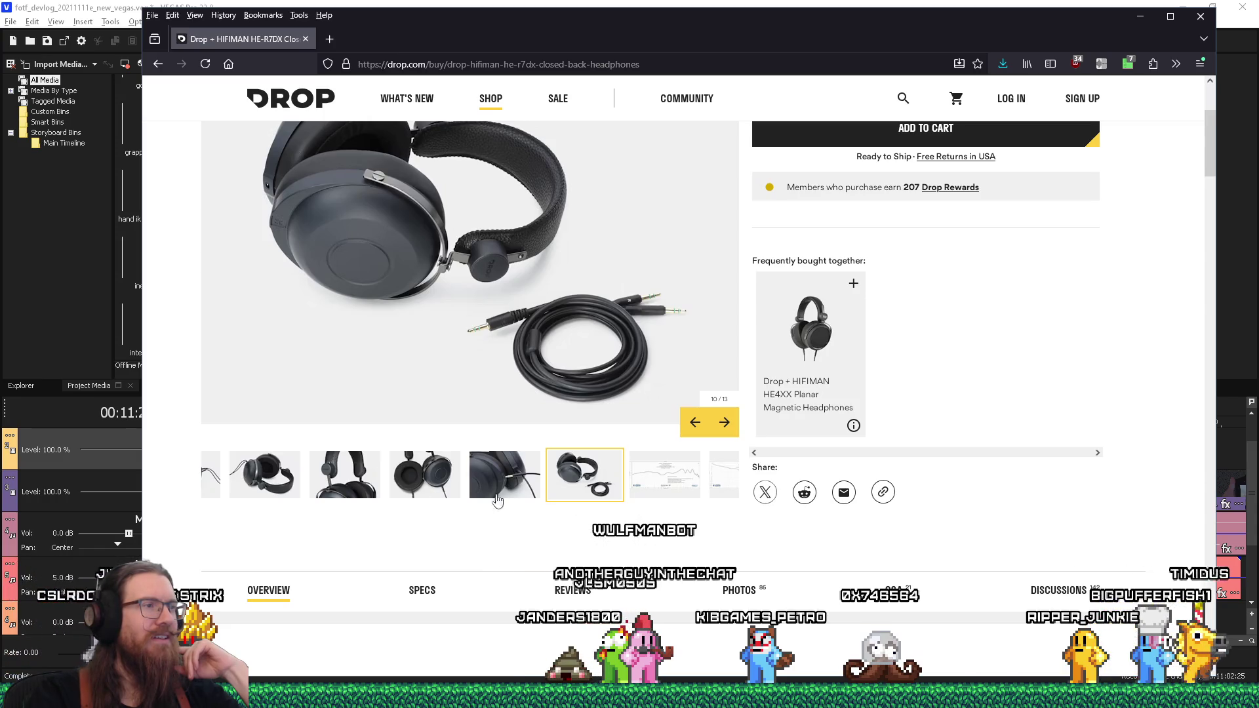
scroll(402, 491, "up", 3)
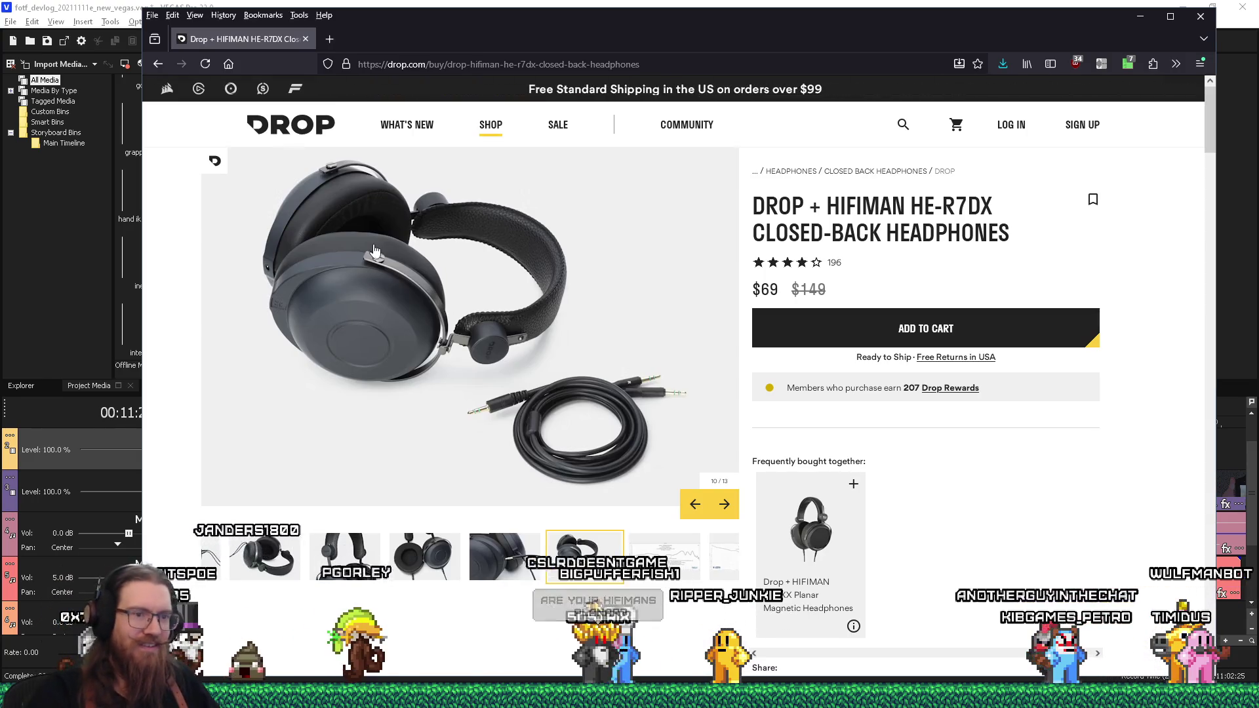
mouse_move(942, 696)
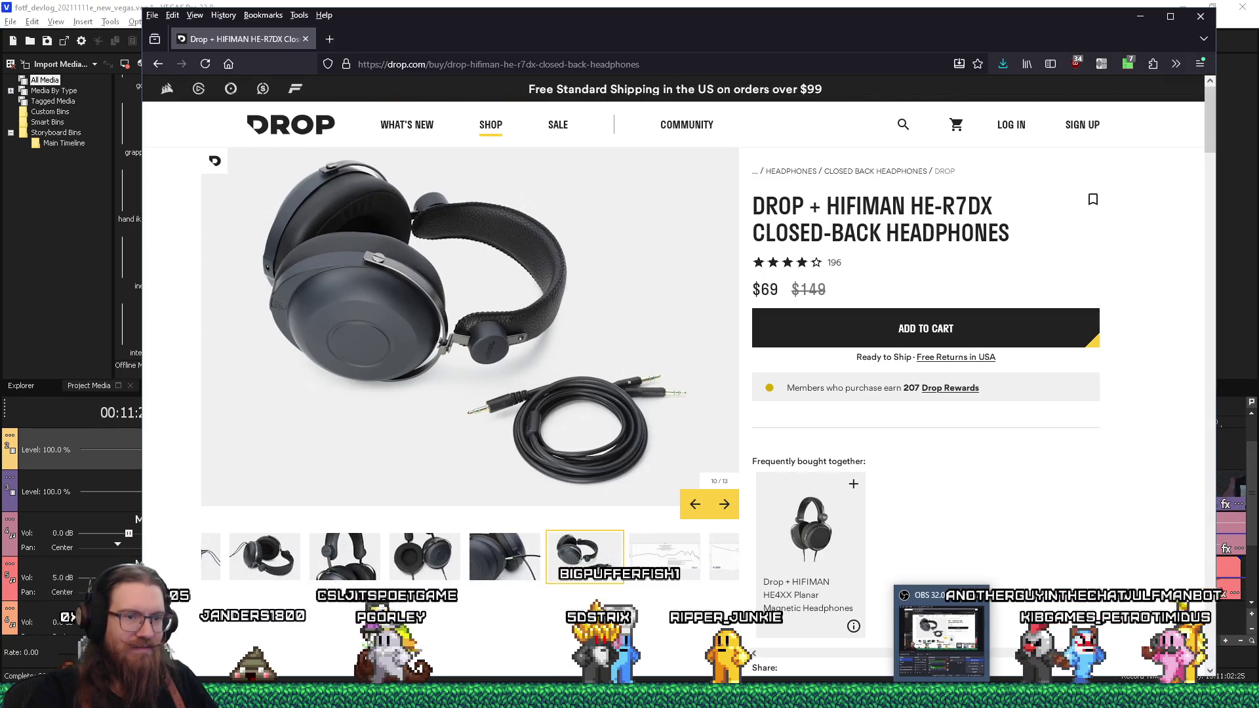
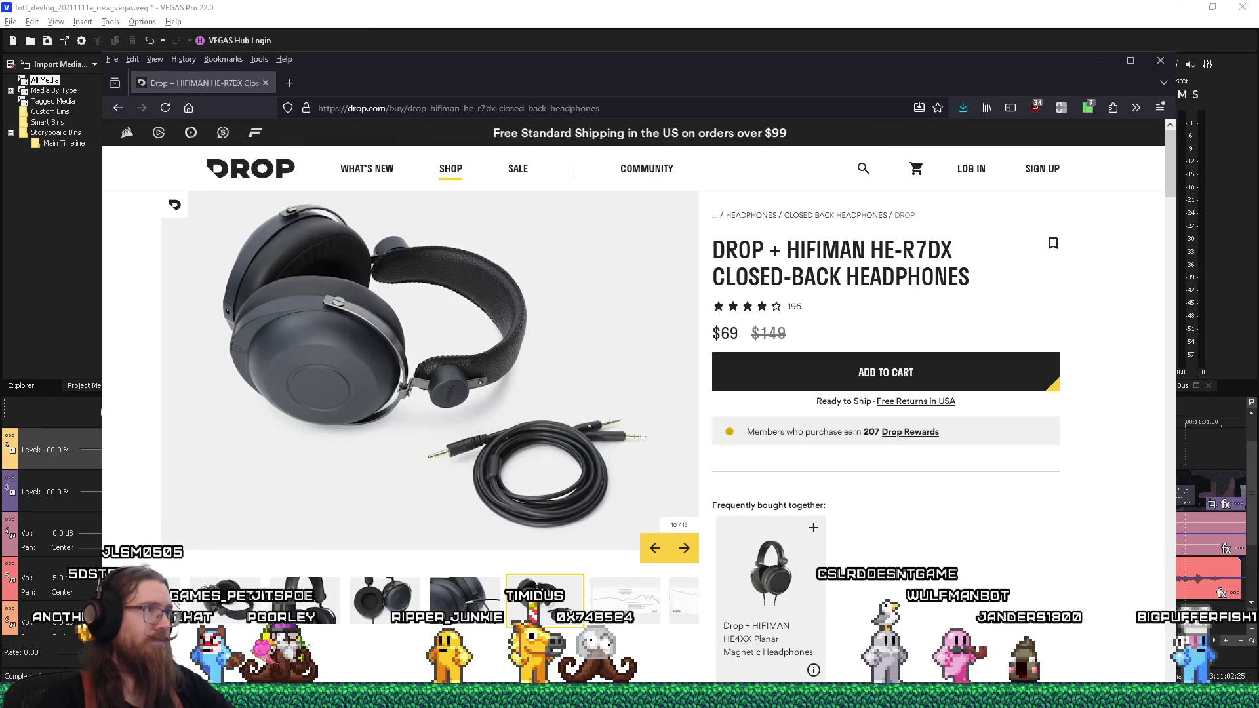
Step: Search the web for 'grado sr-60' and open the Grado SR60x product page
left_click(662, 111)
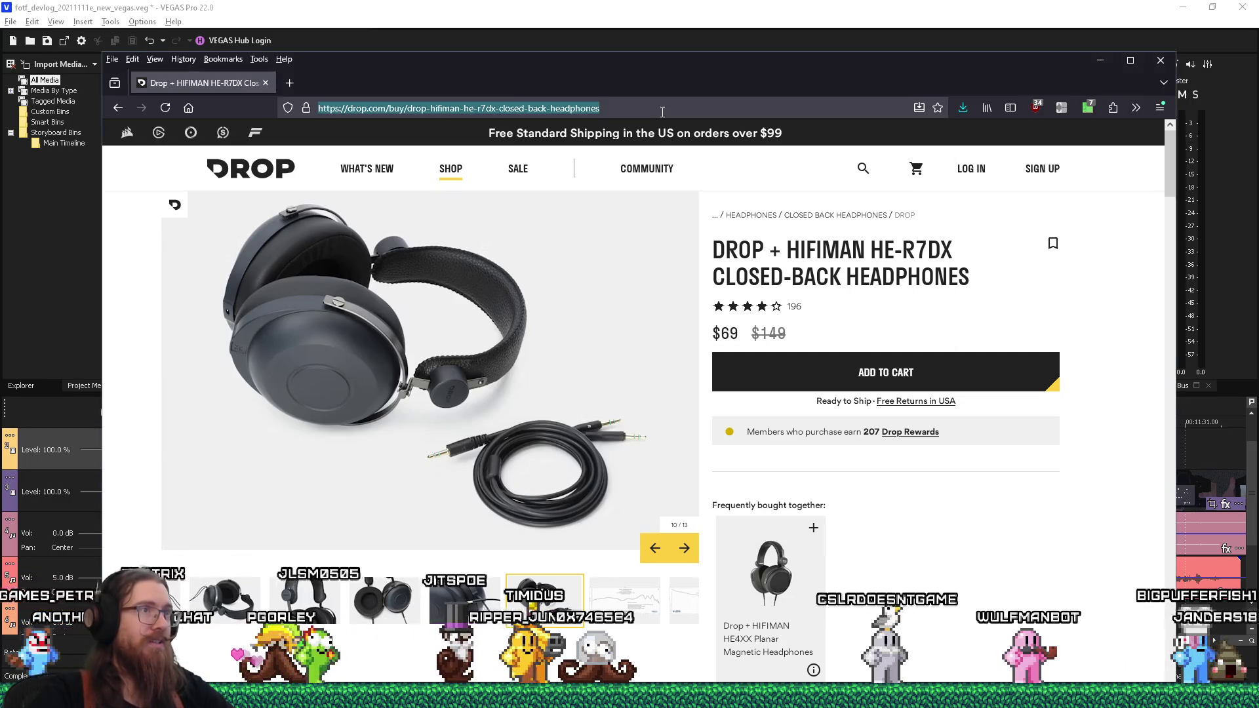
type("grado")
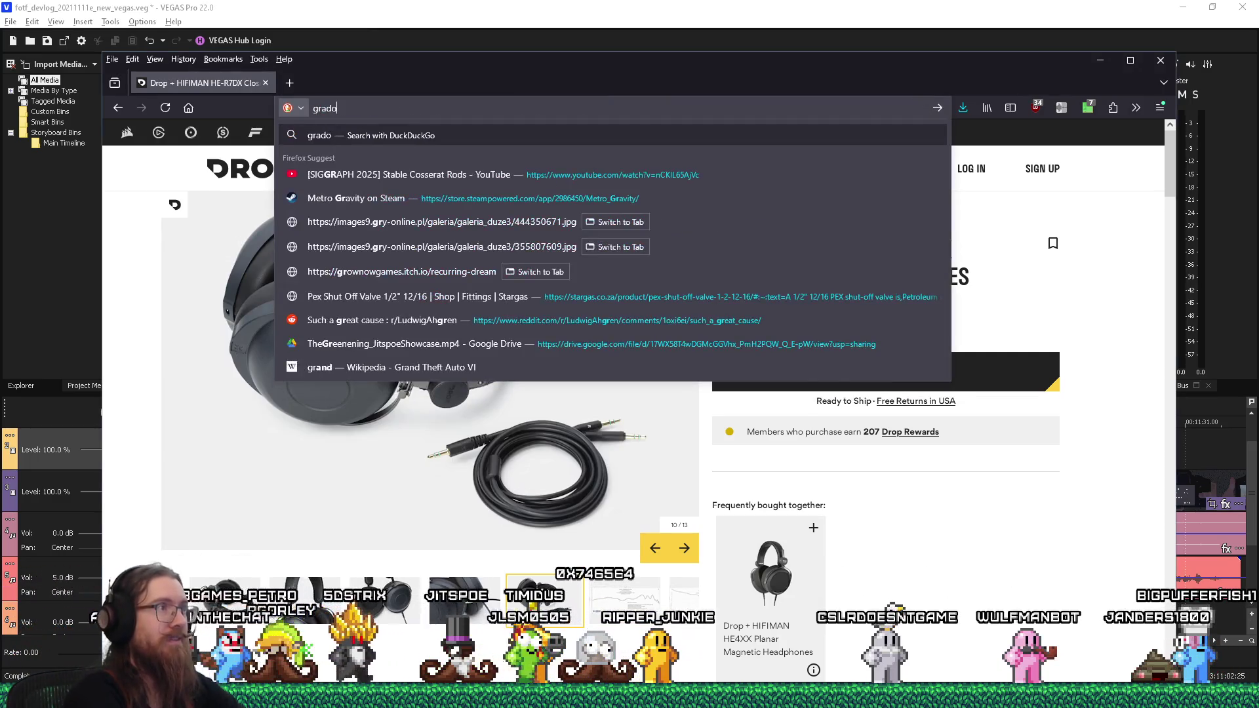
type(" sr-60")
key("Return")
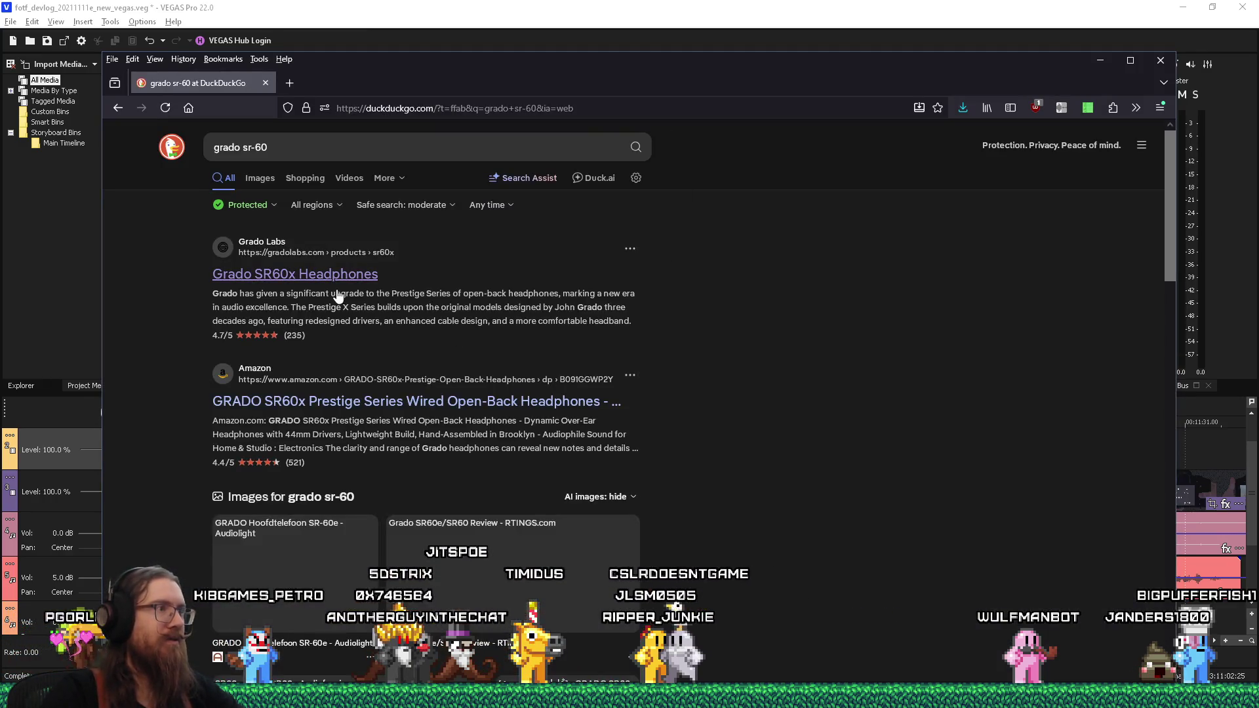
left_click(342, 277)
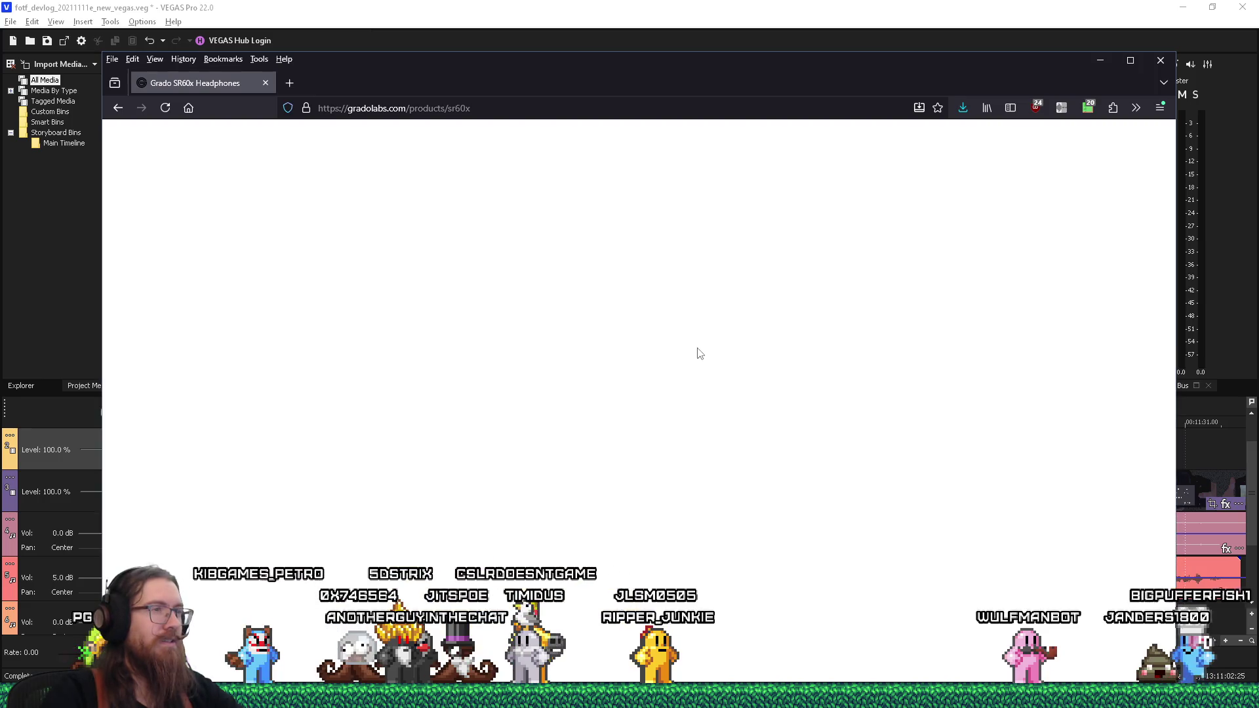
Step: Look over the $99.00 SR60x product page, then return to the grado sr-60 results
scroll(697, 347, "down", 3)
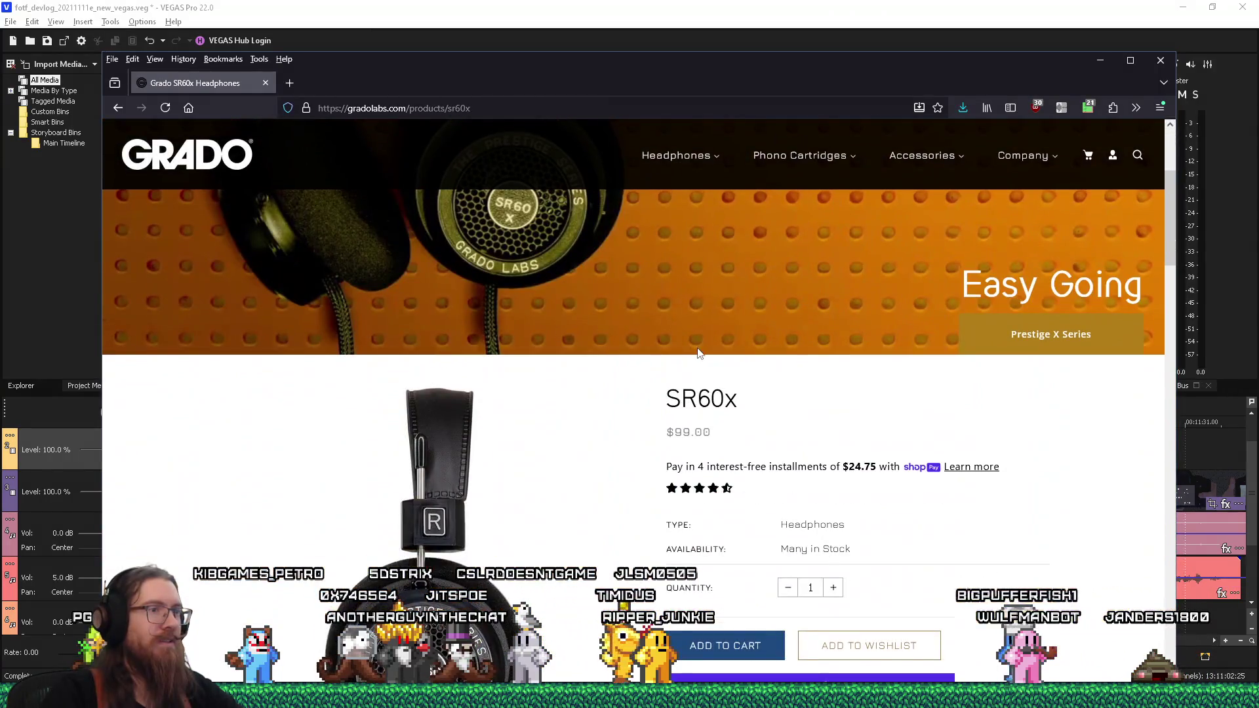
scroll(697, 352, "down", 4)
scroll(695, 348, "up", 1)
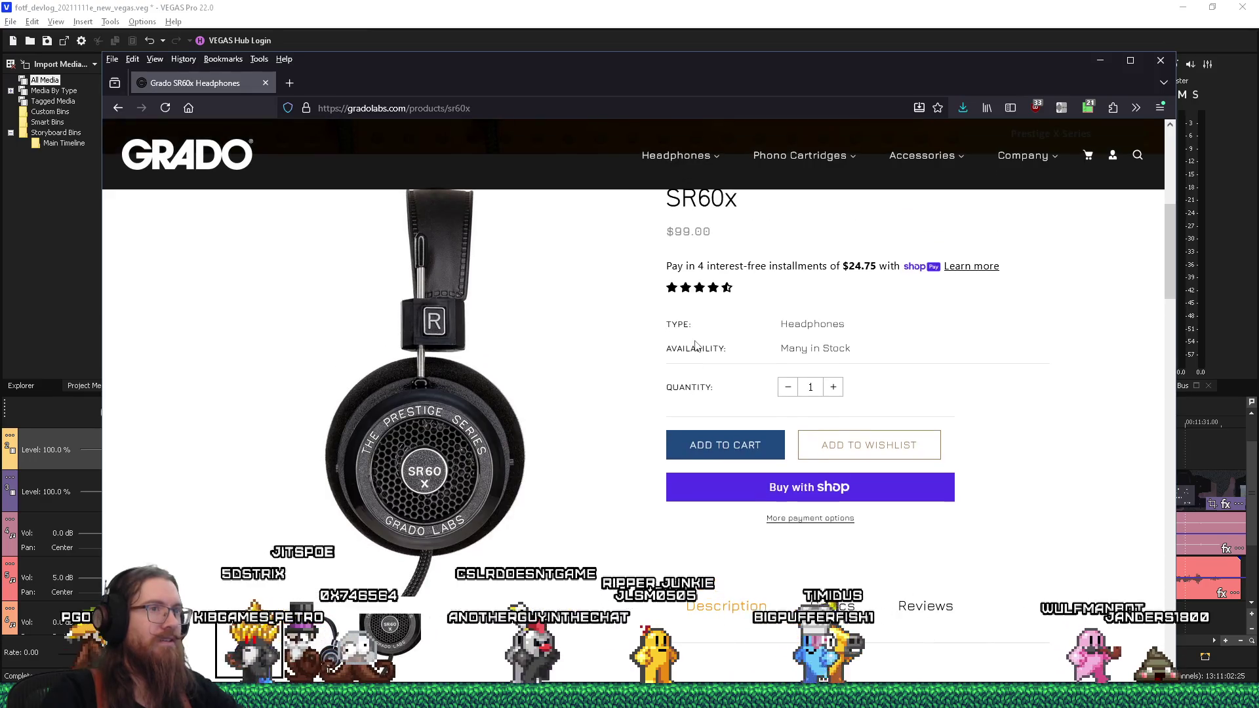
scroll(696, 345, "up", 3)
scroll(695, 345, "up", 3)
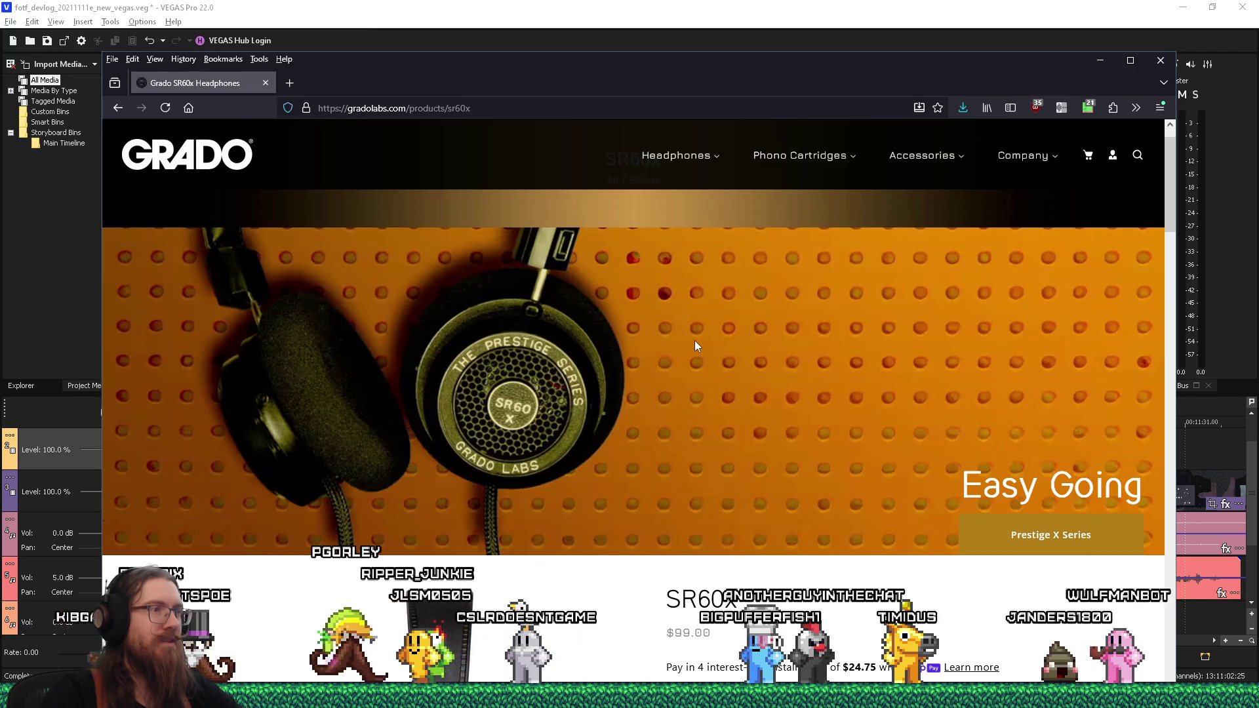
scroll(694, 340, "down", 10)
scroll(697, 345, "down", 1)
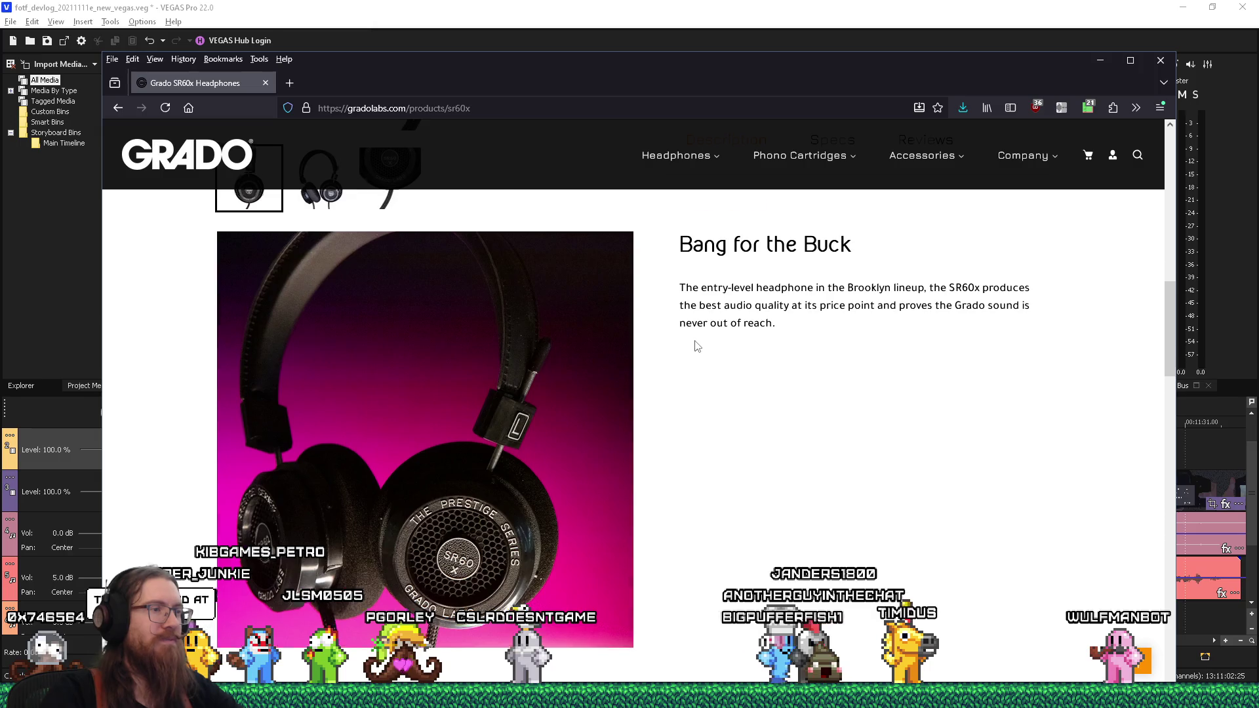
scroll(696, 346, "up", 10)
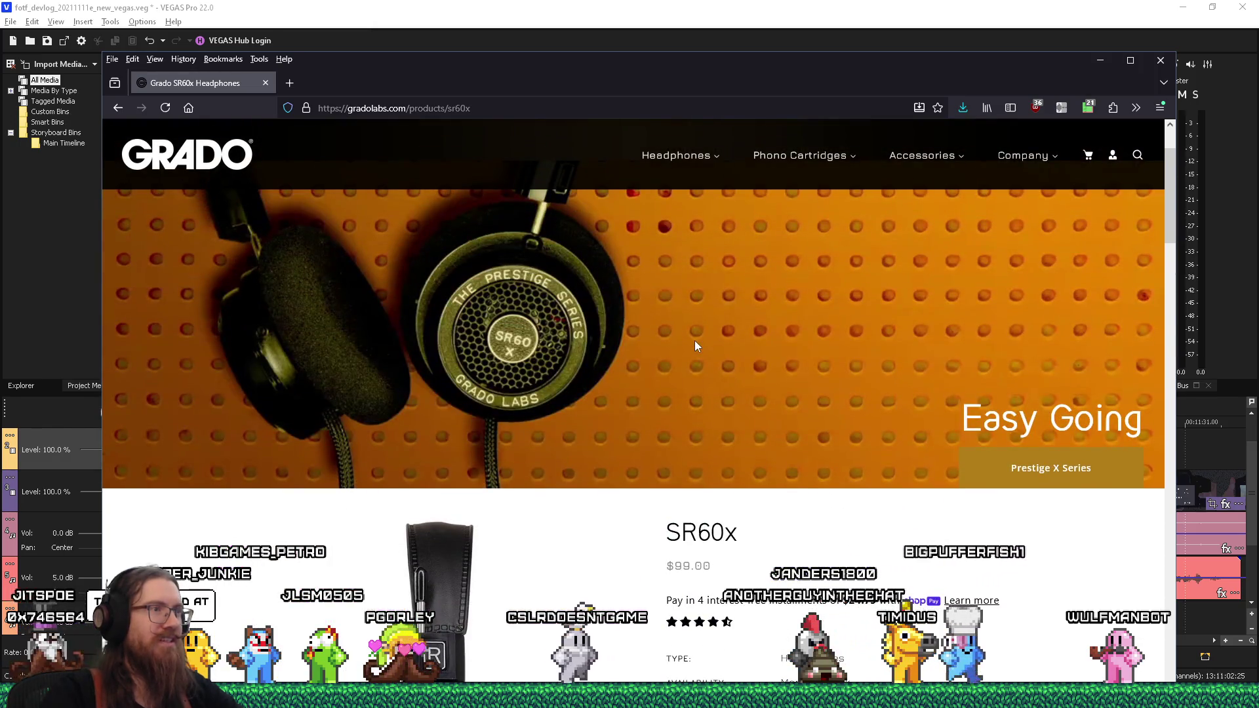
scroll(695, 340, "down", 5)
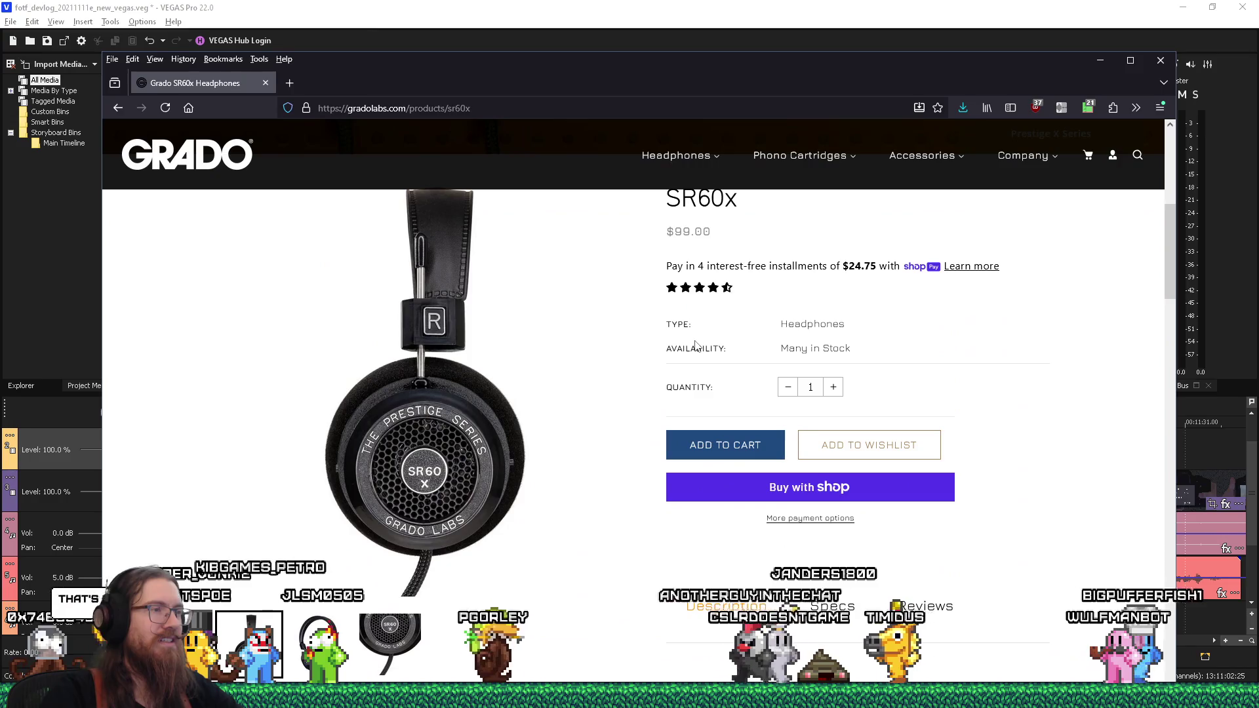
scroll(696, 345, "up", 4)
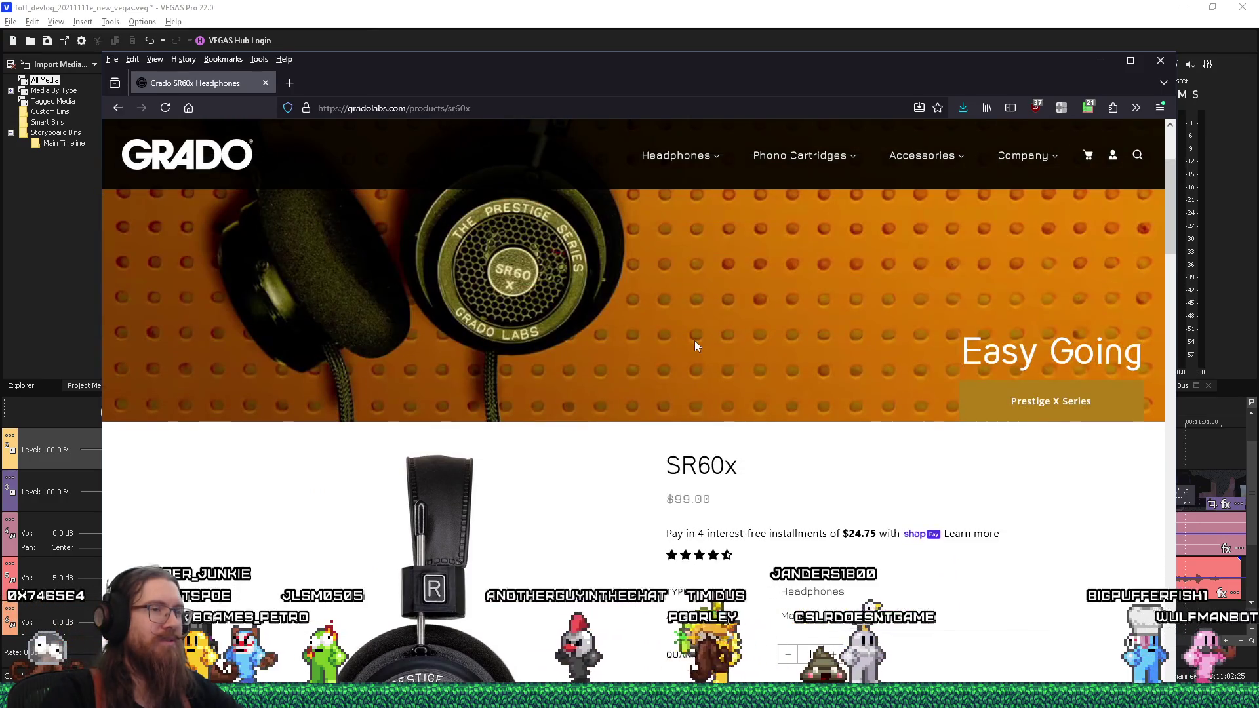
scroll(696, 345, "up", 3)
left_click(117, 109)
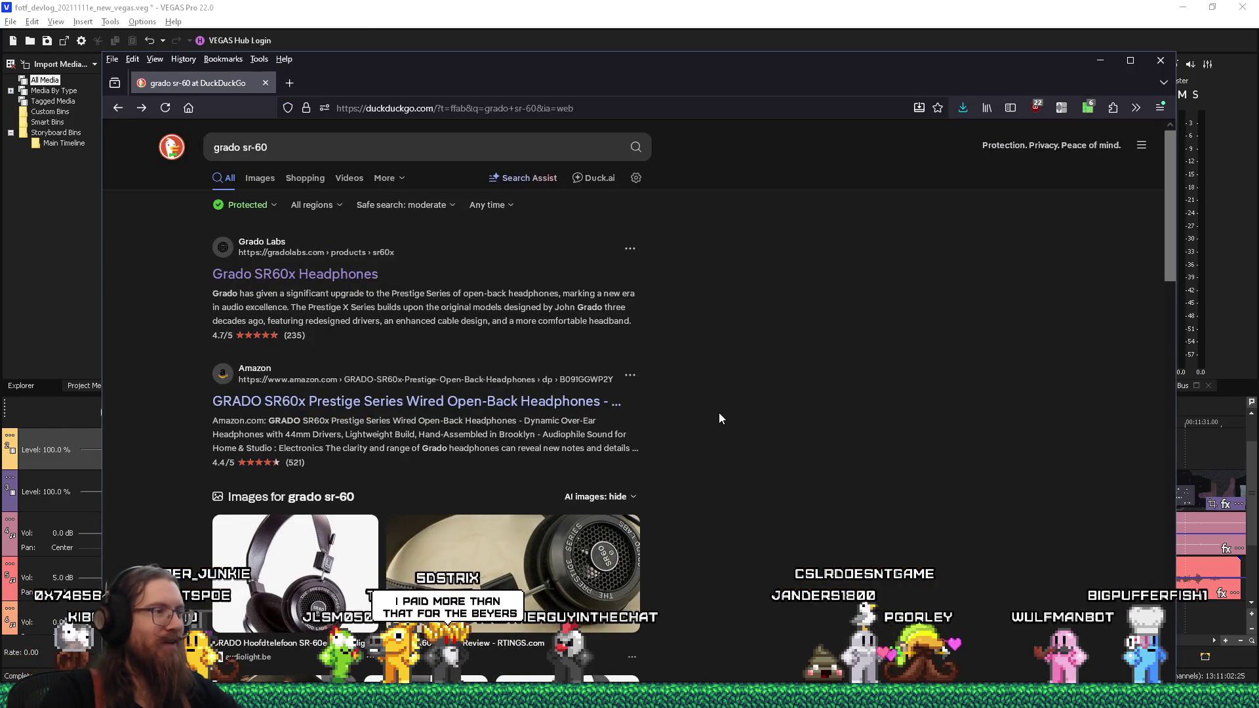
Step: Change the search to grado sr-80 and open the Grado SR80x product page
scroll(719, 417, "down", 4)
scroll(719, 412, "up", 4)
left_click_drag(255, 147, 262, 146)
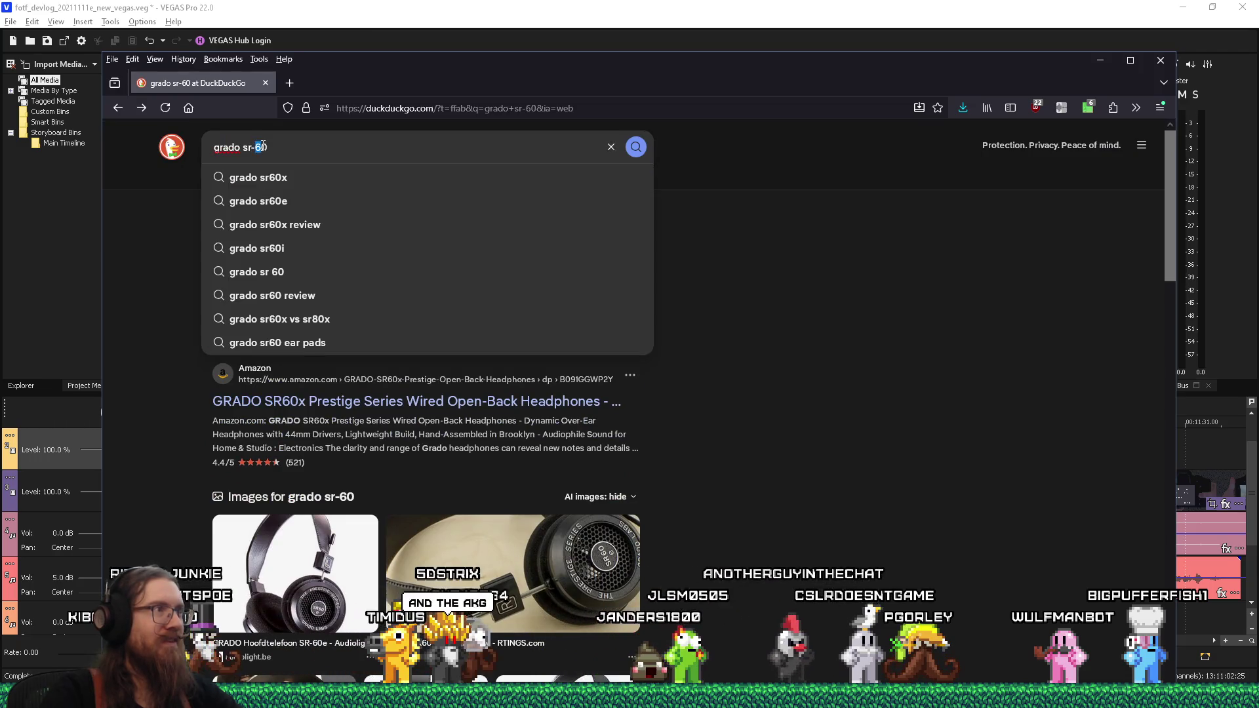
type("8")
key("Return")
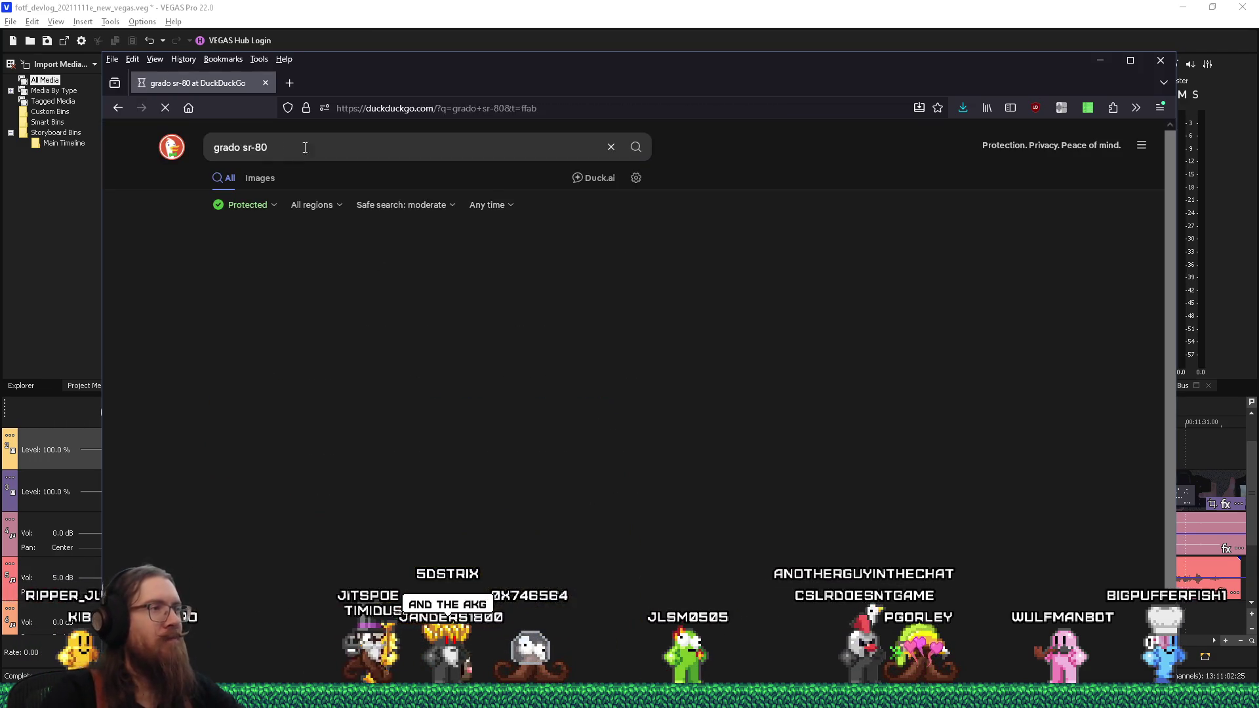
left_click(295, 261)
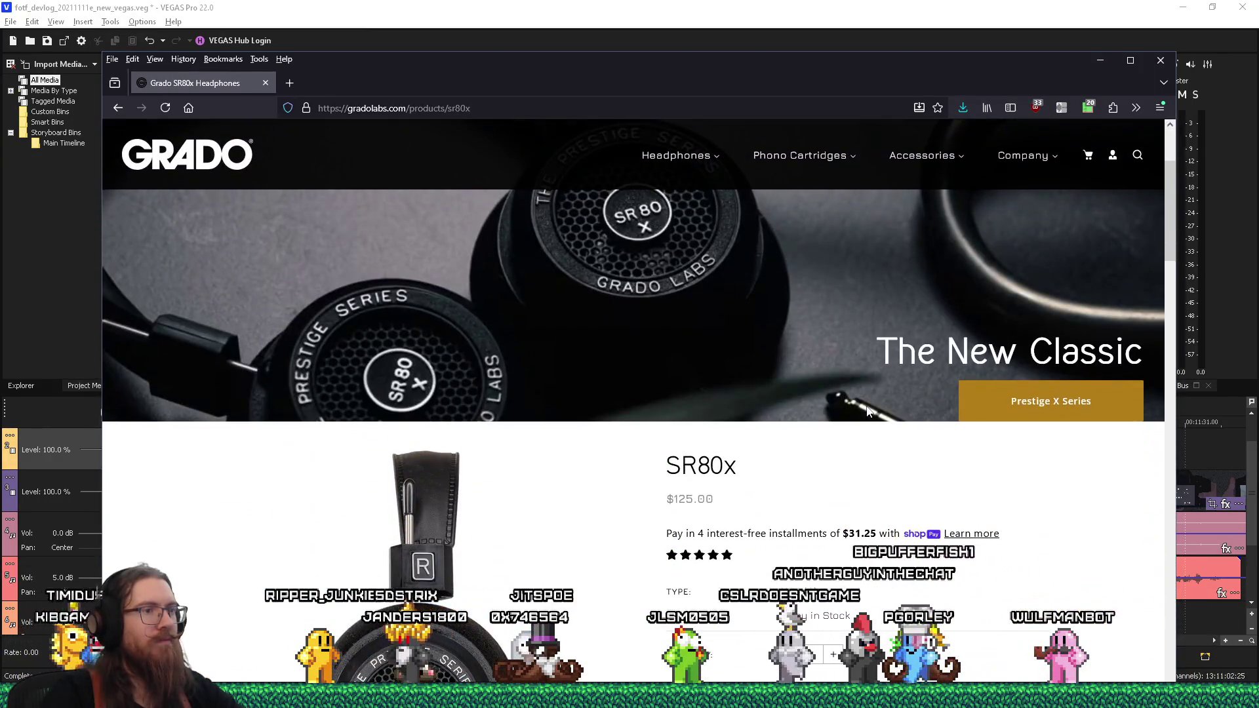
Step: Read through the $125.00 SR80x page, then close the browser
scroll(867, 411, "down", 3)
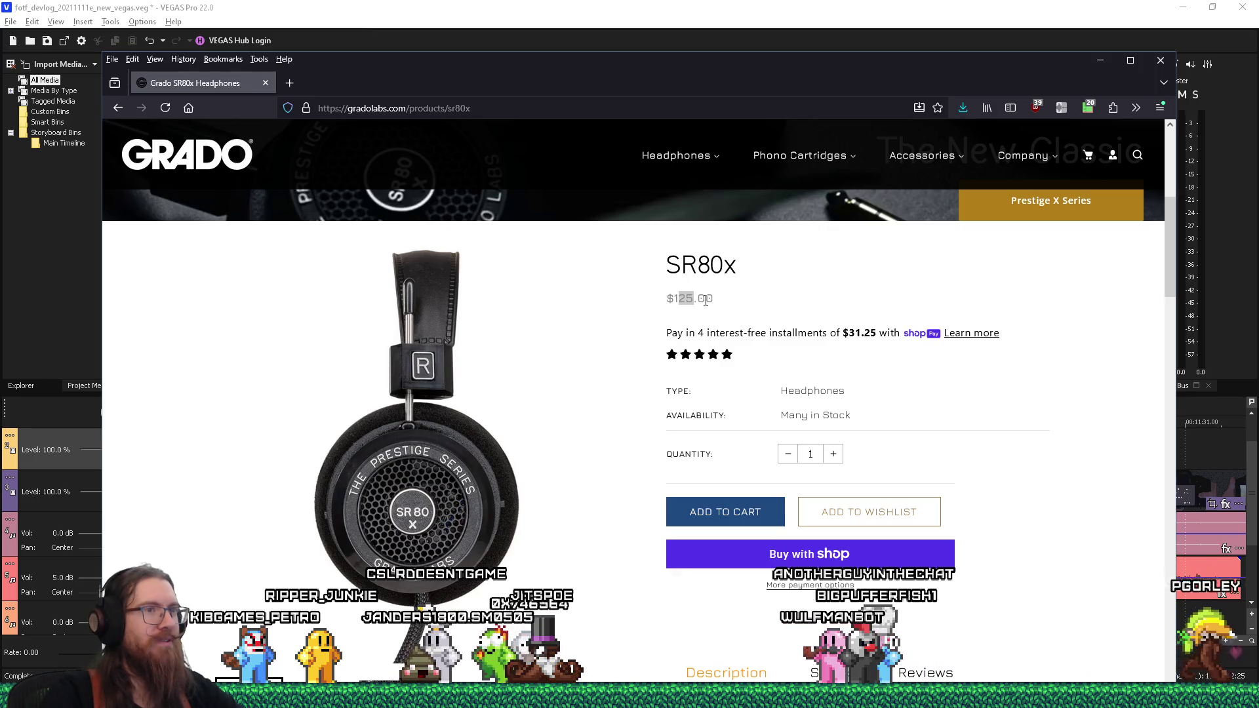
scroll(705, 299, "down", 8)
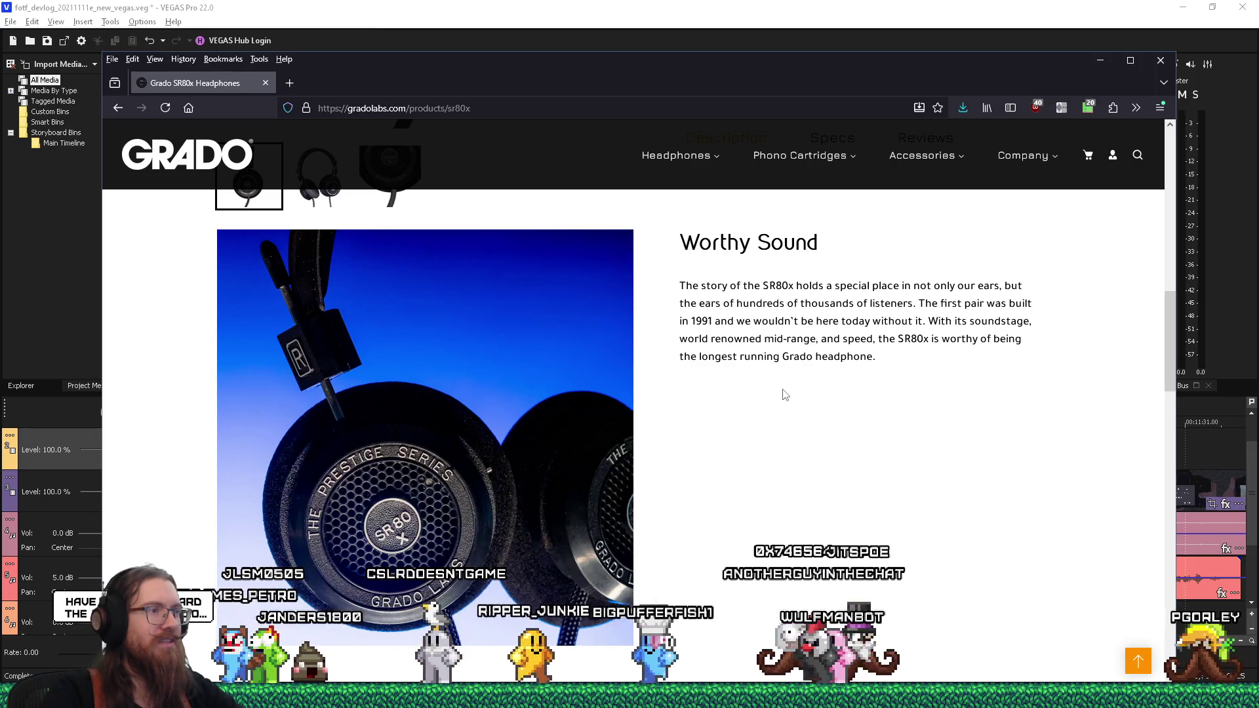
scroll(784, 394, "down", 5)
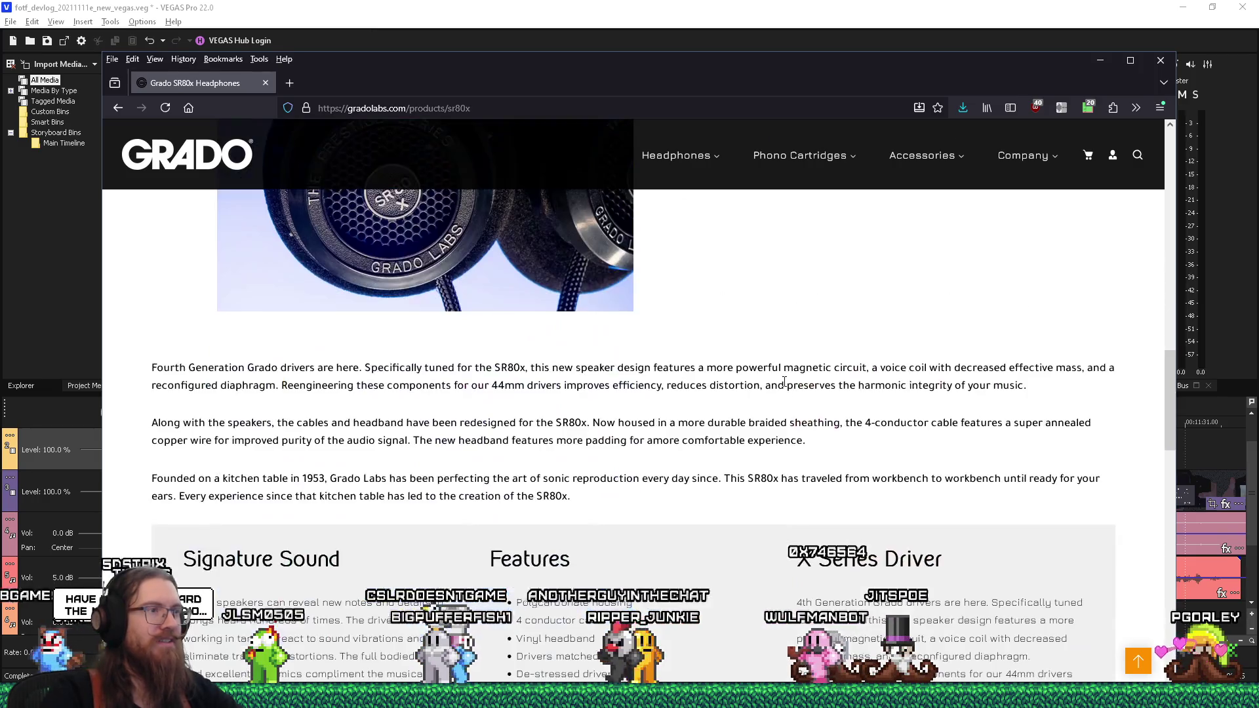
scroll(784, 383, "up", 4)
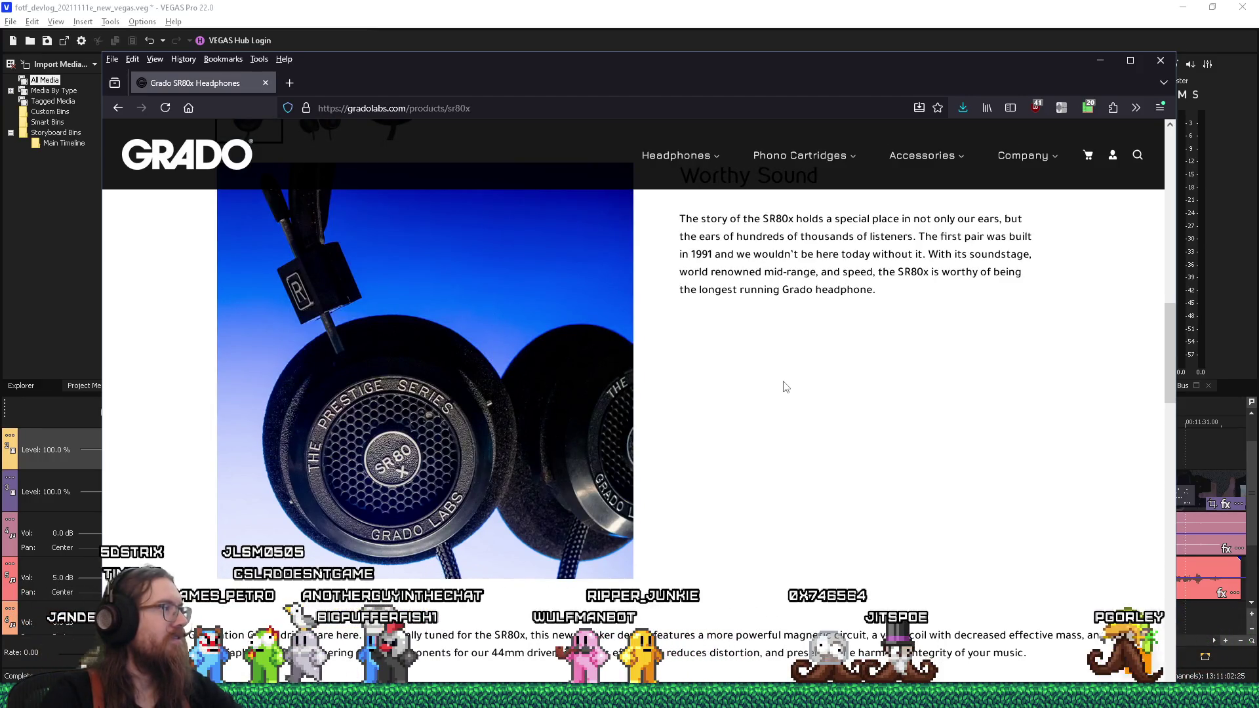
scroll(759, 376, "up", 4)
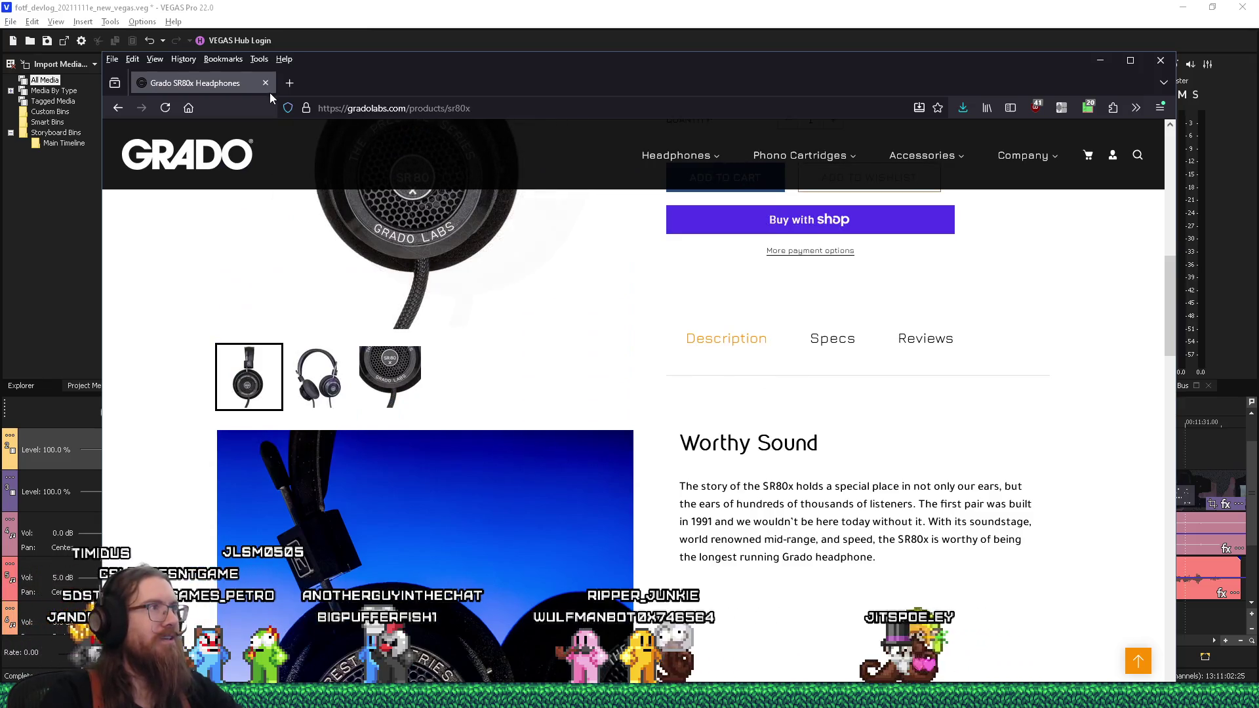
left_click(267, 89)
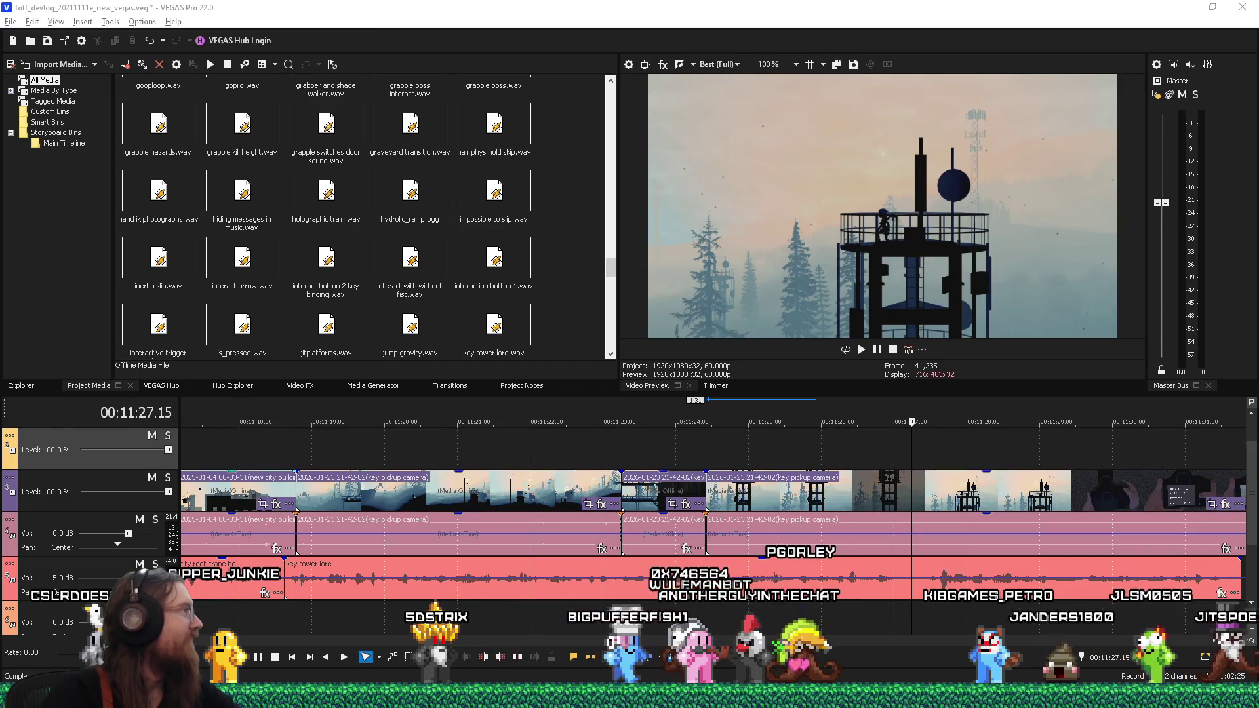
key("alt+Tab")
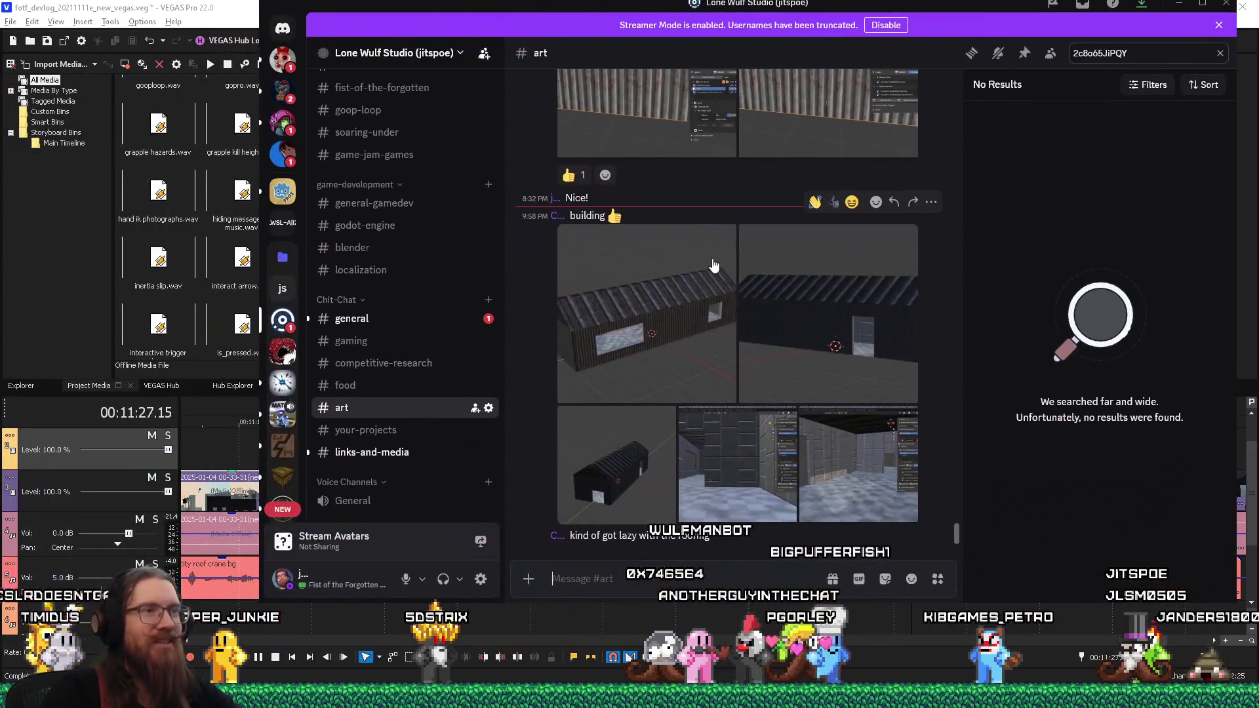
Step: View the #art channel building images full size, zooming into the door side view
left_click(678, 338)
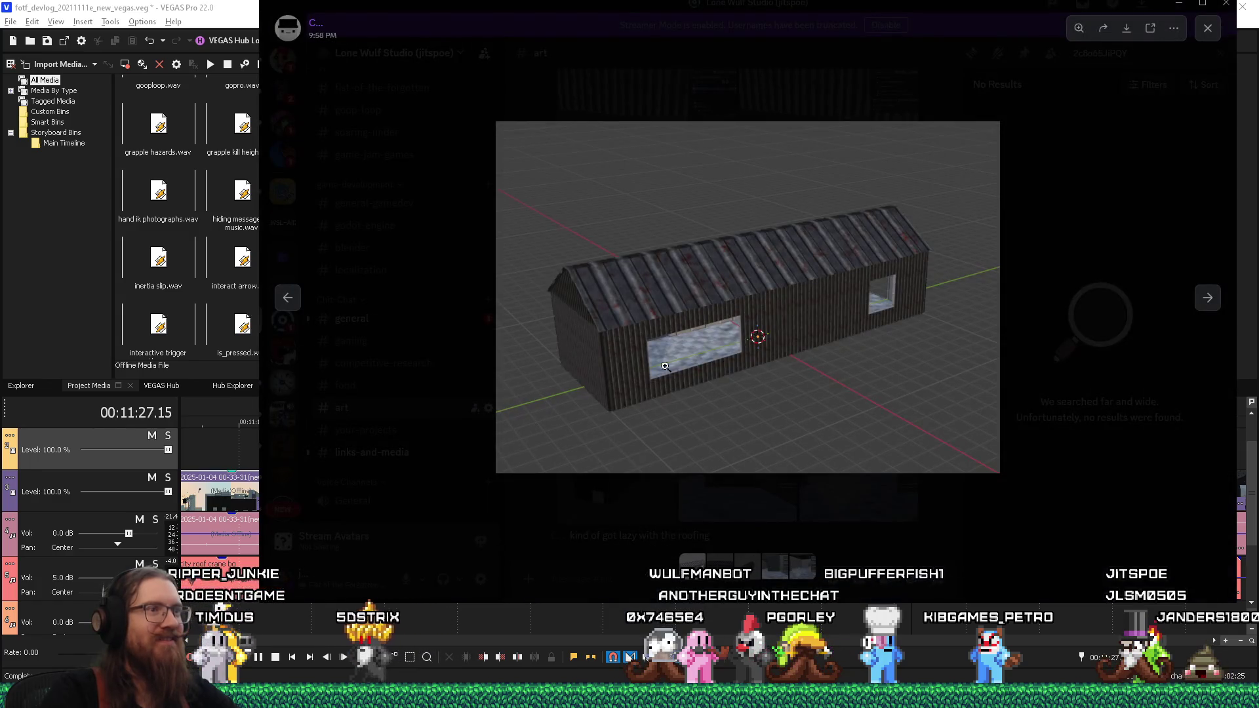
left_click(625, 357)
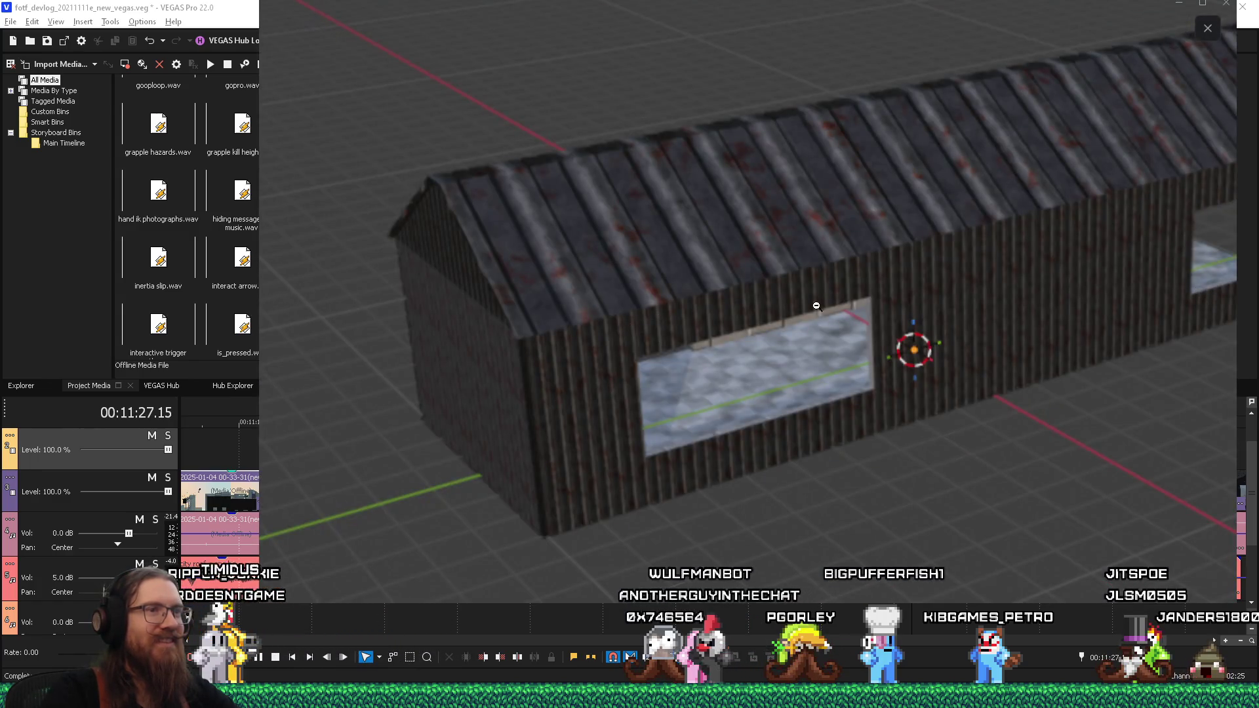
left_click(670, 295)
left_click(1194, 298)
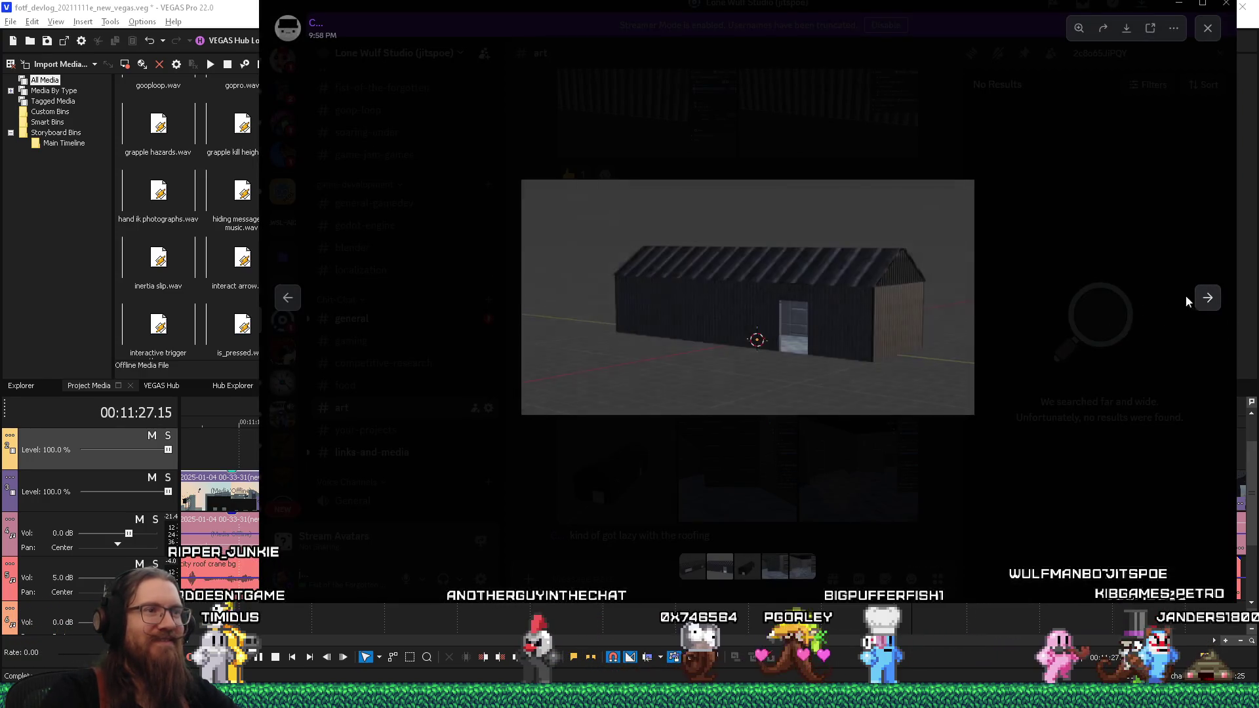
left_click(846, 301)
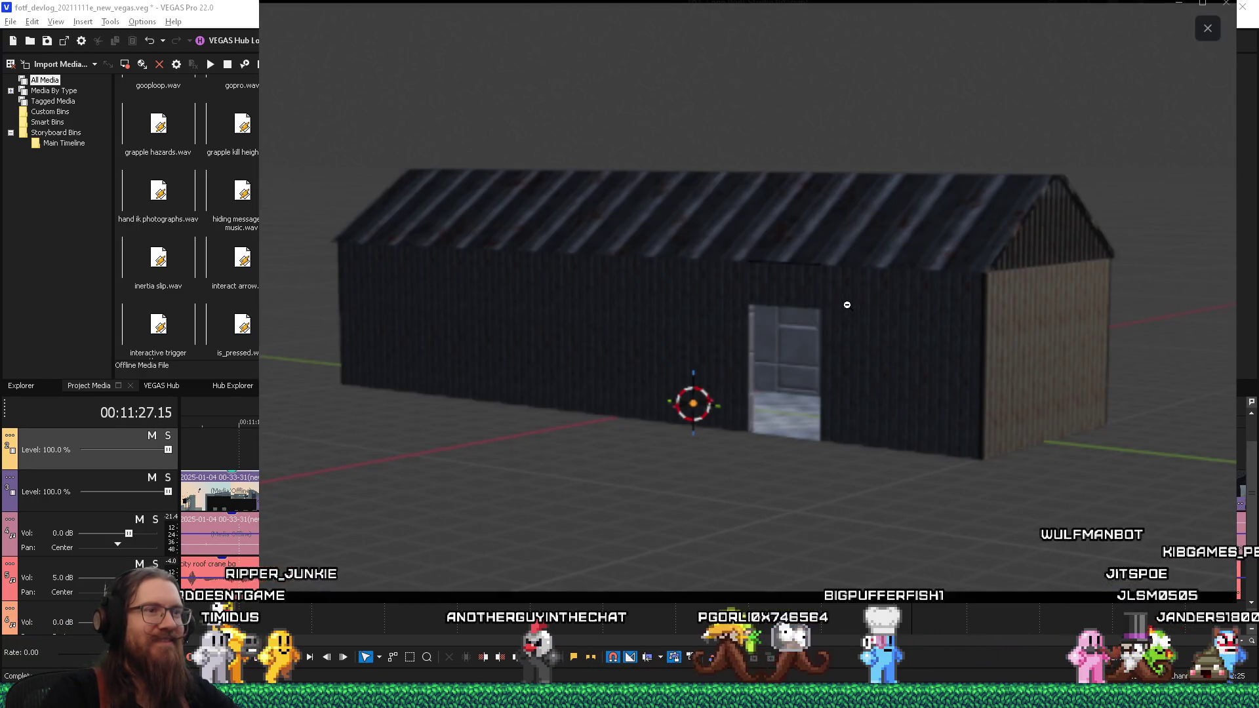
left_click(789, 434)
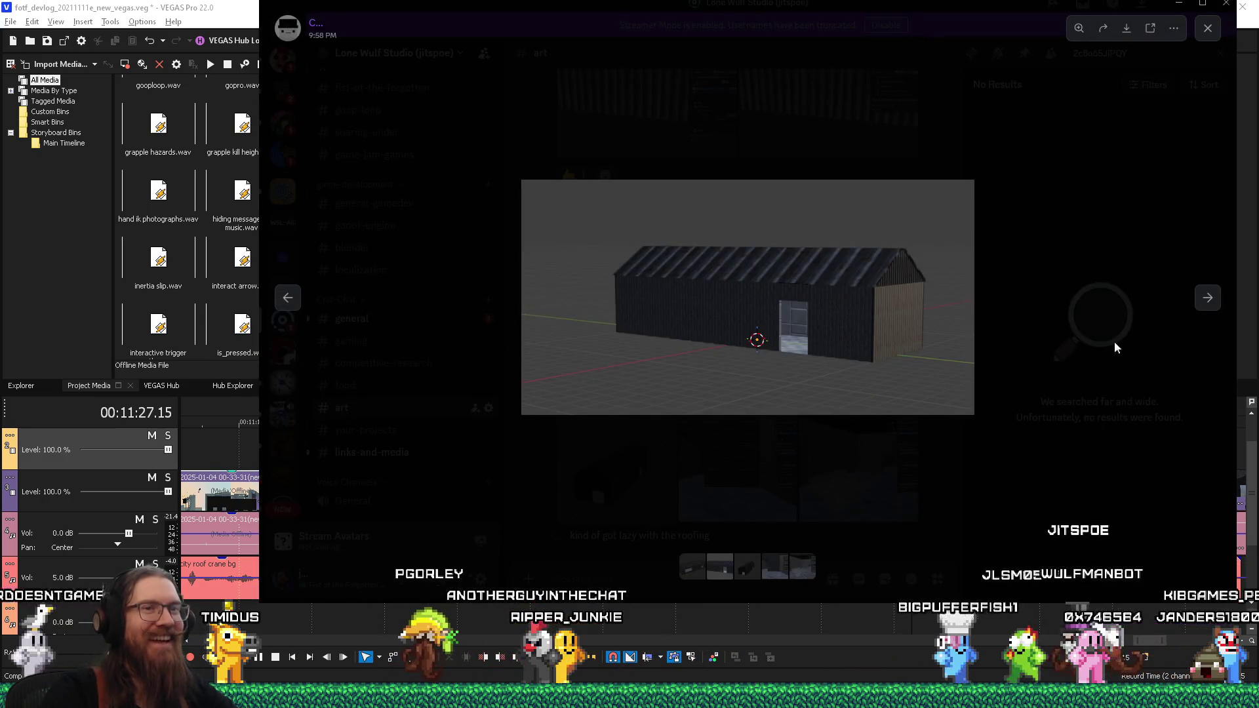
left_click(1193, 302)
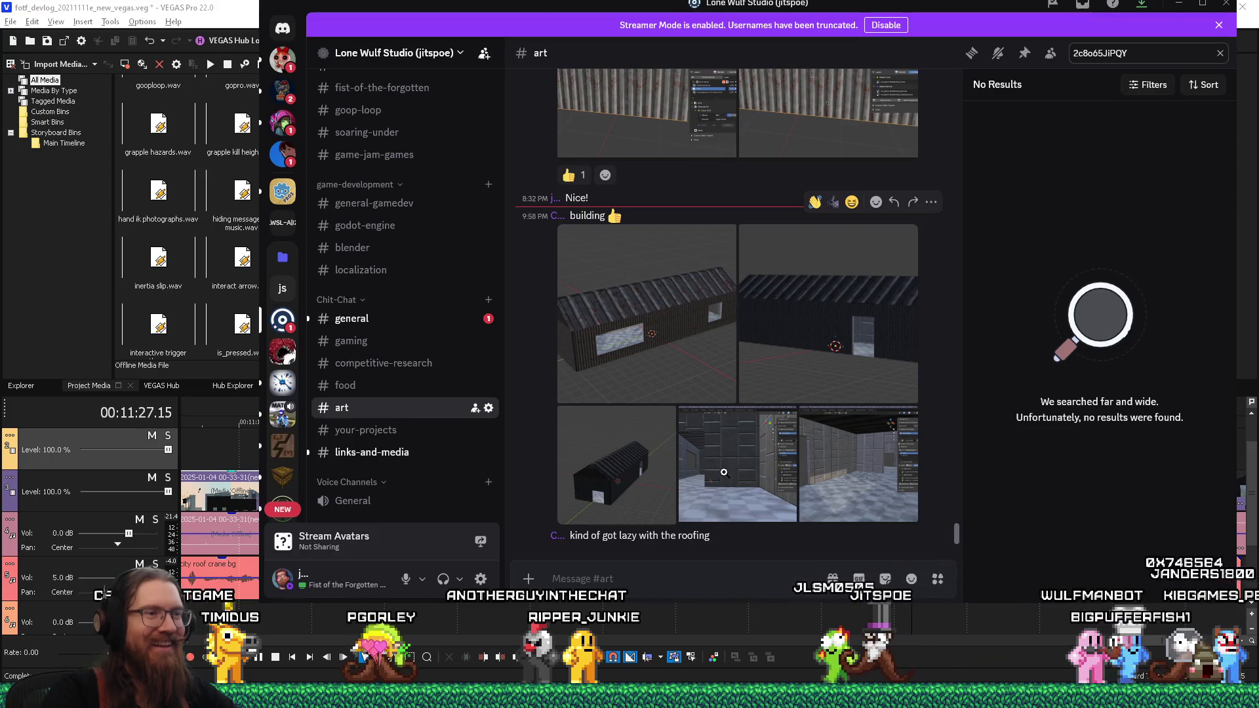
Step: Go through the Blender interior screenshots to the house model, zoom in, then leave Discord
left_click(771, 489)
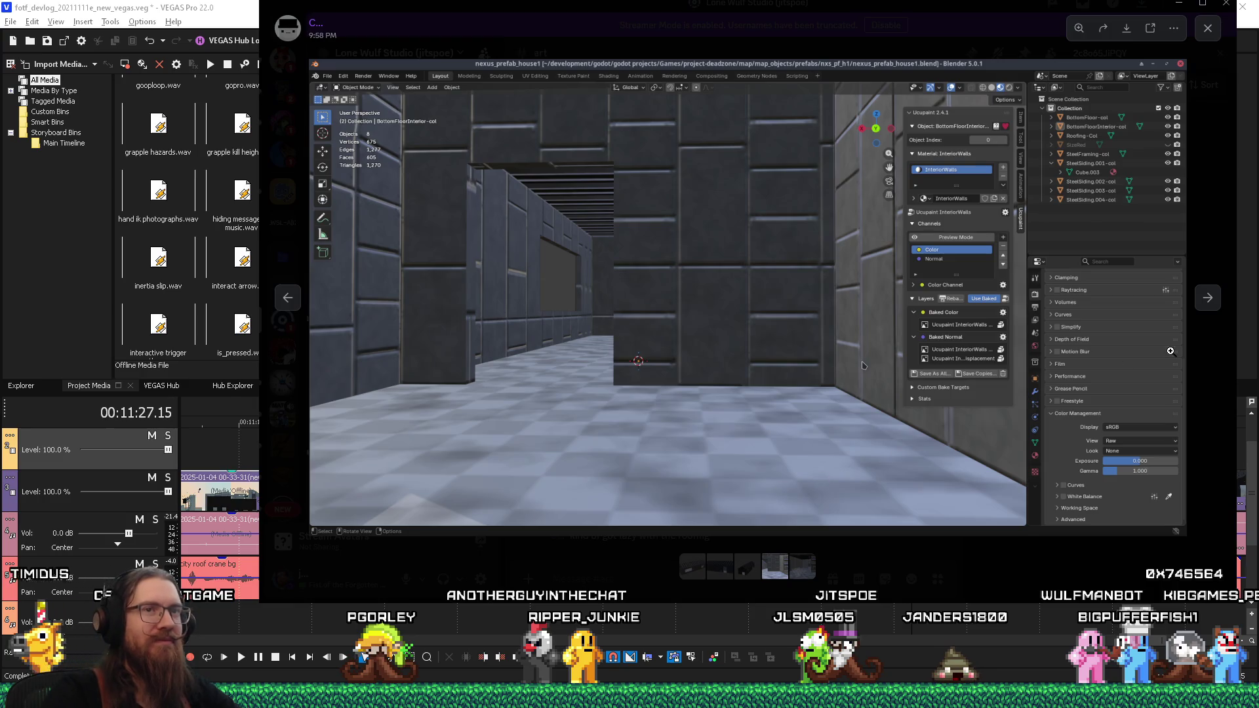
left_click(1205, 306)
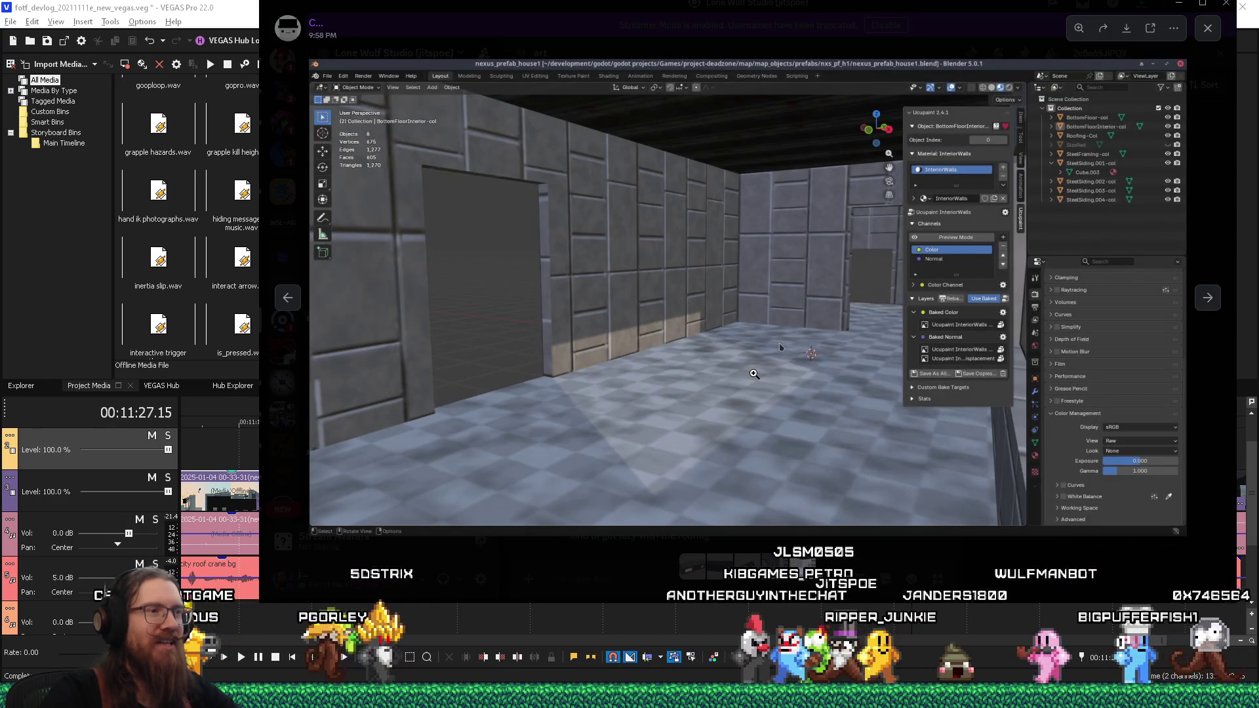
left_click(1206, 297)
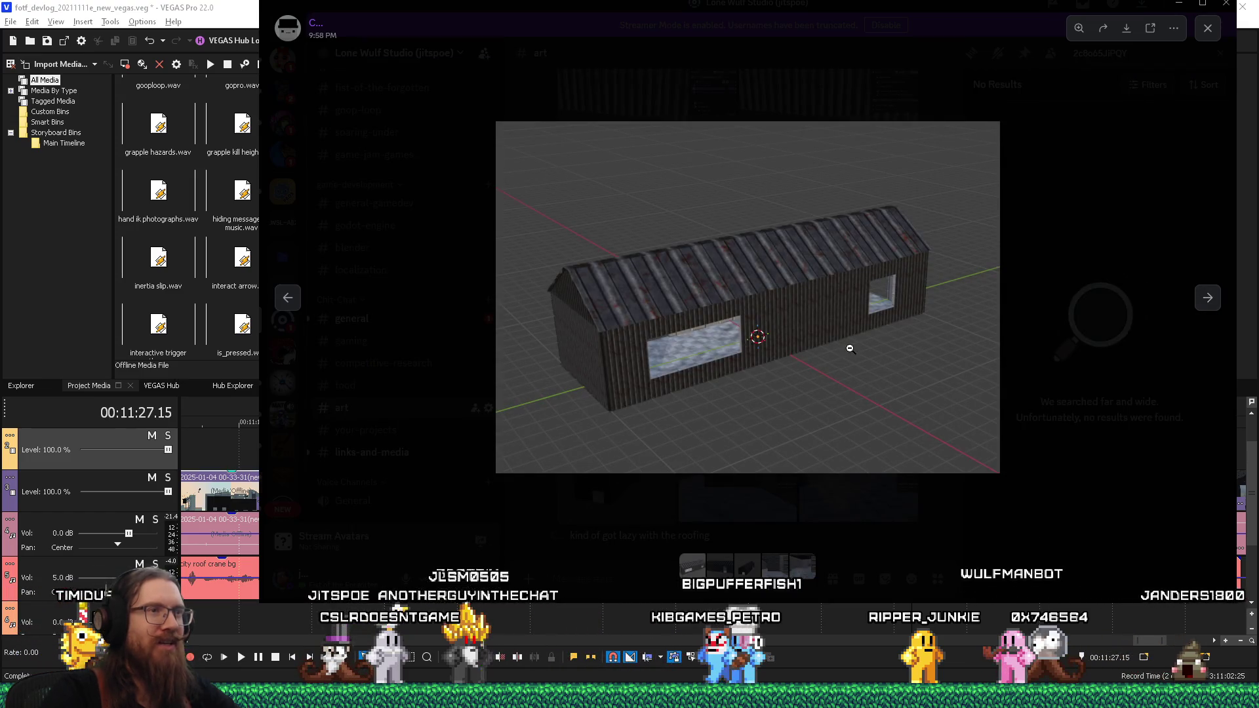
left_click(851, 349)
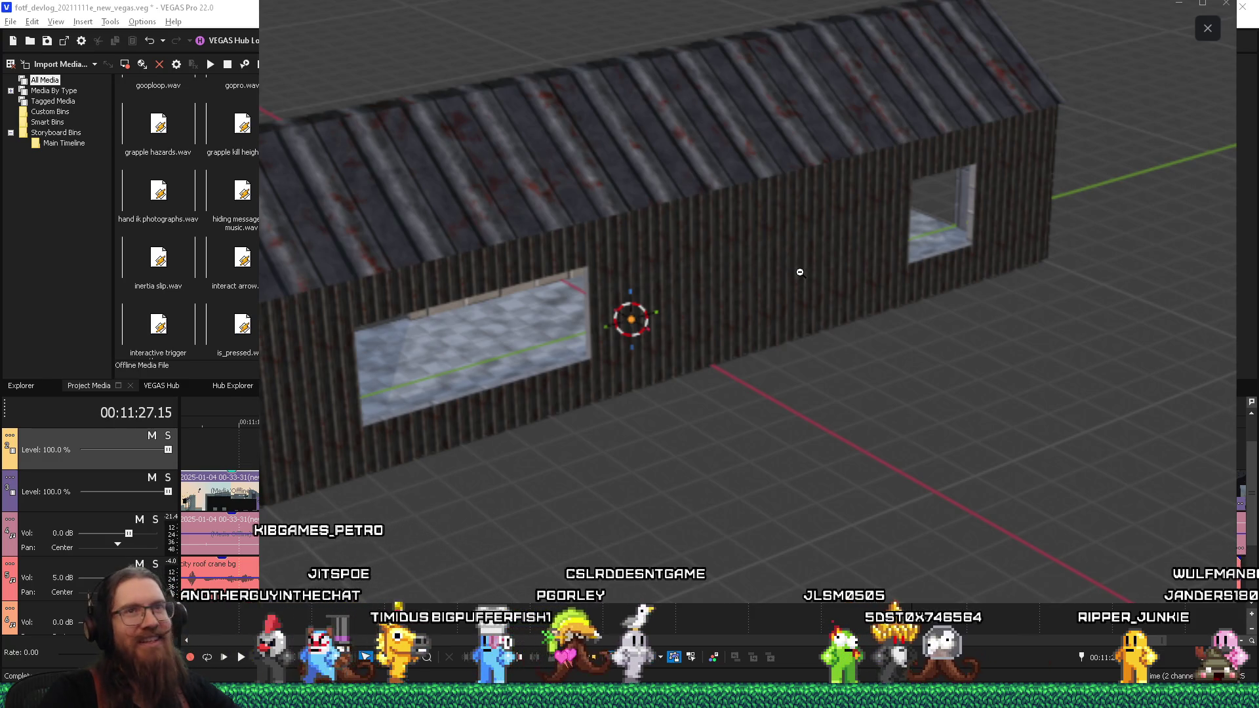
key("Escape")
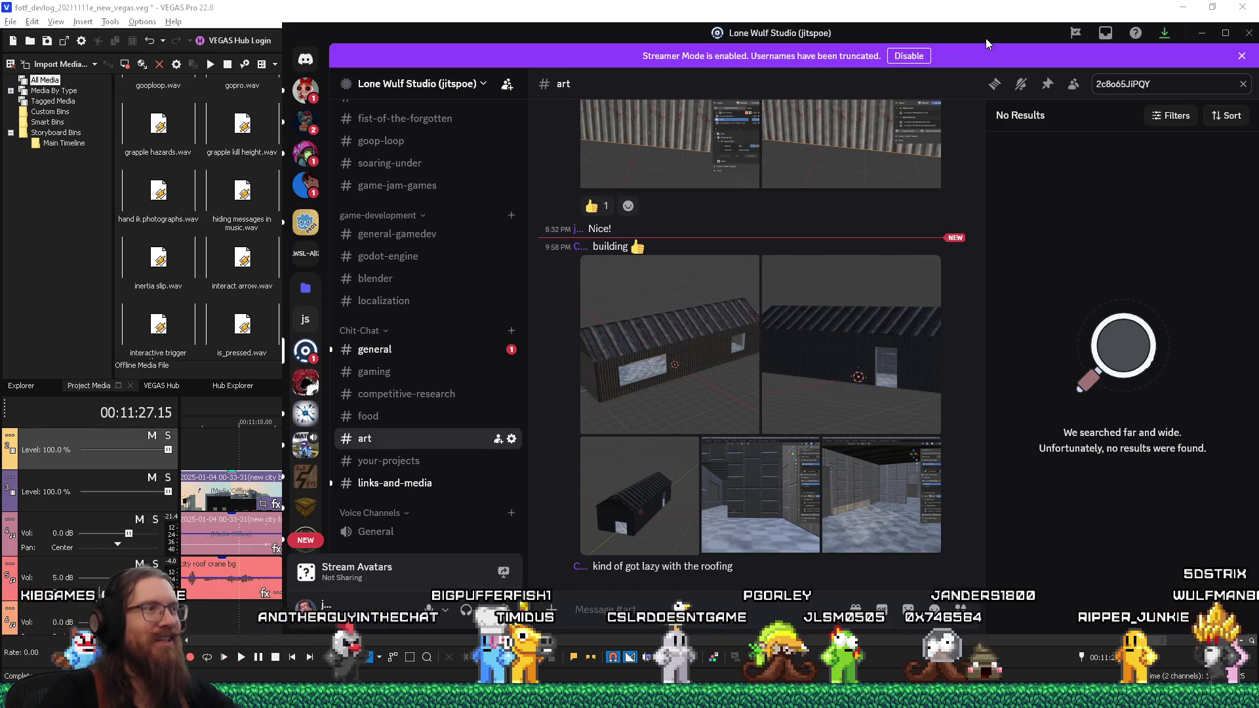
left_click(1201, 33)
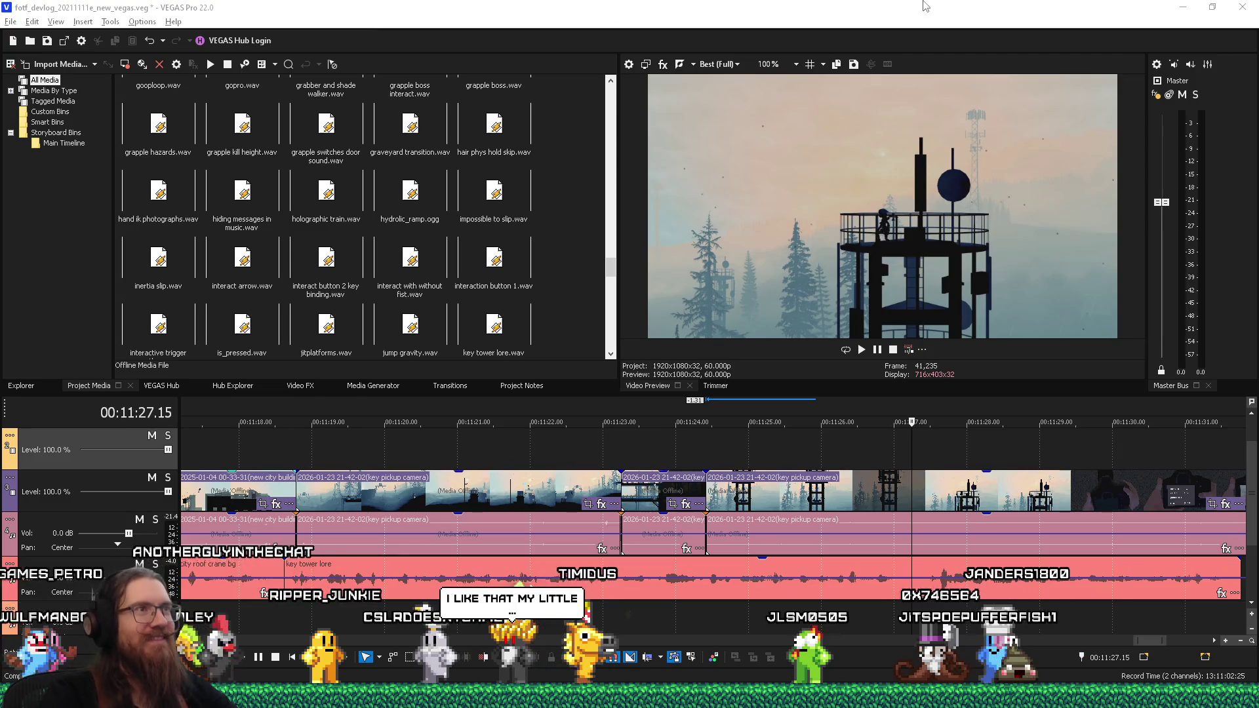
Step: Select the key pickup camera clip and zoom the timeline around it
left_click(844, 486)
scroll(852, 502, "down", 3)
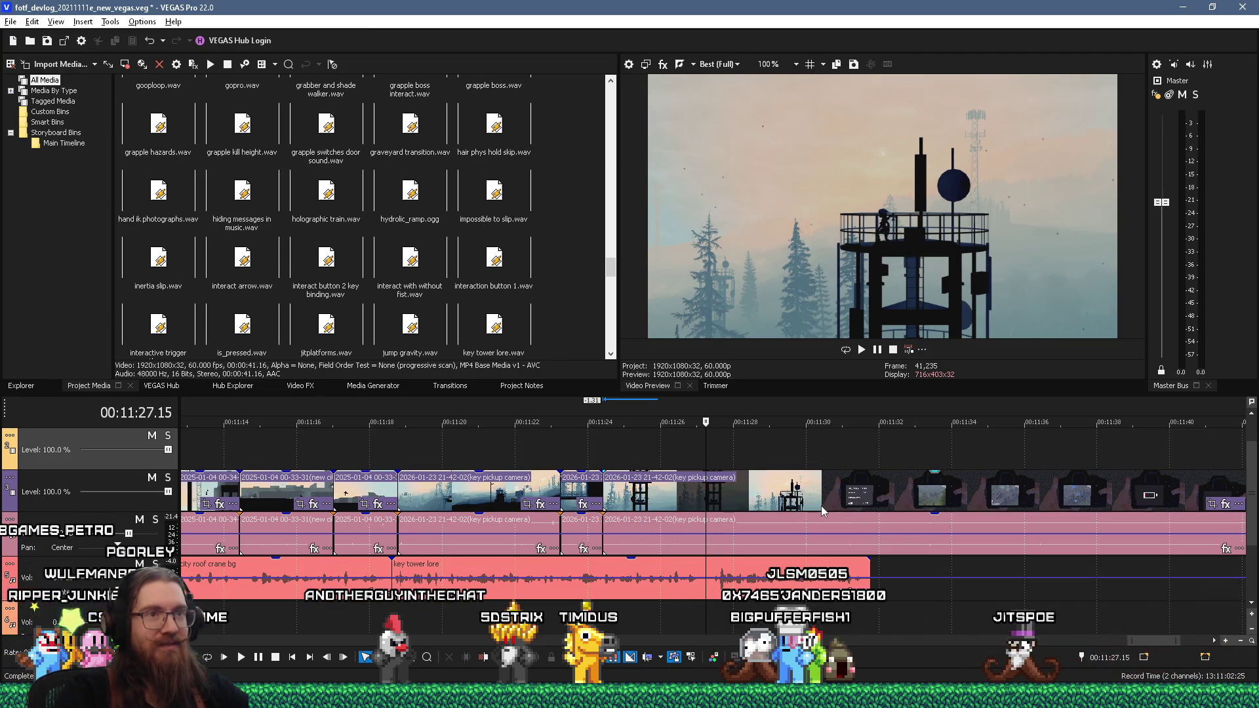
scroll(835, 549, "up", 3)
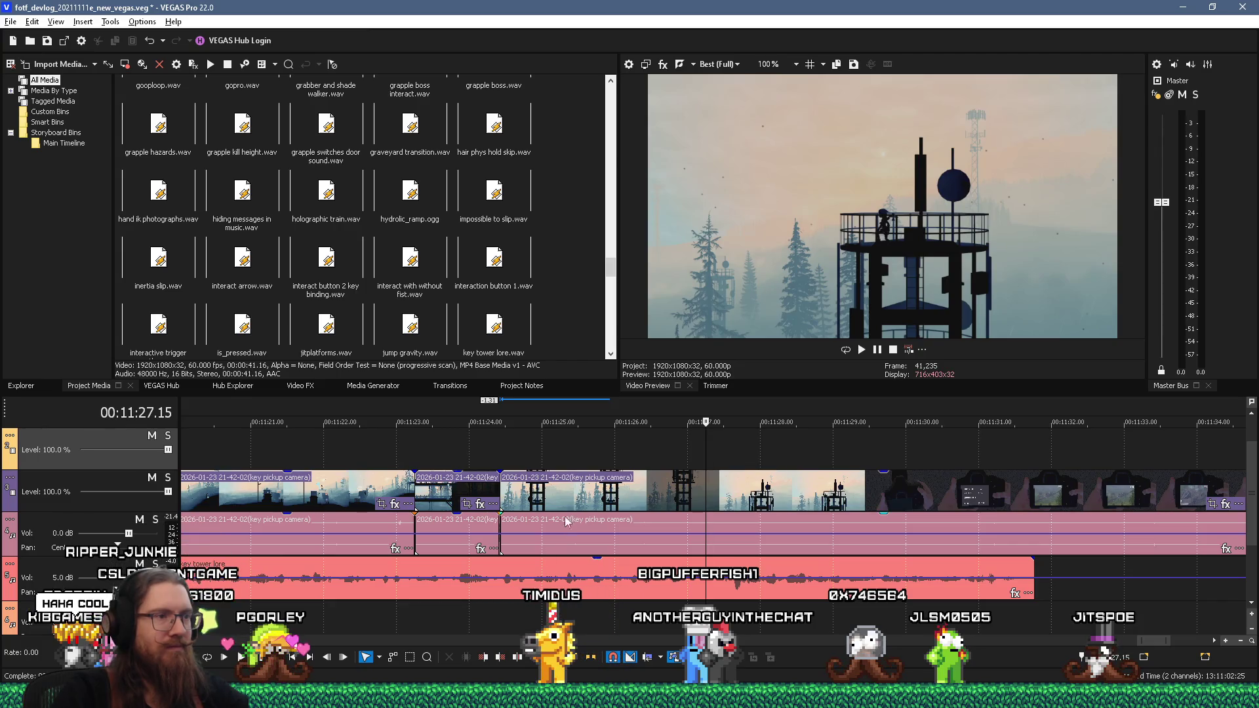
Step: Split the key pickup clip at the playhead, move the short piece to the track end, and slide the remainder left
left_click(707, 487)
key("s")
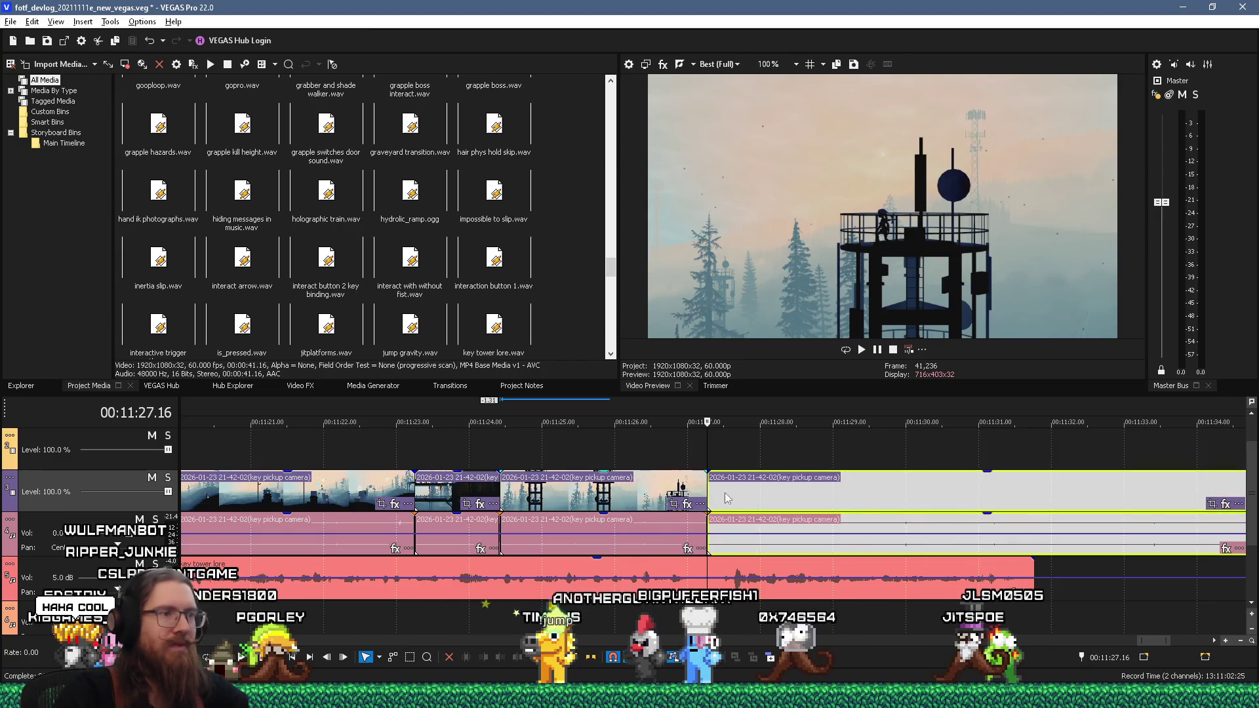
scroll(717, 500, "down", 5)
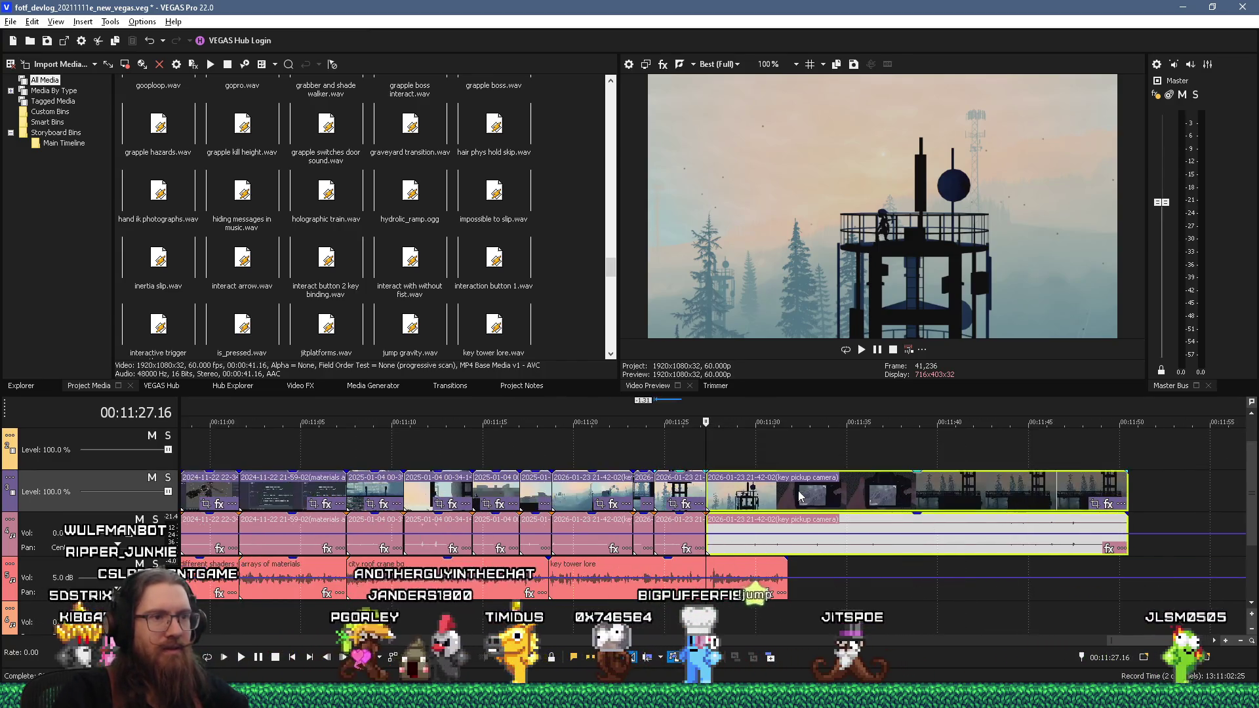
left_click_drag(678, 489, 1165, 492)
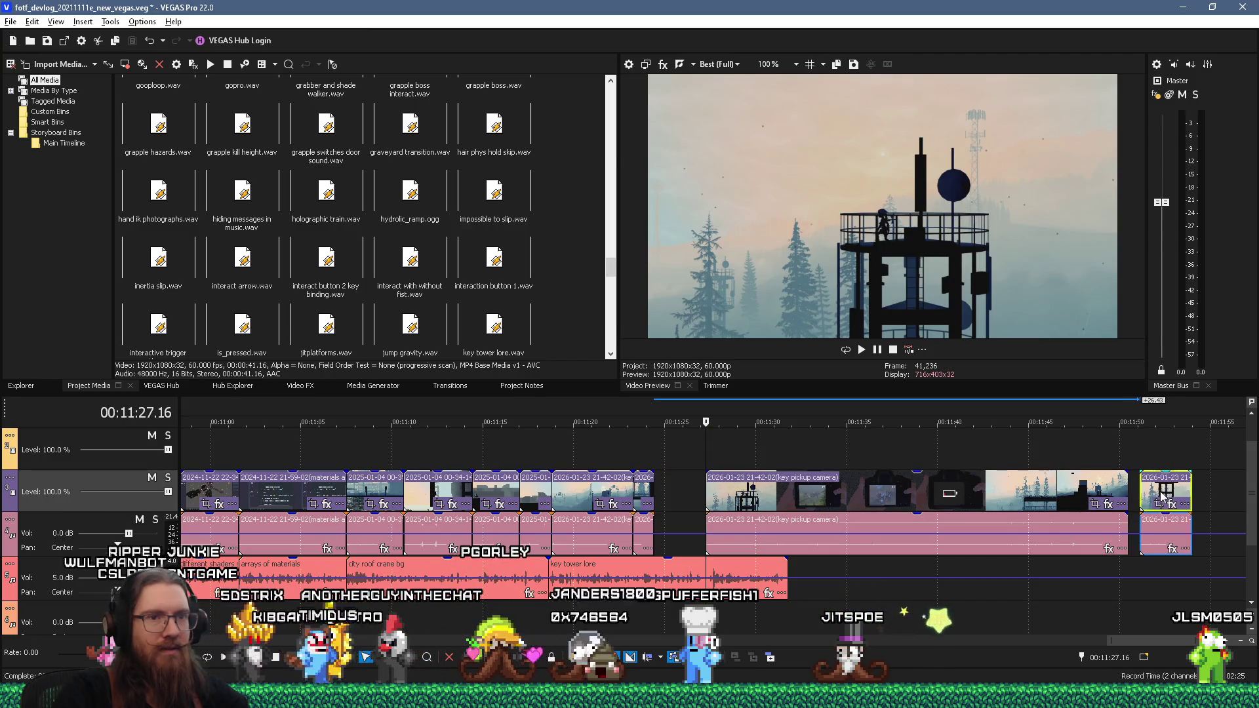
scroll(707, 512, "up", 3)
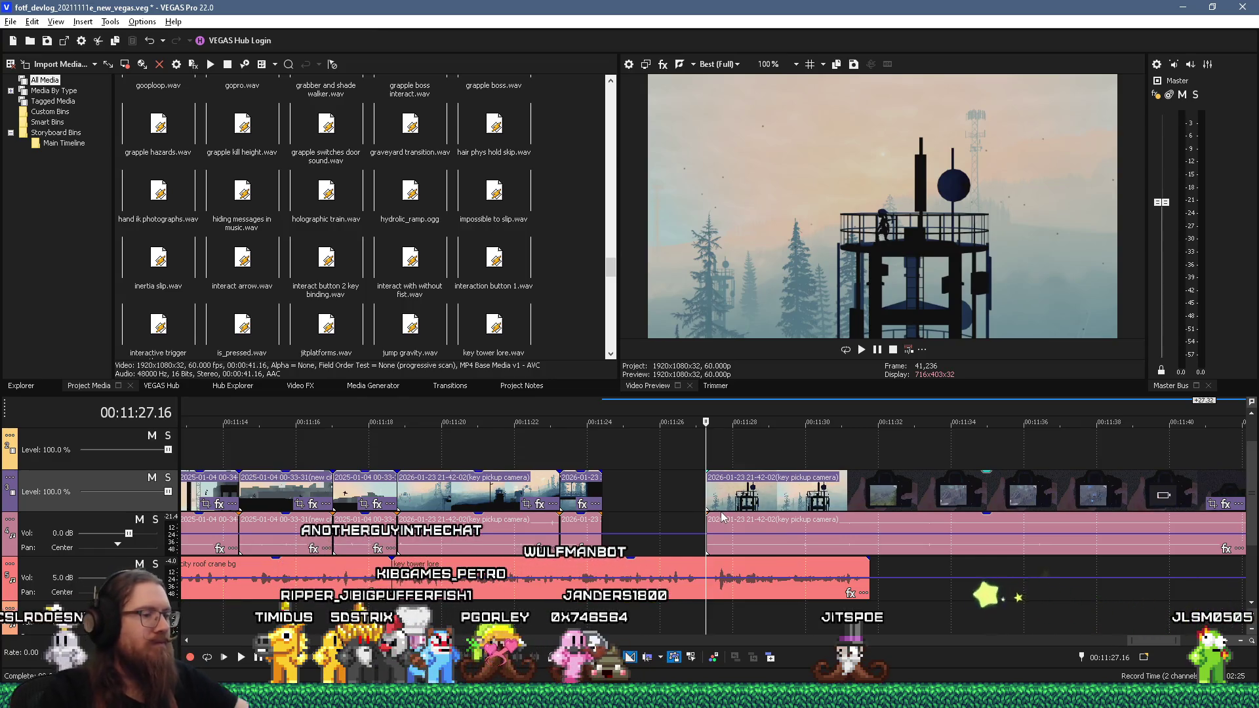
left_click_drag(769, 503, 660, 506)
Step: Play back from before the cut, then shift the key pickup clip slightly later
left_click(607, 471)
key("space")
scroll(659, 510, "up", 2)
key("Return")
left_click_drag(660, 500, 706, 503)
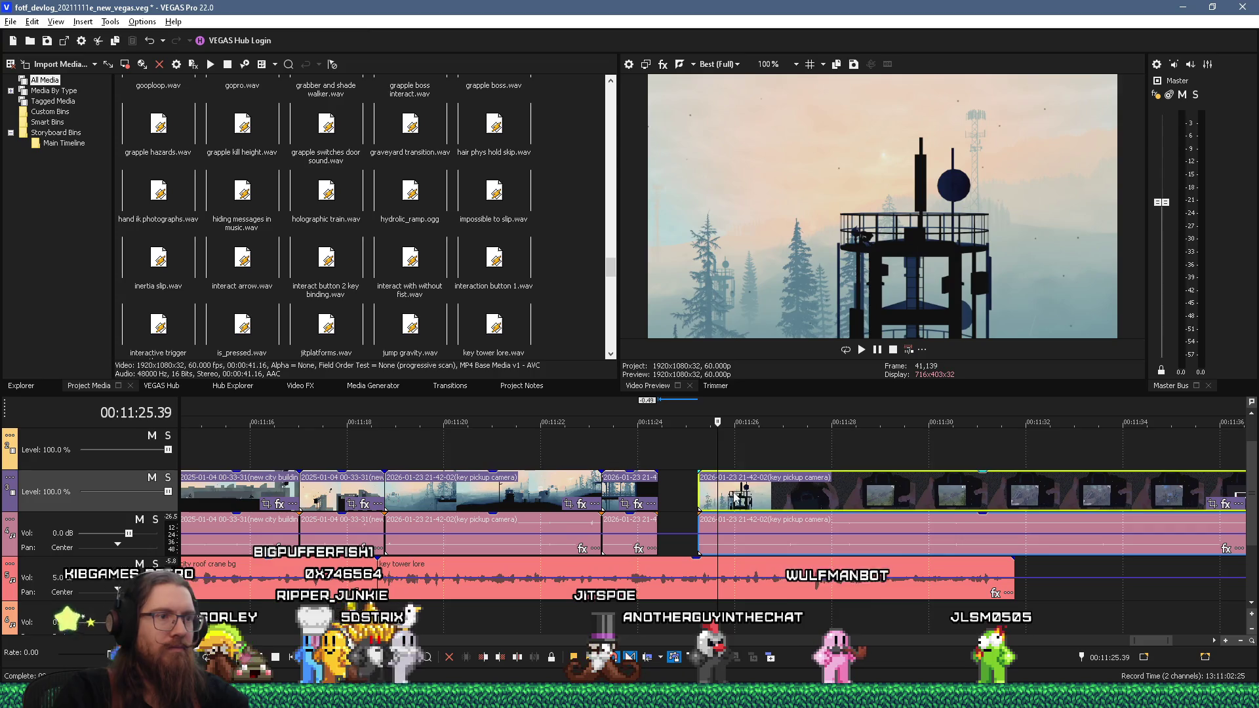
Step: Undo the clip move and play back the edit from just before the cut
key("ctrl+z")
left_click(655, 454)
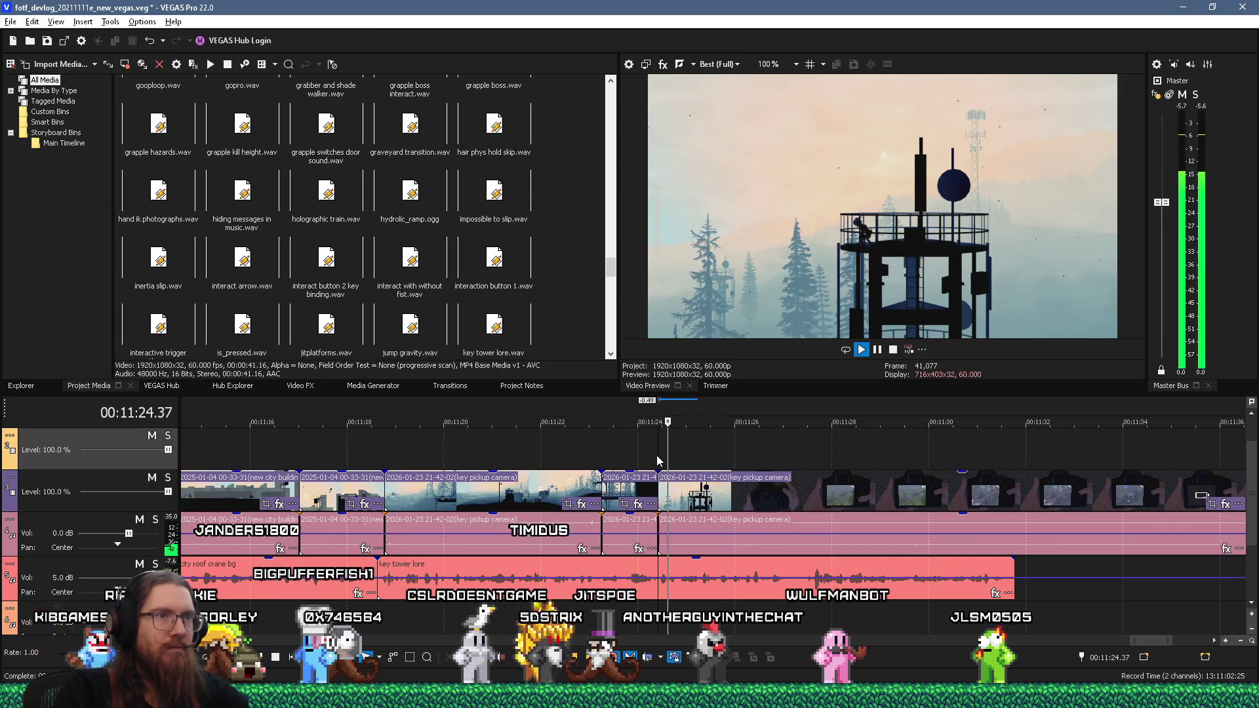
key("space")
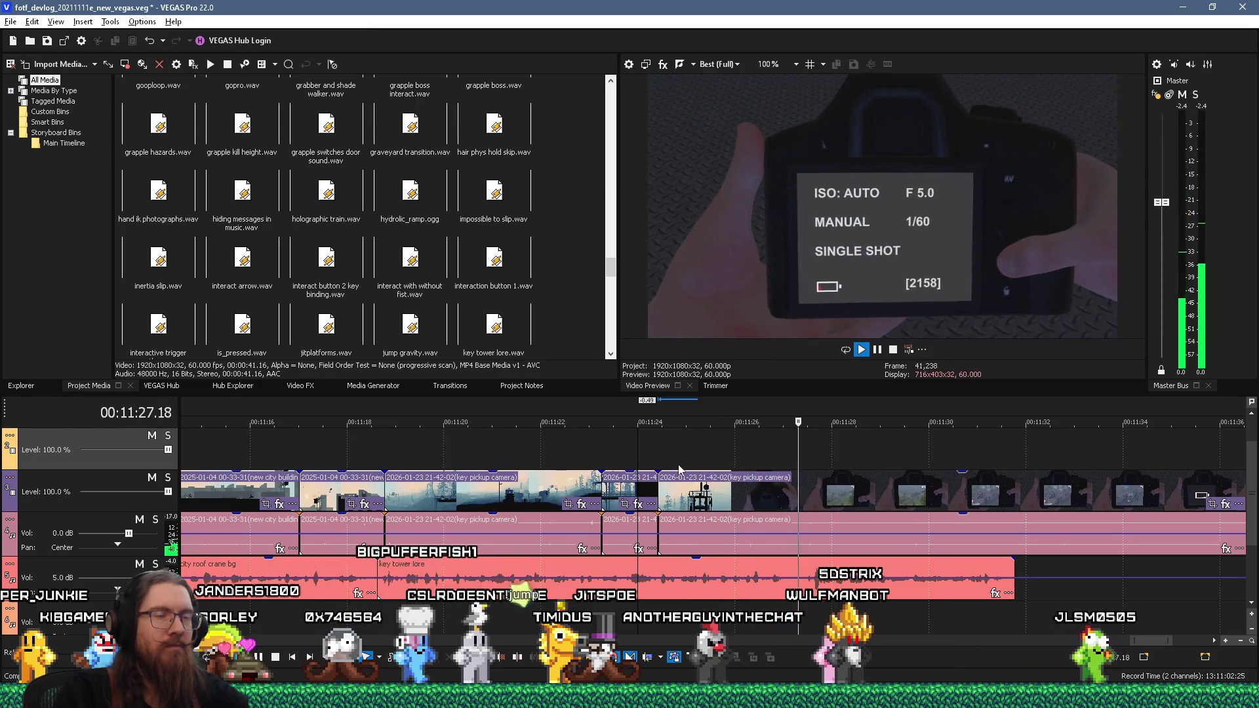
key("Return")
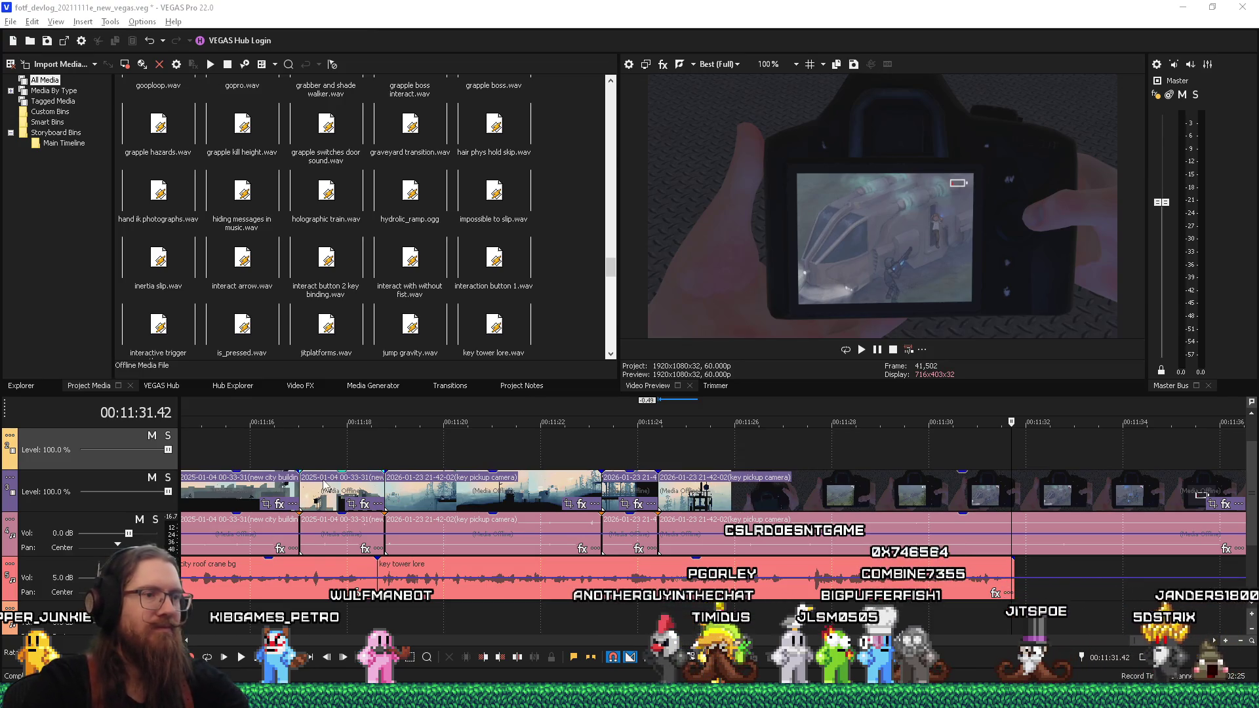
Step: Move the playhead to about 00:11:25 and try trimming the long camera clip, then undo the trim
left_click(765, 561)
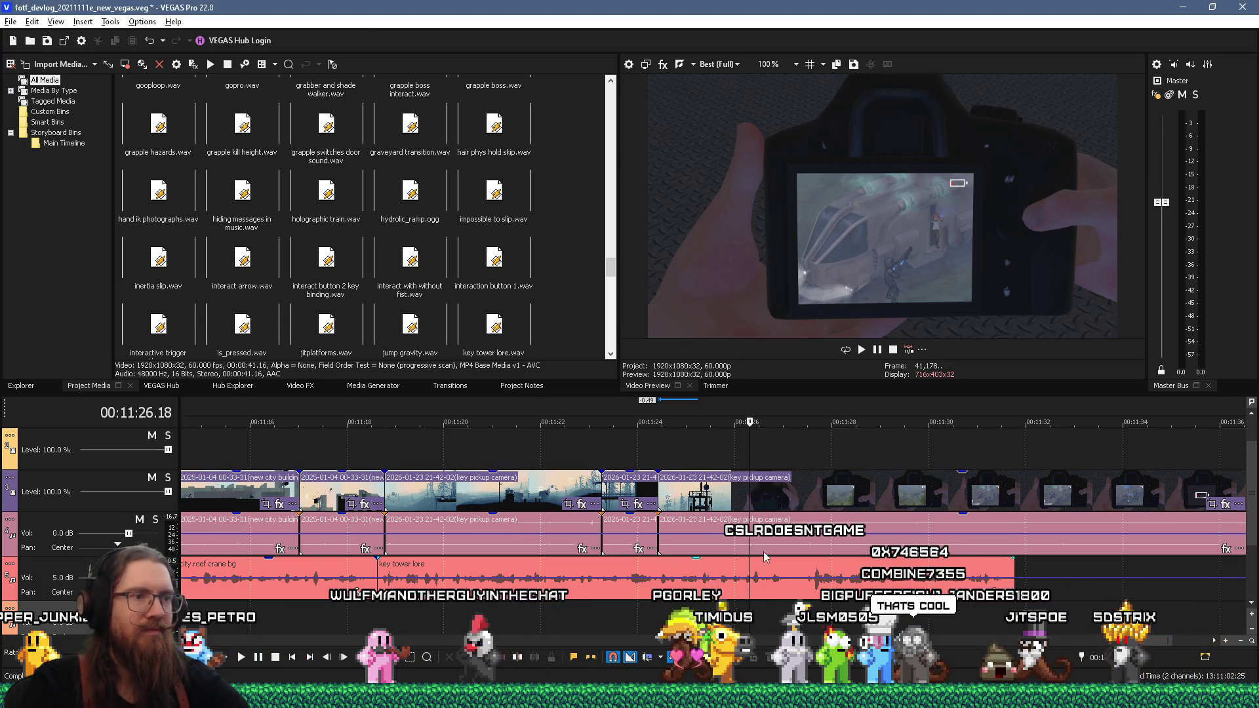
scroll(797, 459, "down", 2)
scroll(737, 486, "up", 2)
left_click(652, 451)
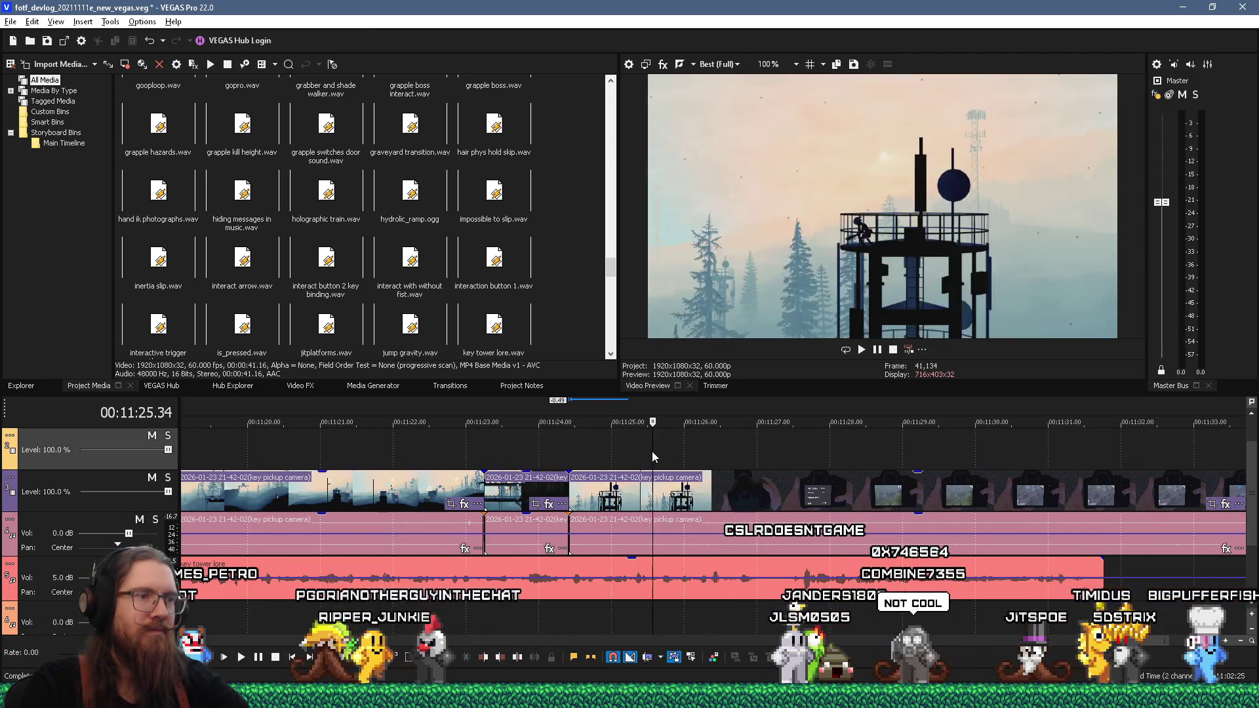
key("space")
key("space")
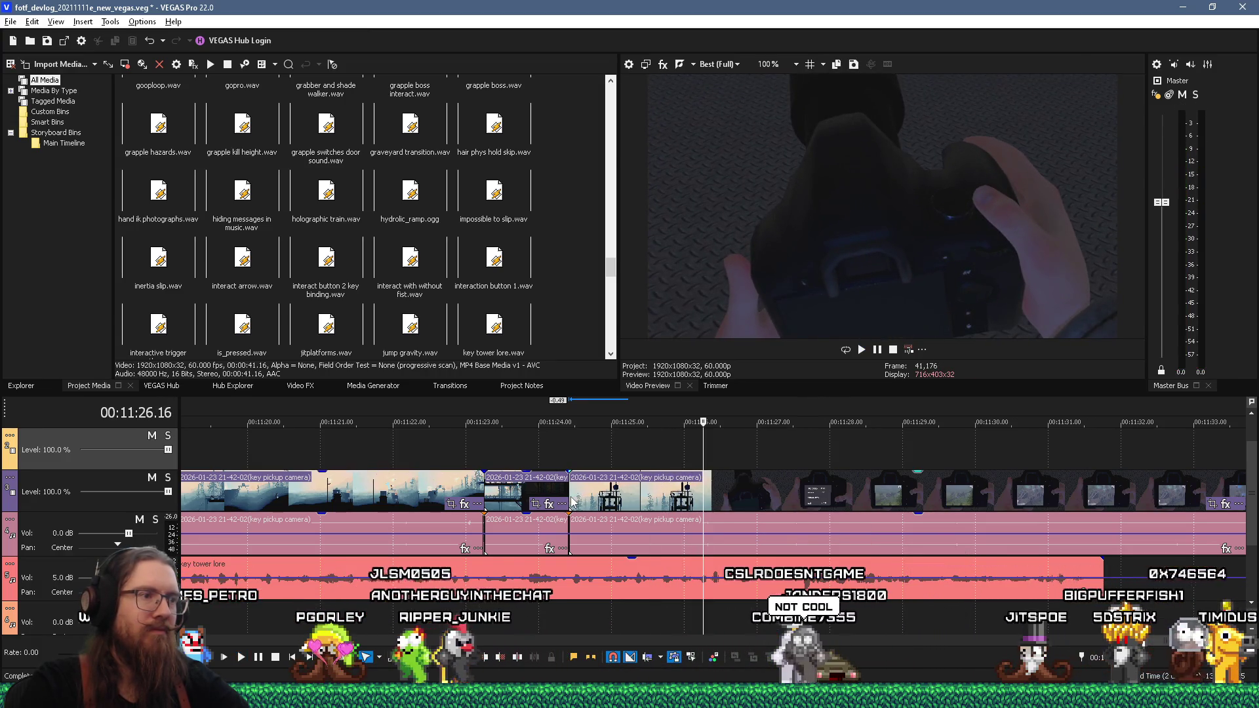
left_click_drag(569, 499, 689, 498)
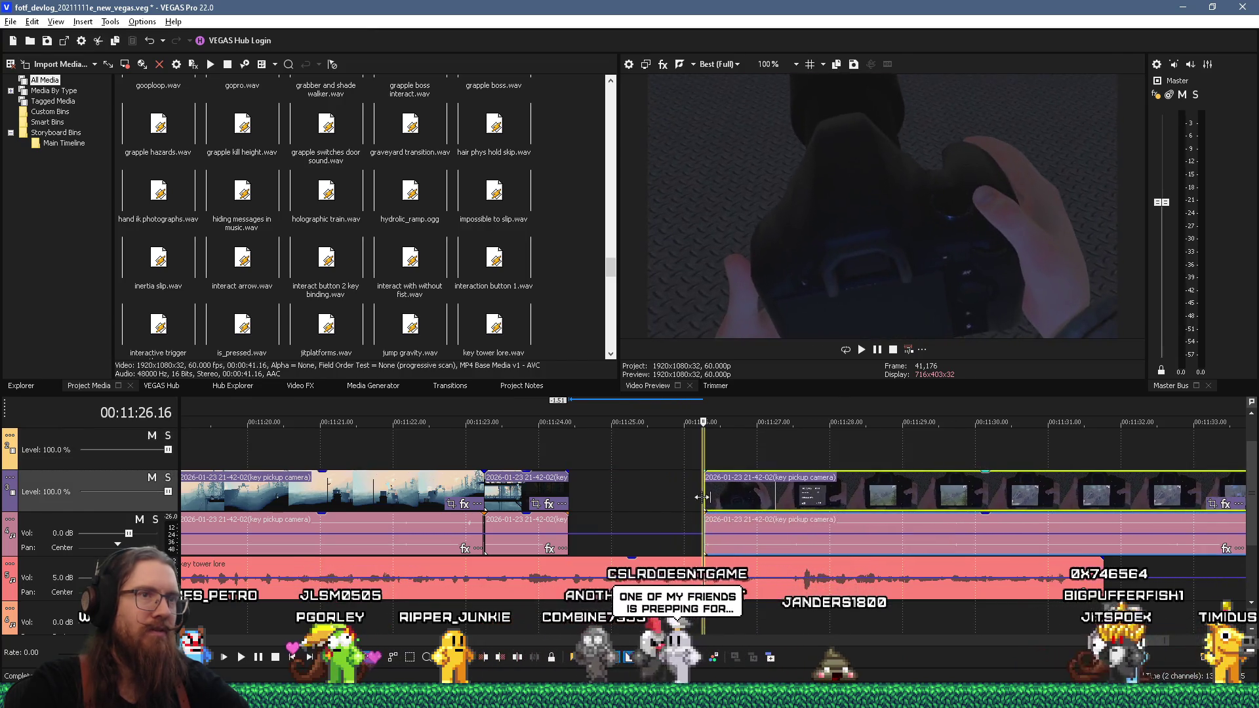
key("ctrl+z")
key("ctrl+z")
Step: Play back the cut from about 00:11:24 with the timeline zoomed out
key("space")
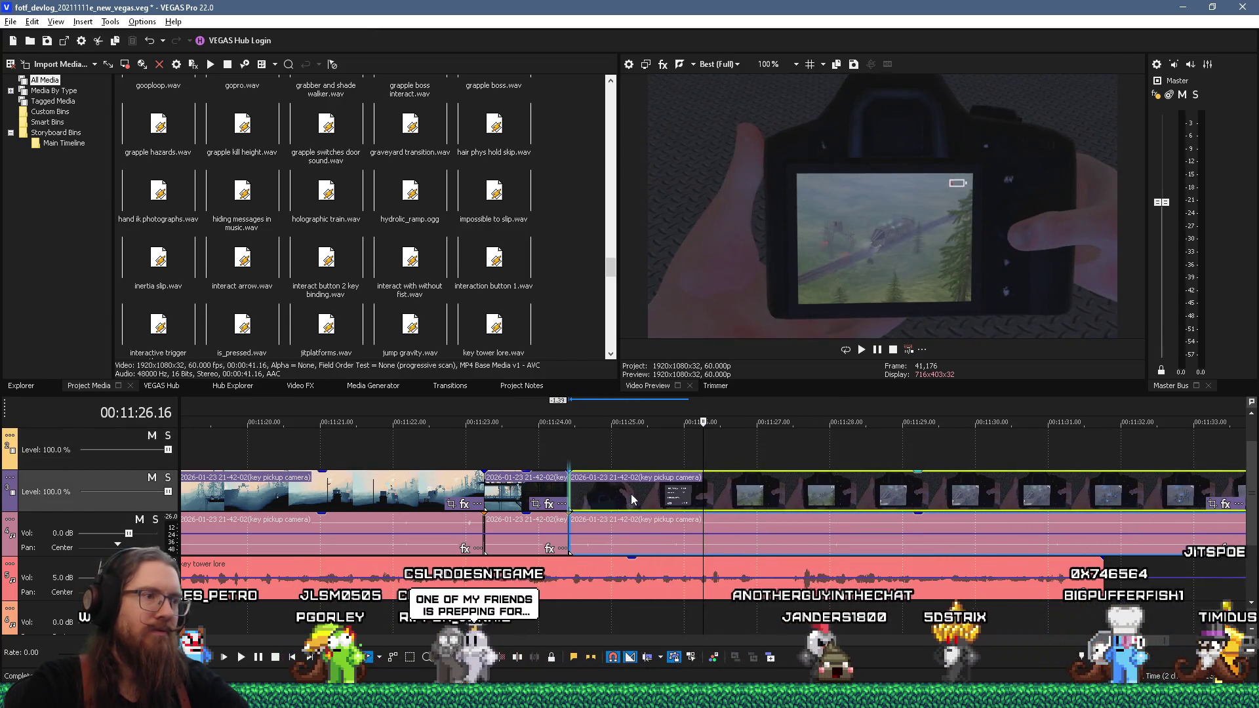
left_click(568, 452)
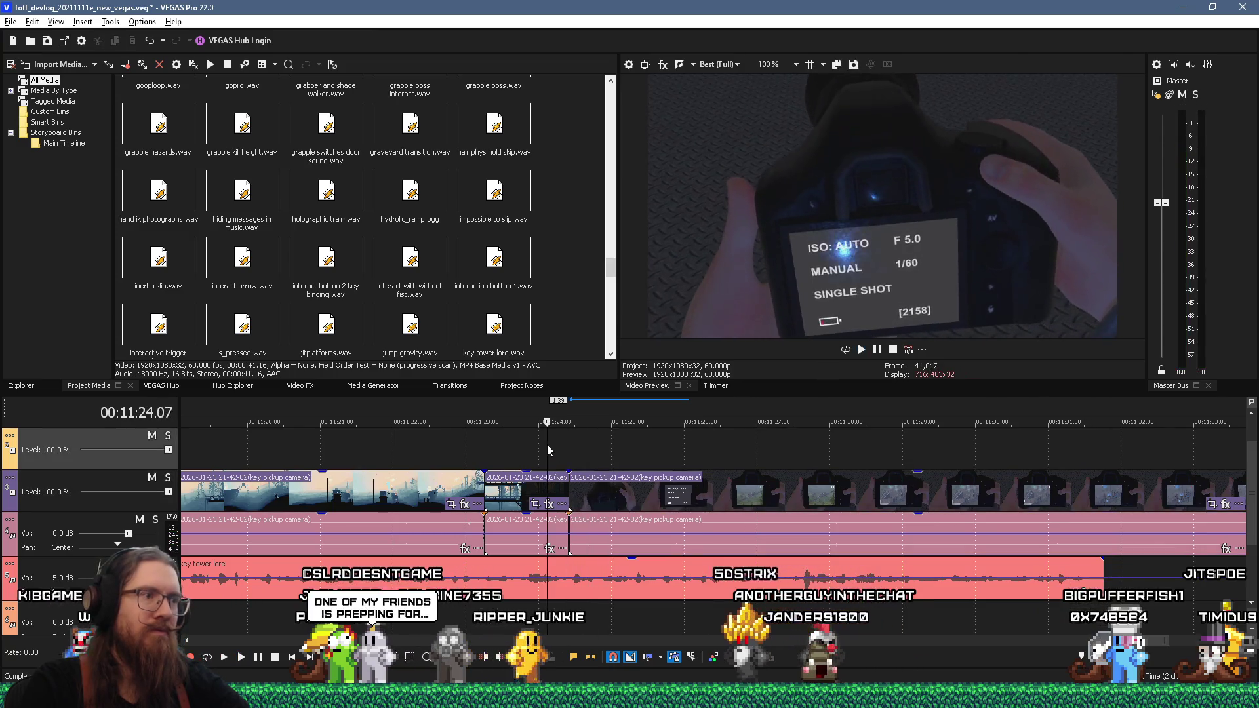
left_click(547, 445)
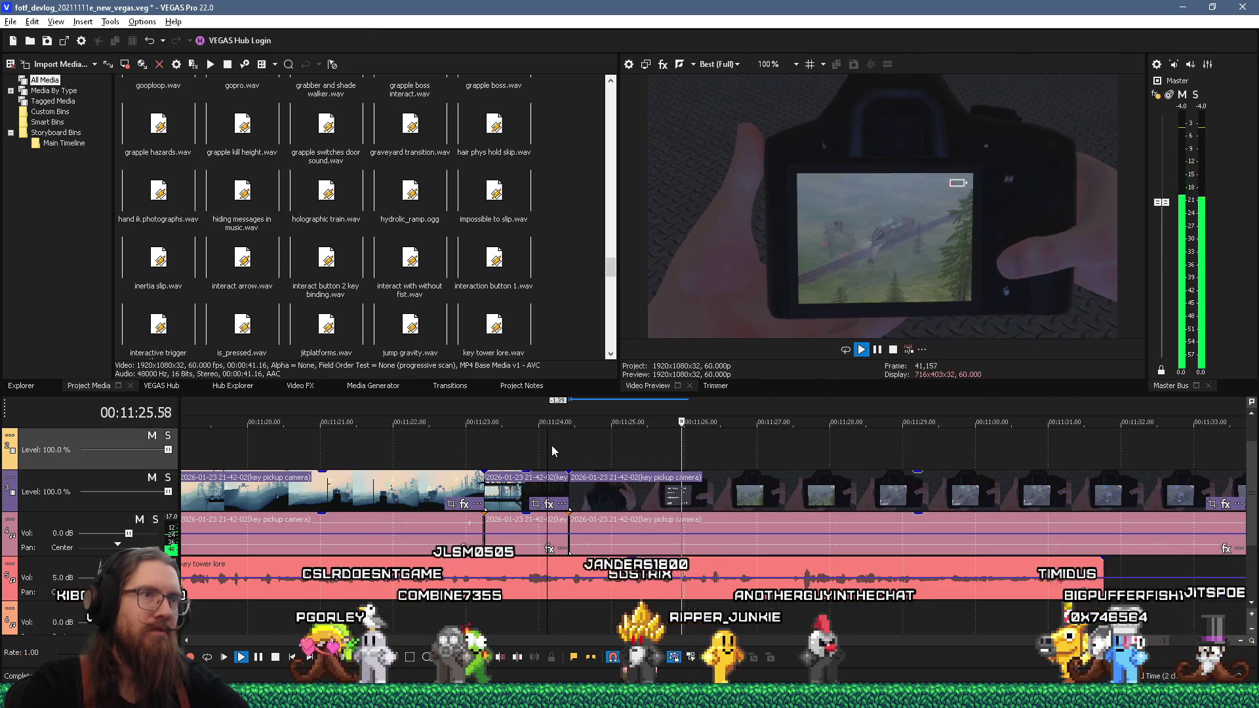
key("Down")
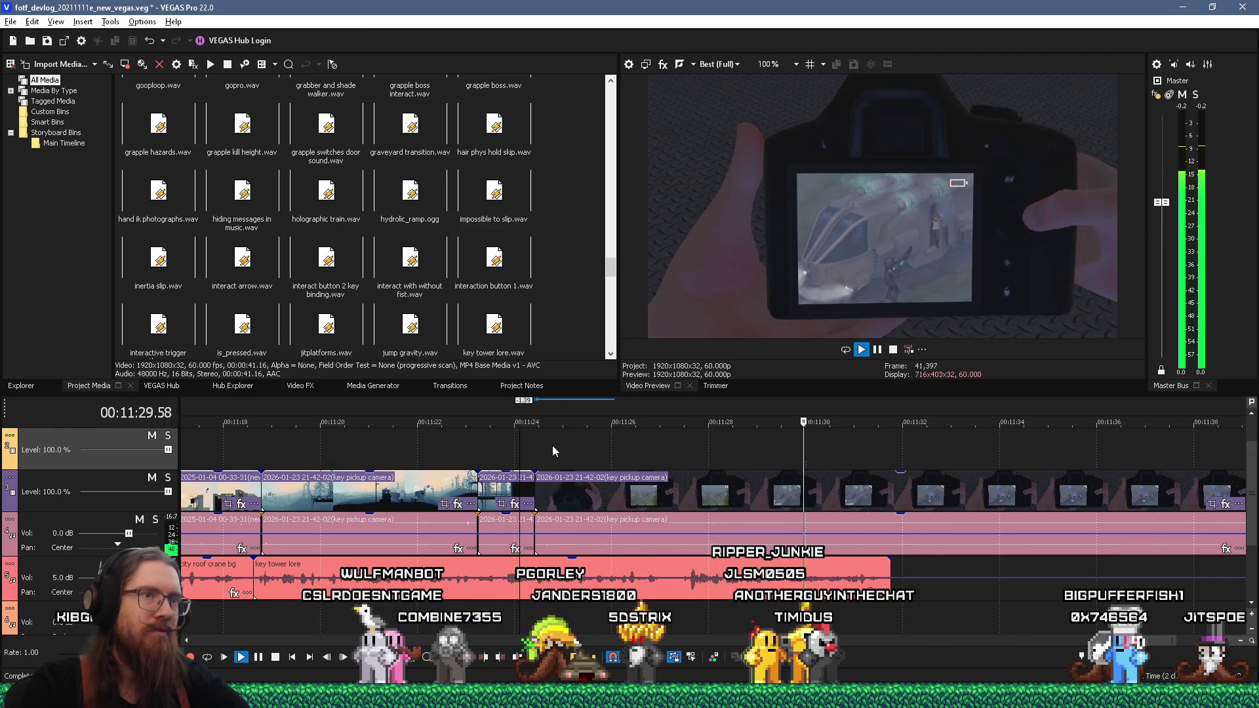
key("space")
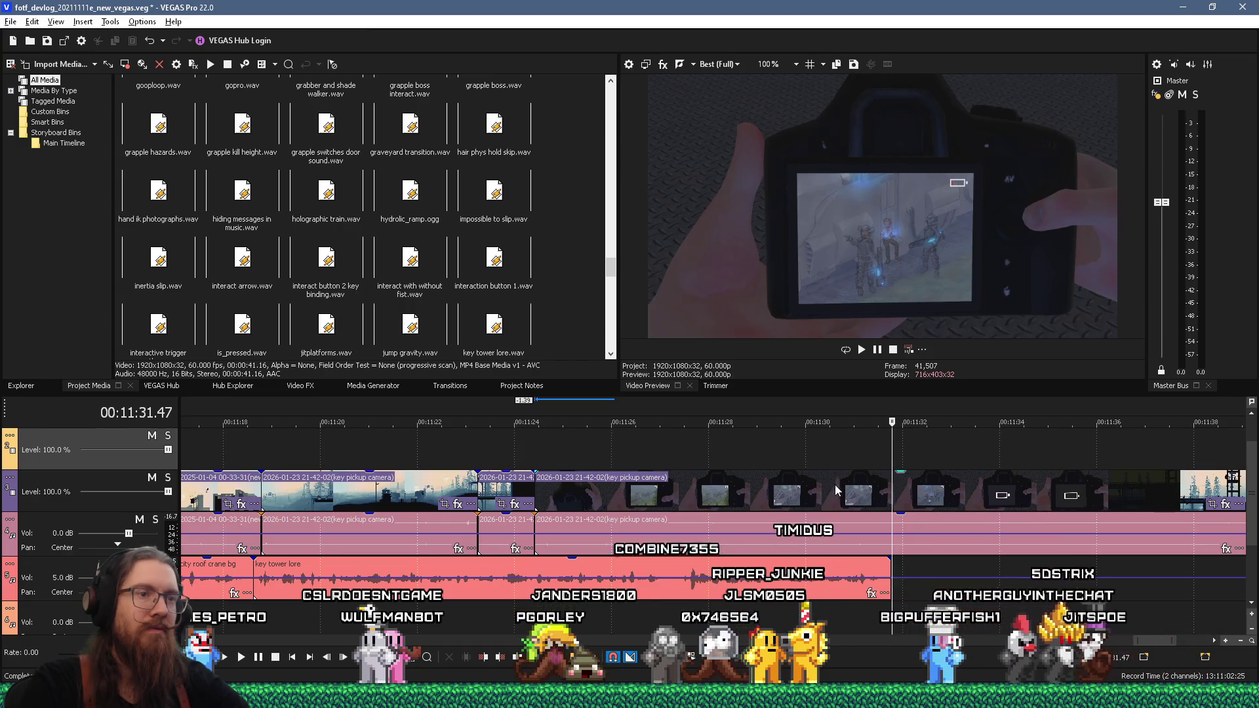
Step: Split the key pickup camera clip and its audio at 00:11:31.46
left_click(997, 457)
left_click(922, 442)
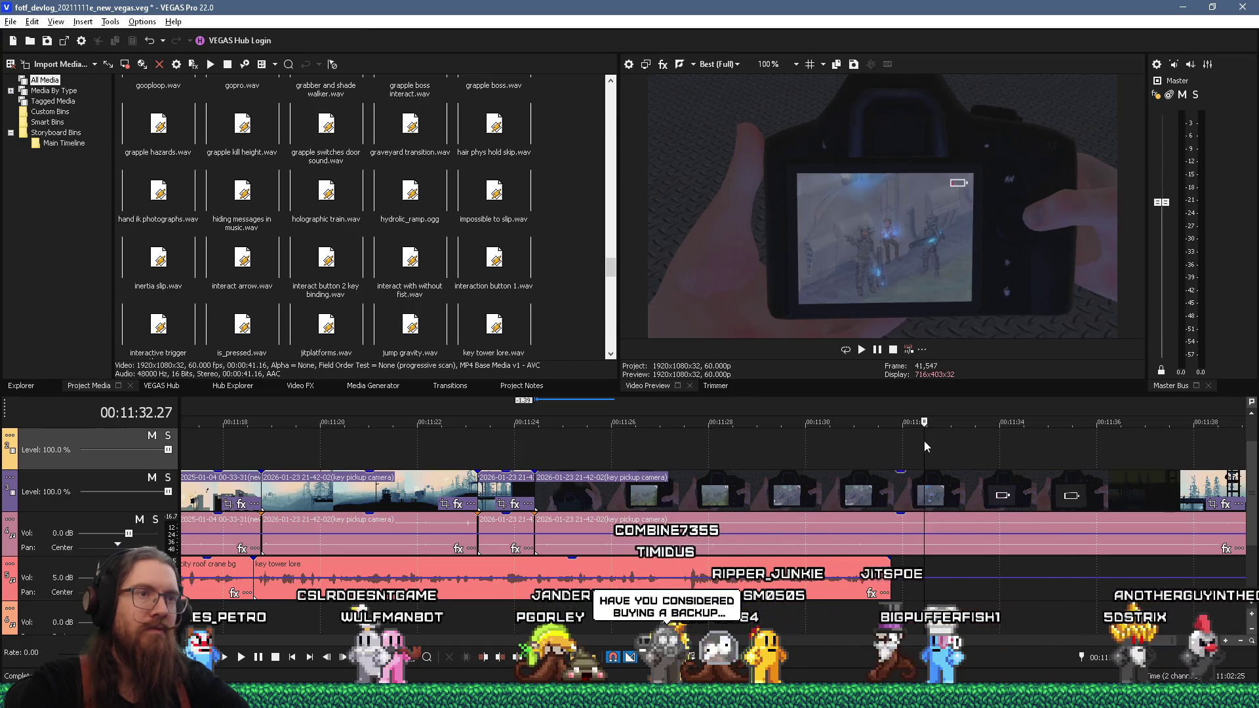
key("space")
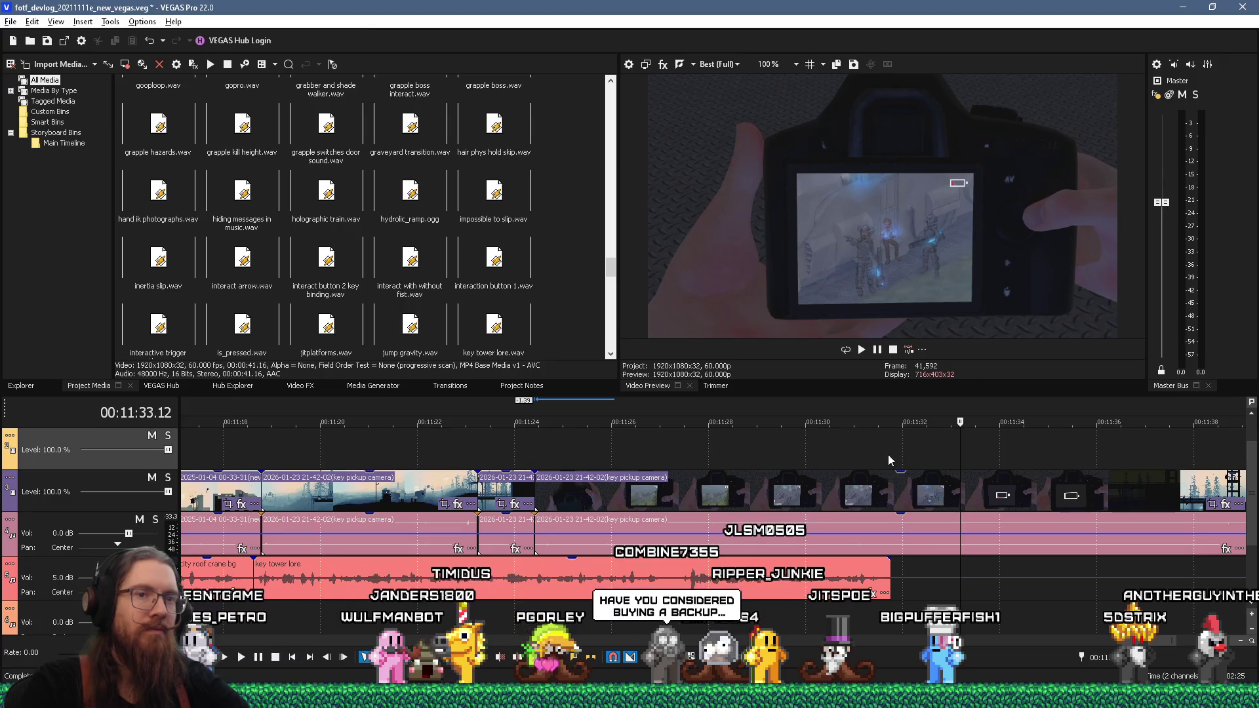
left_click(889, 493)
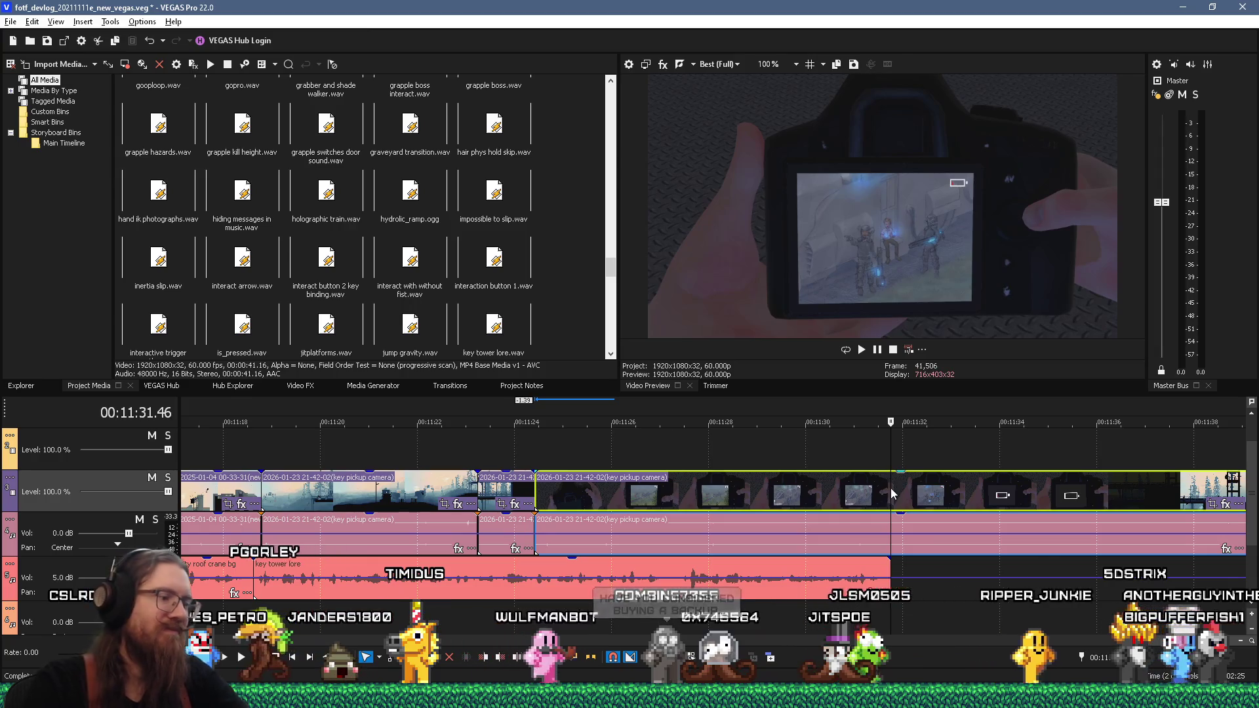
key("s")
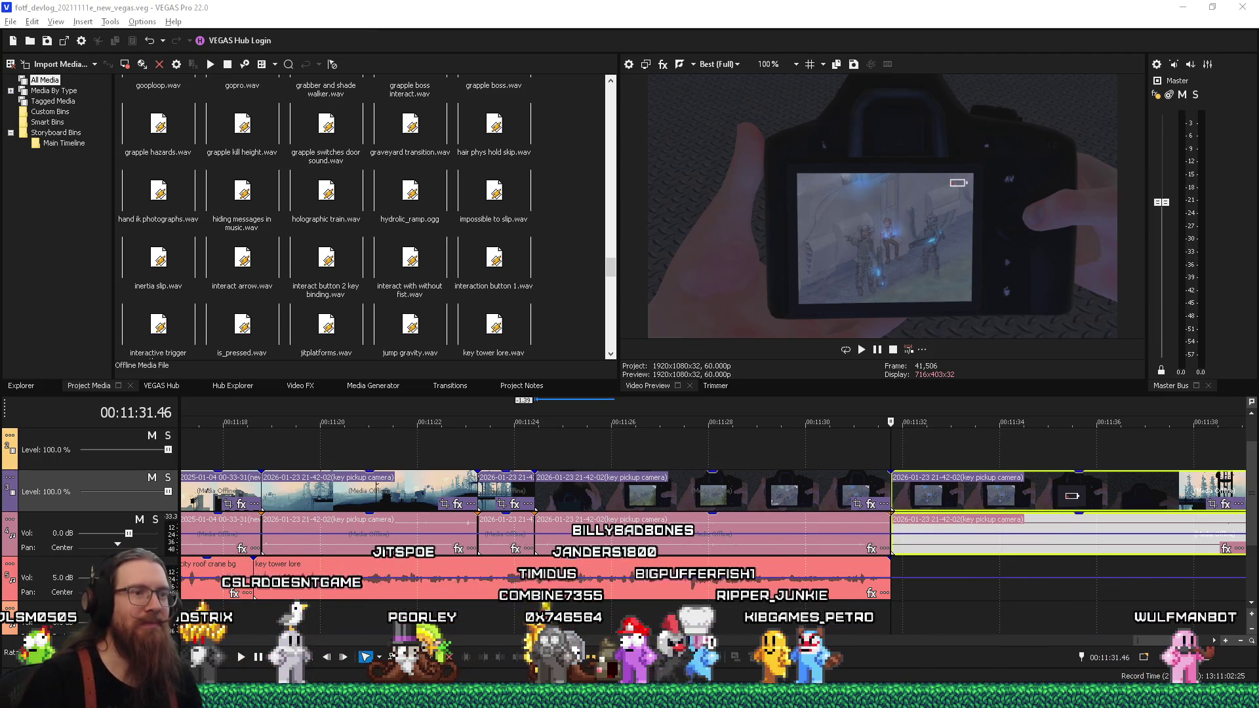
Step: Refocus VEGAS, scroll the timeline to the right, and open the Alt+Tab window switcher
left_click(820, 308)
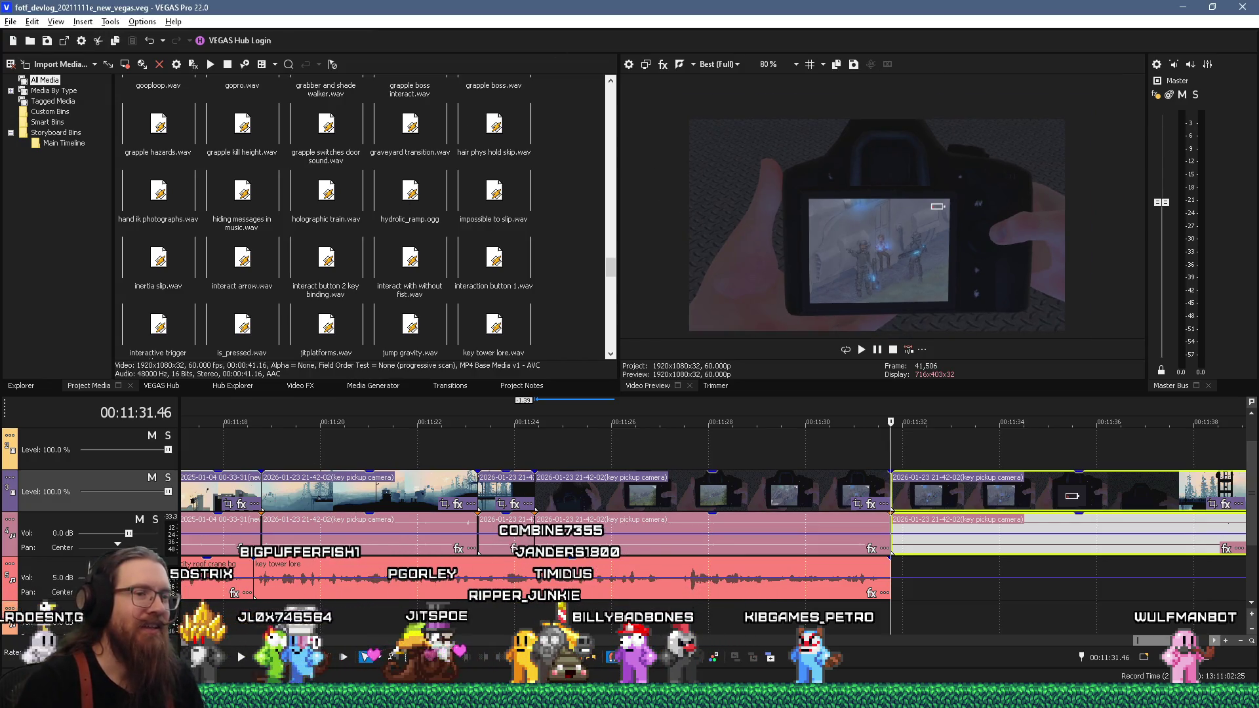
left_click_drag(1146, 642, 1163, 641)
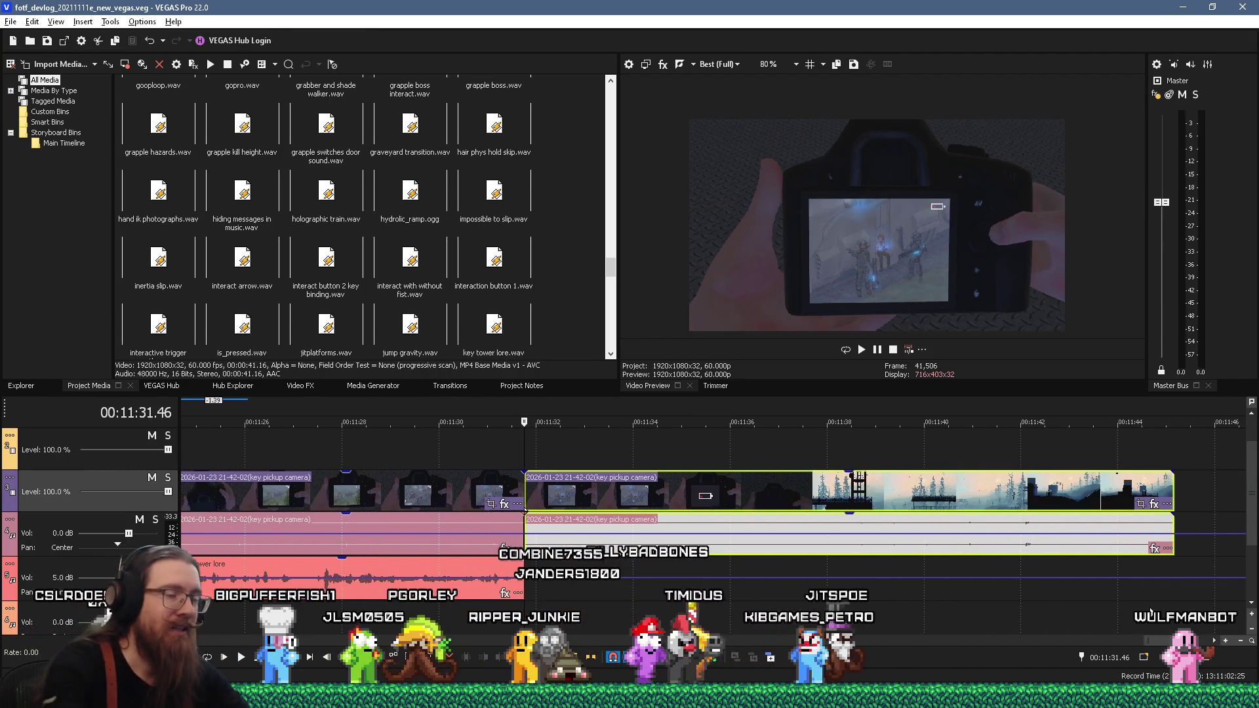
key("alt+Tab")
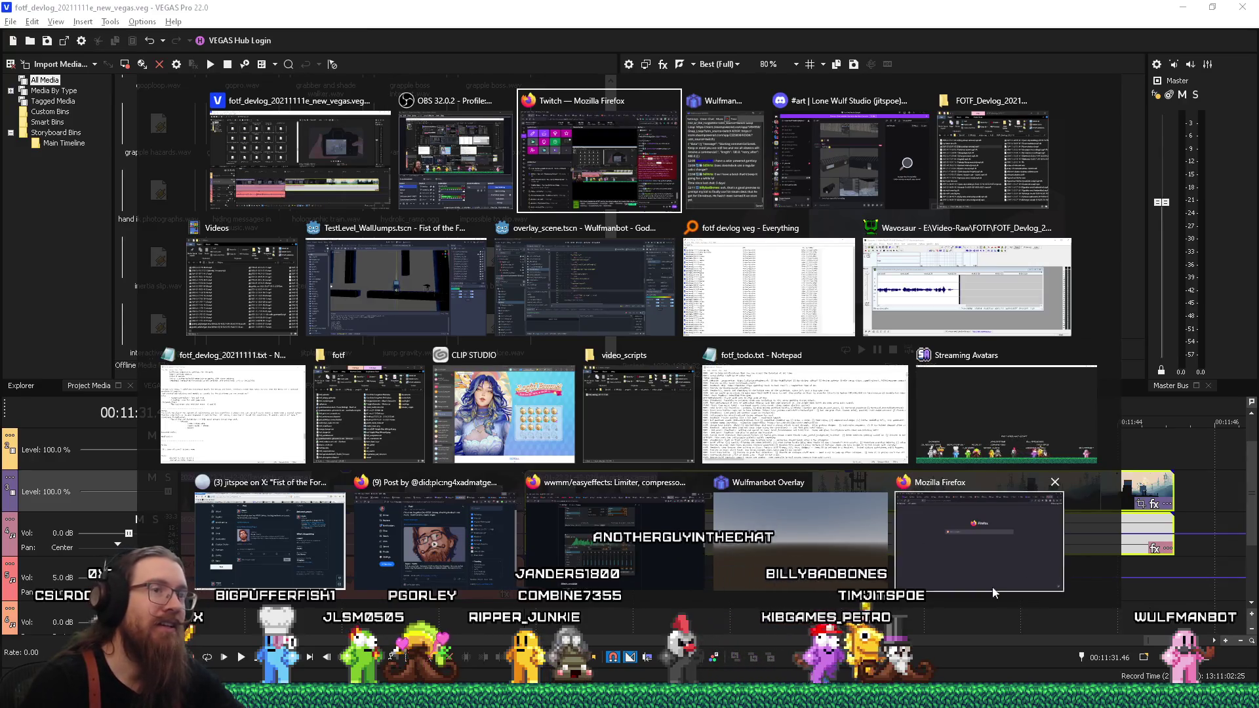
Step: Under the key pickup paragraph in Notepad, type the line about syncing climbing animations with ladder rungs
left_click(275, 398)
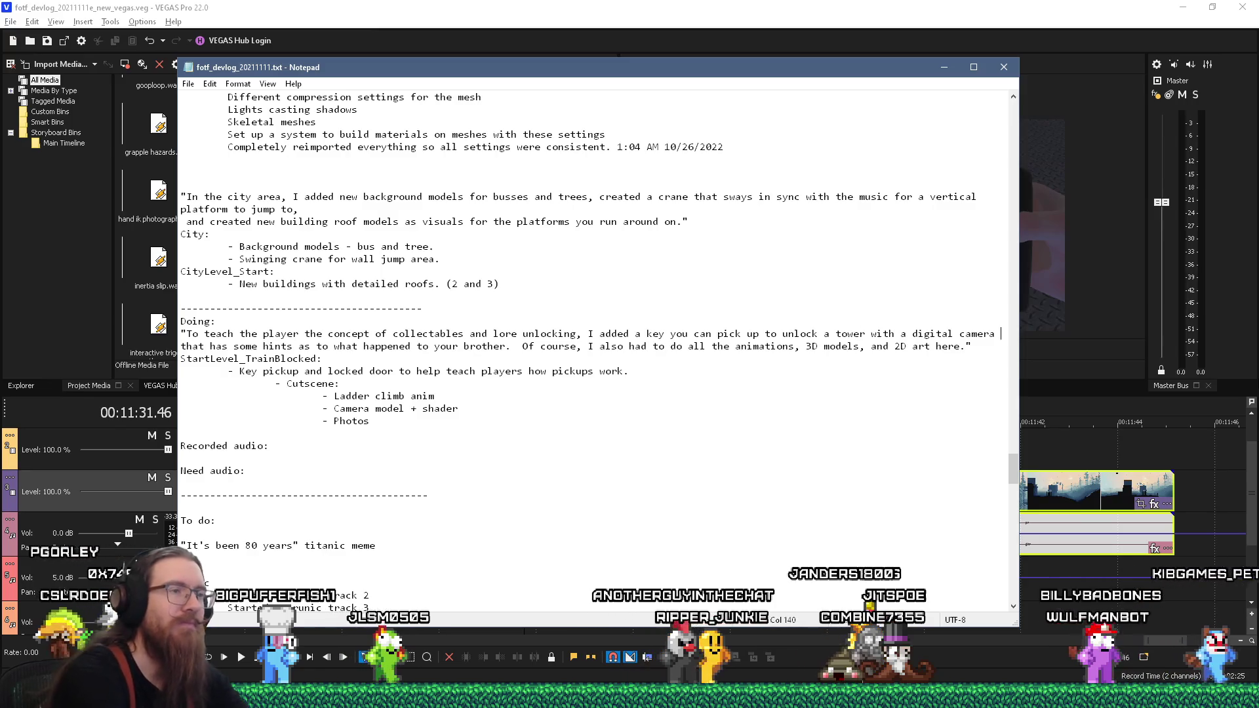
key("Down")
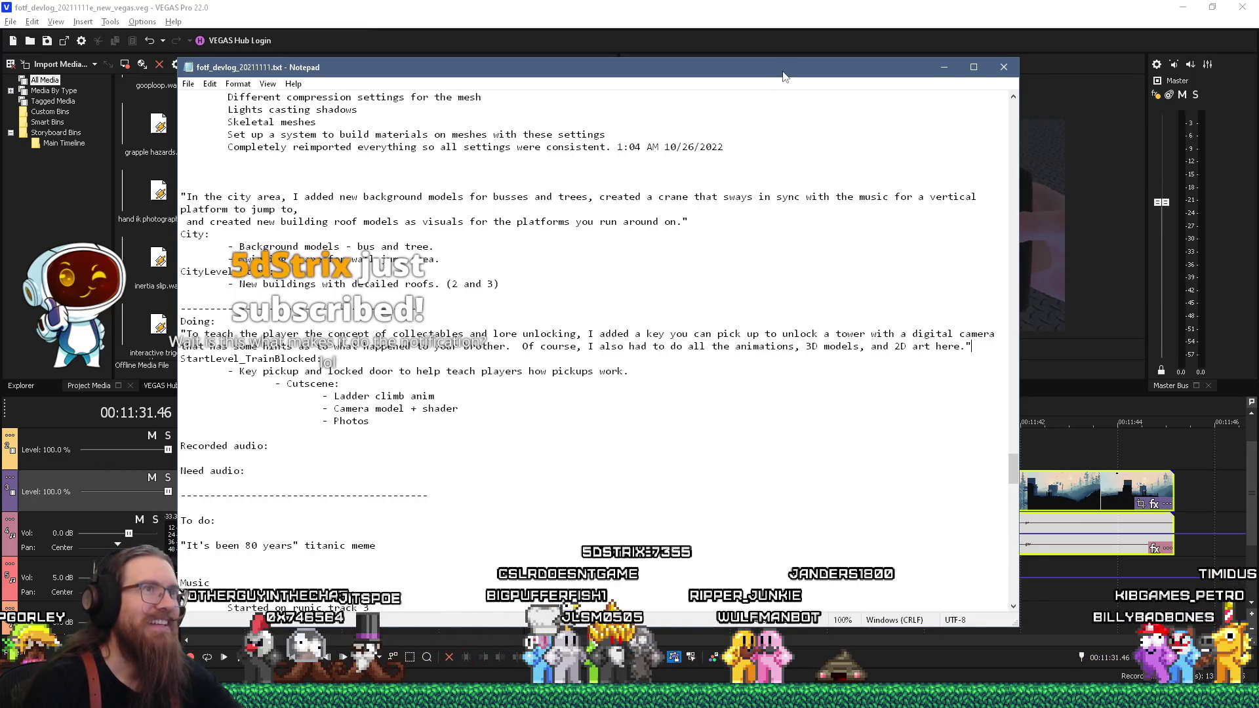
left_click_drag(784, 77, 810, 70)
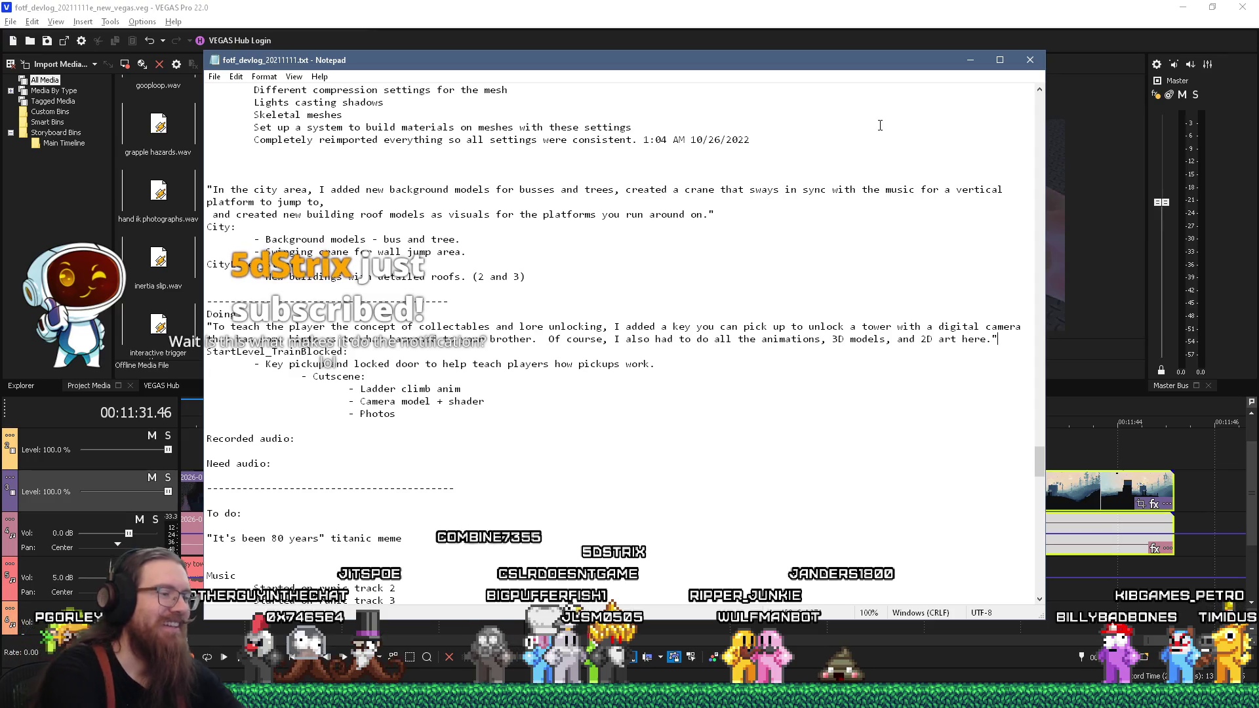
key("Return")
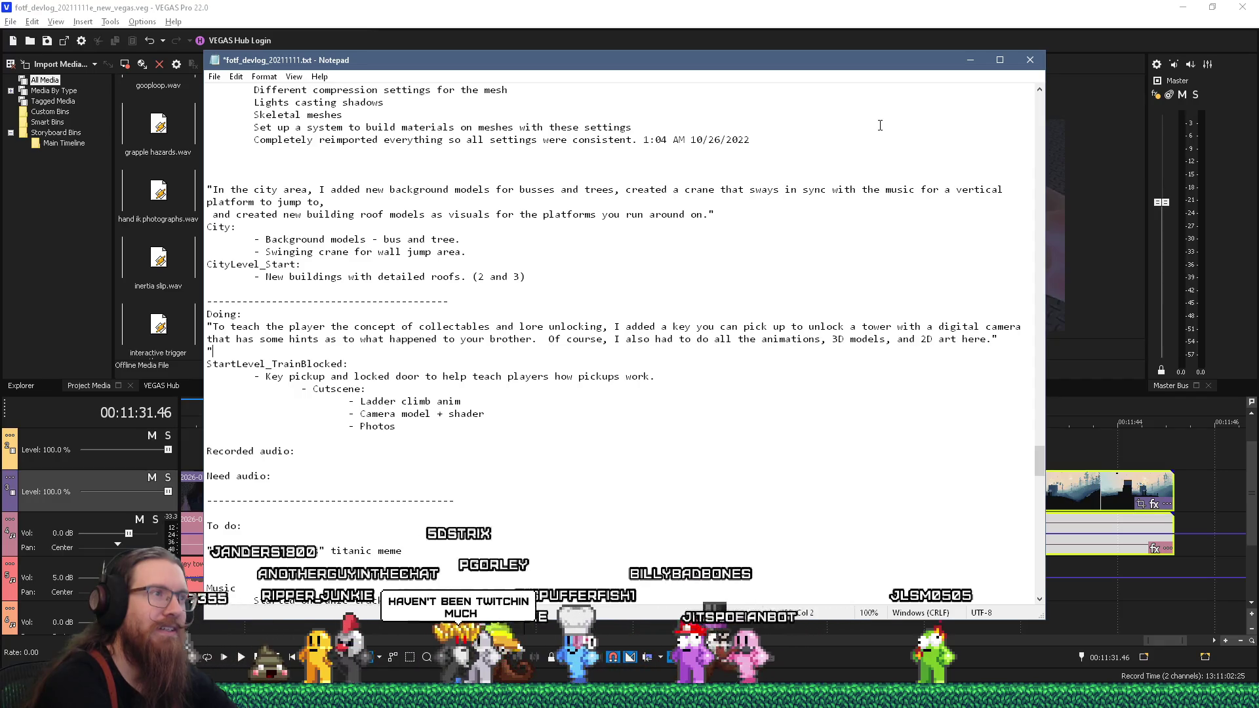
type("You never realize how mu")
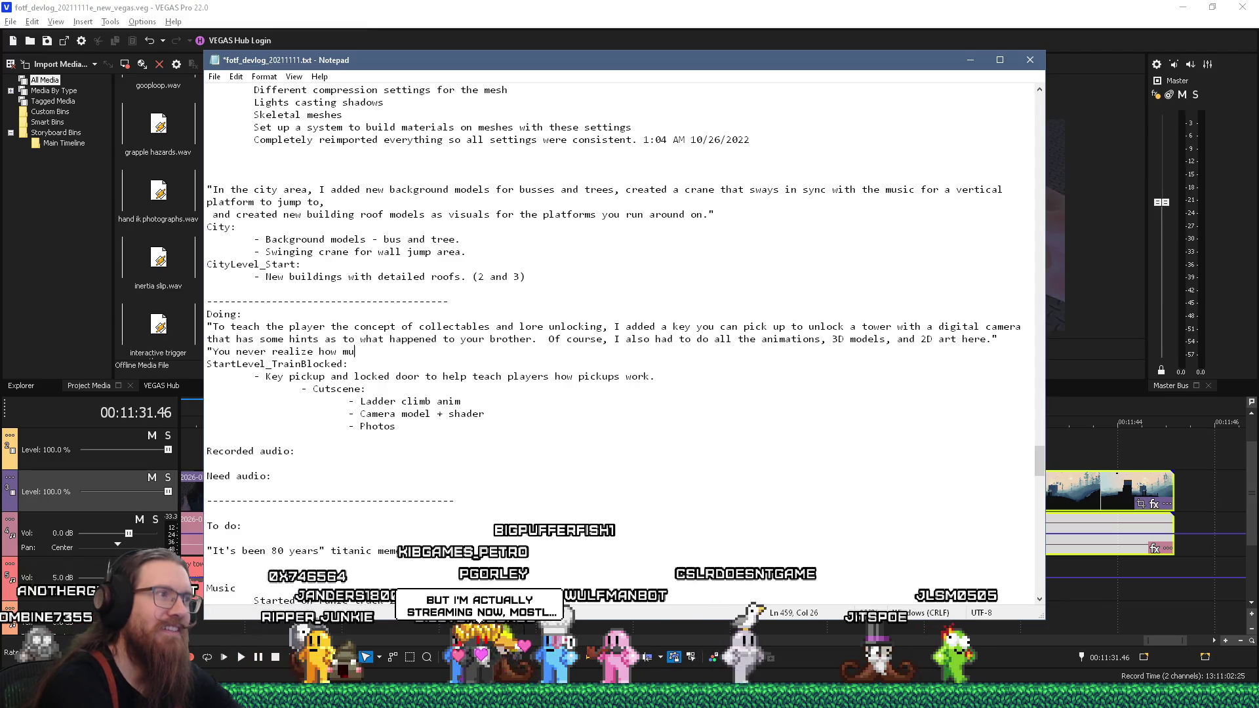
type("ch w")
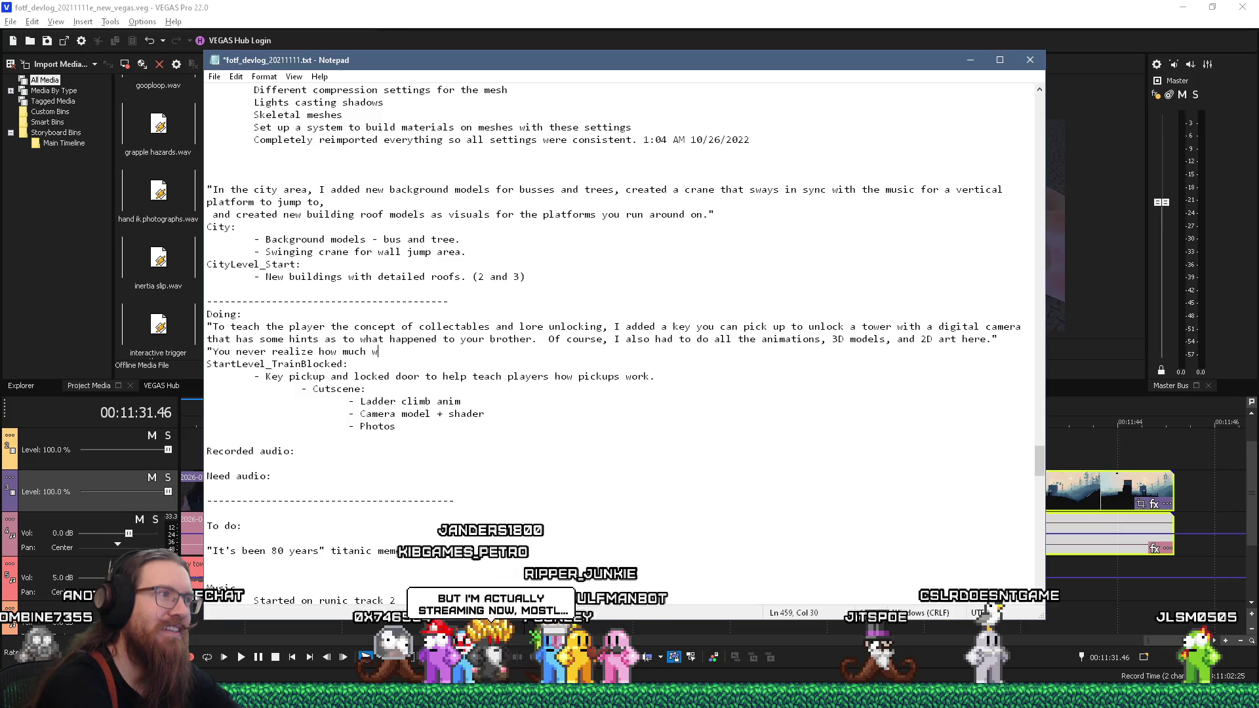
type("orkn")
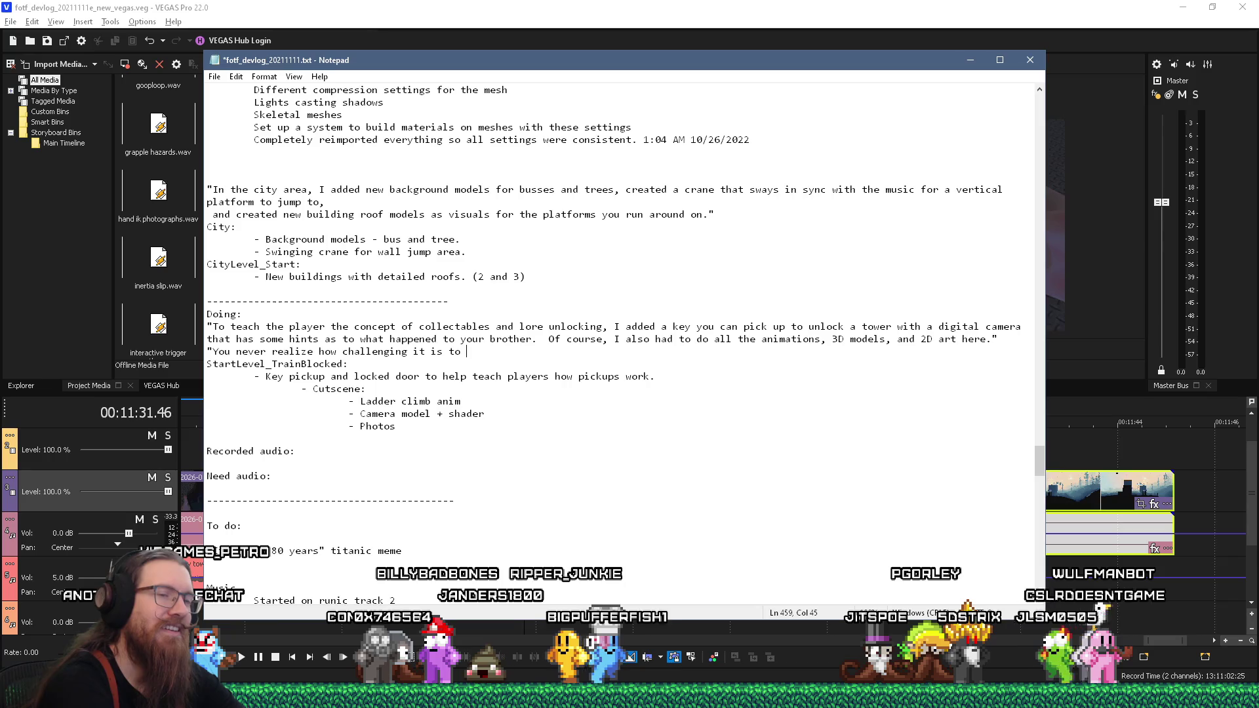
type("do thi")
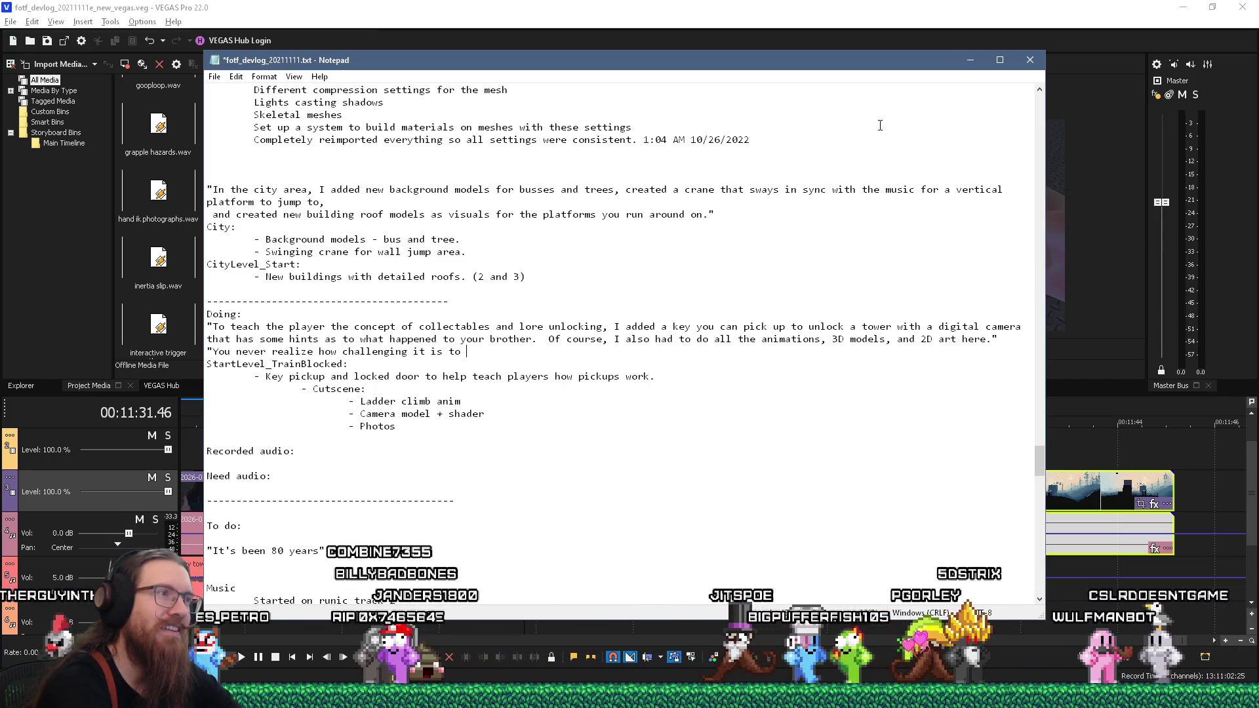
type("ngs like sync up climbing animation")
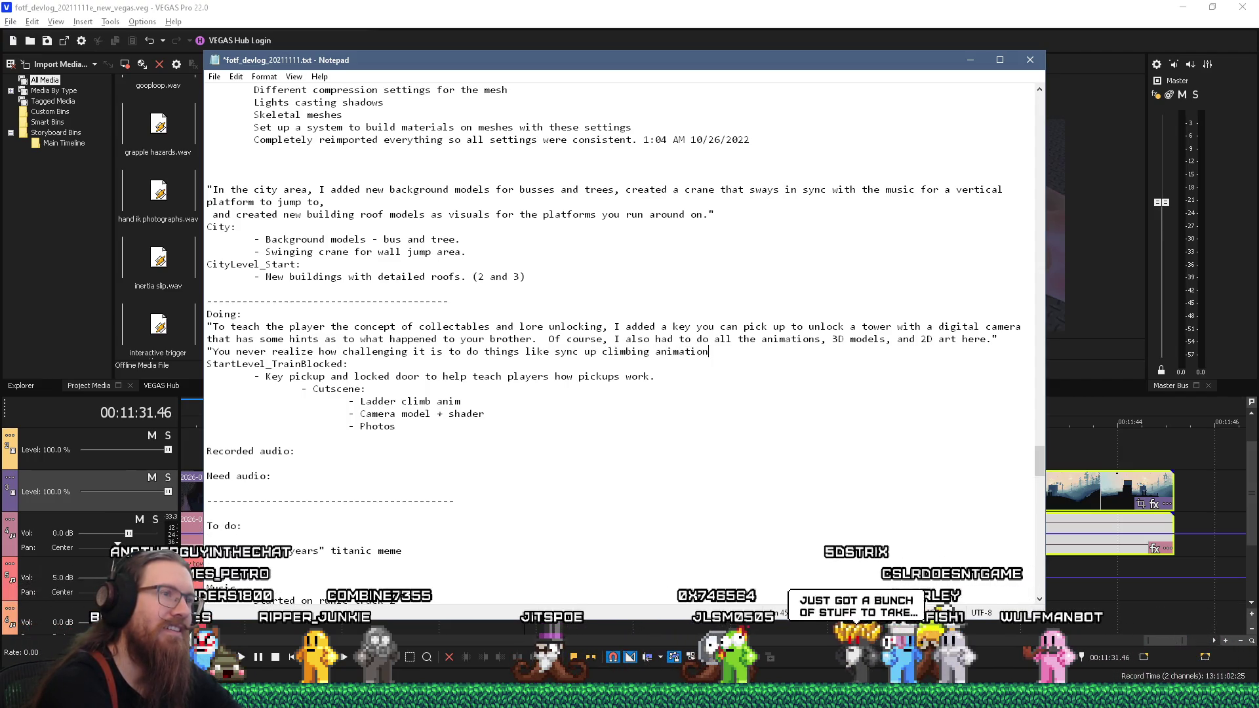
type("s with ladder rungs until you try it yourself.")
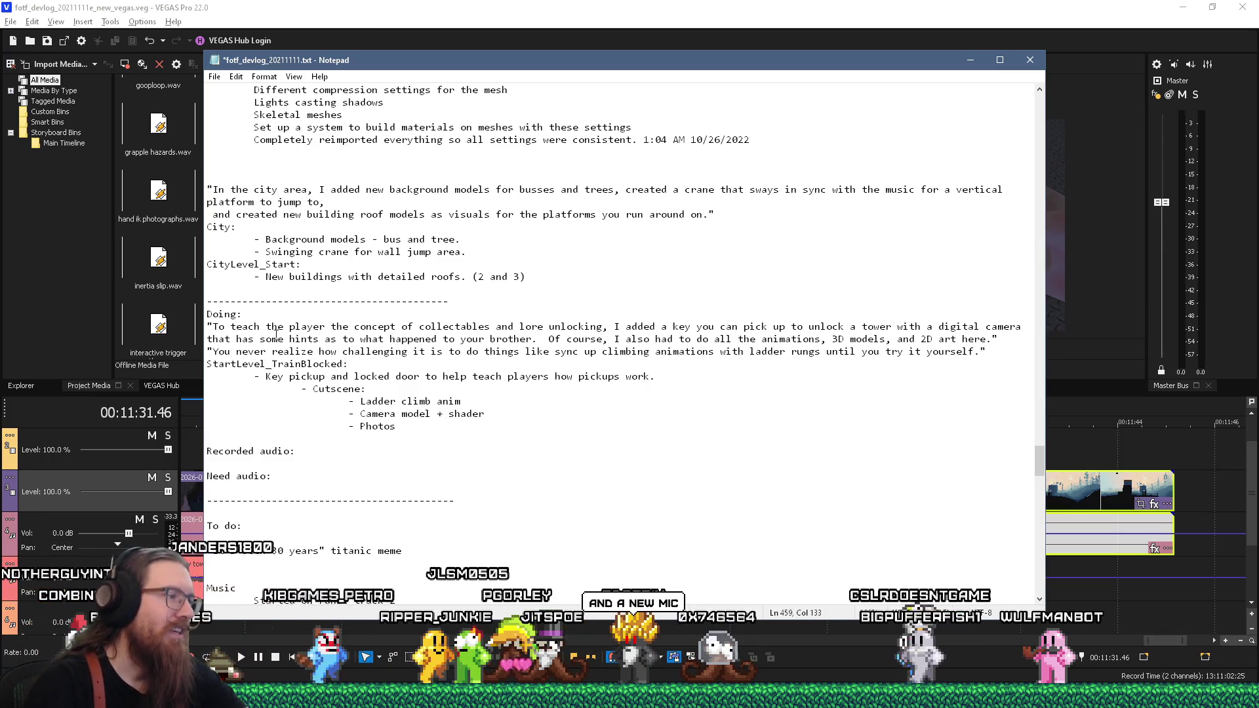
key("alt+Tab")
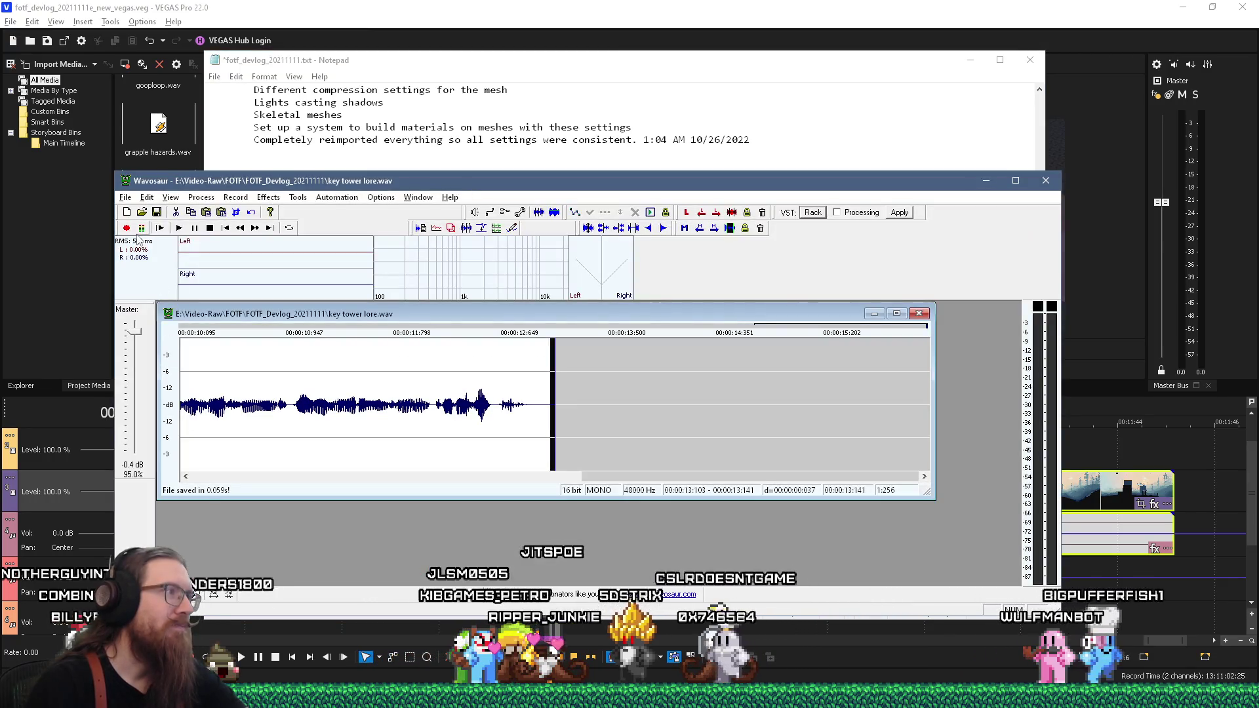
Step: Record a new voiceover line and convert it to mono from the left channel
key("alt+Tab")
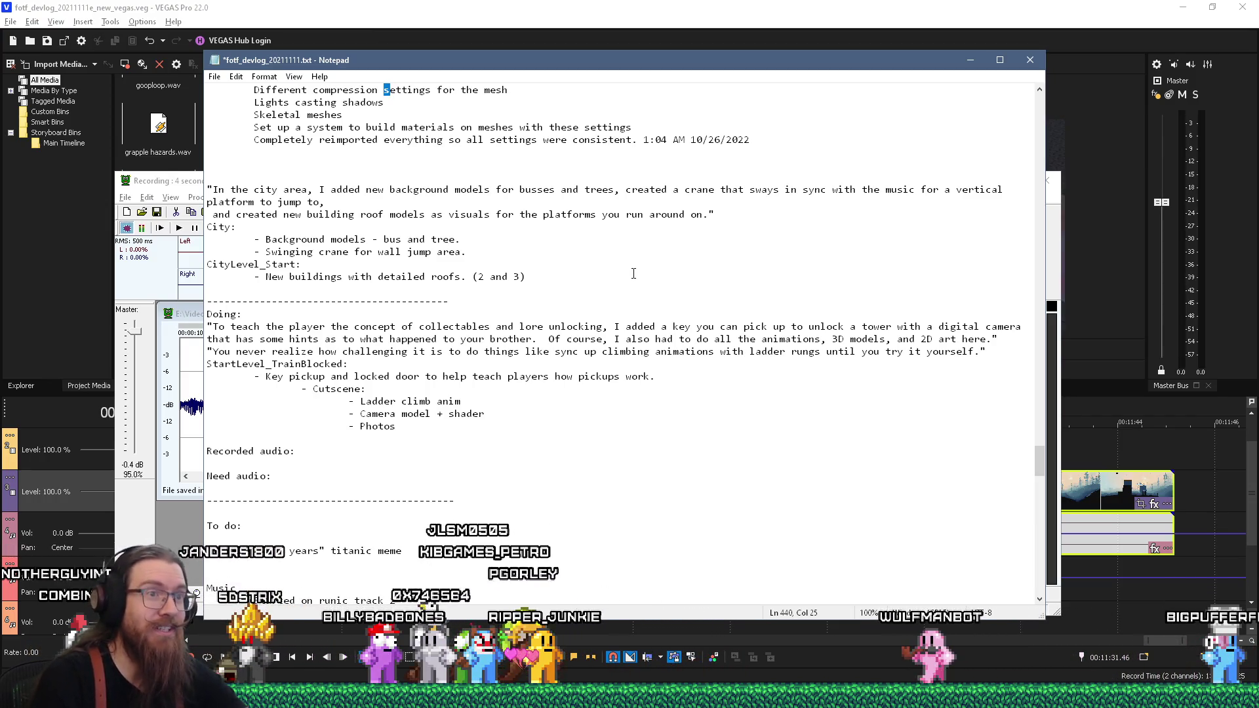
left_click(194, 226)
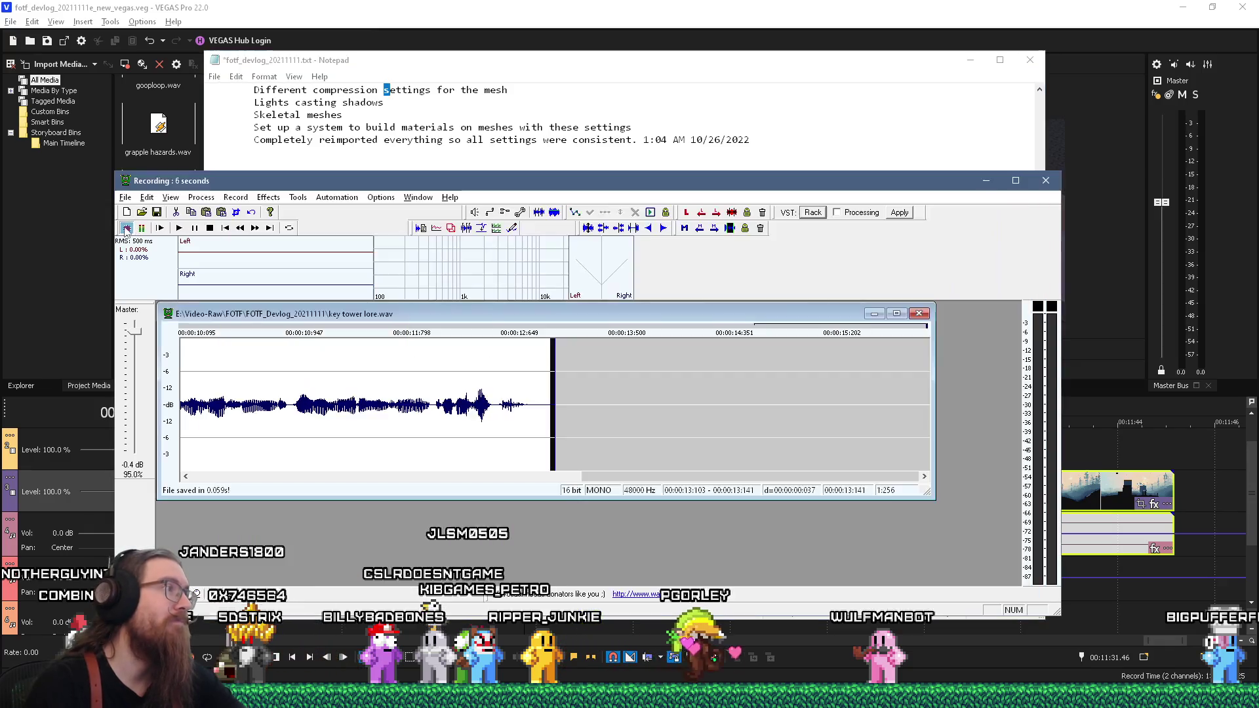
left_click(201, 197)
mouse_move(245, 260)
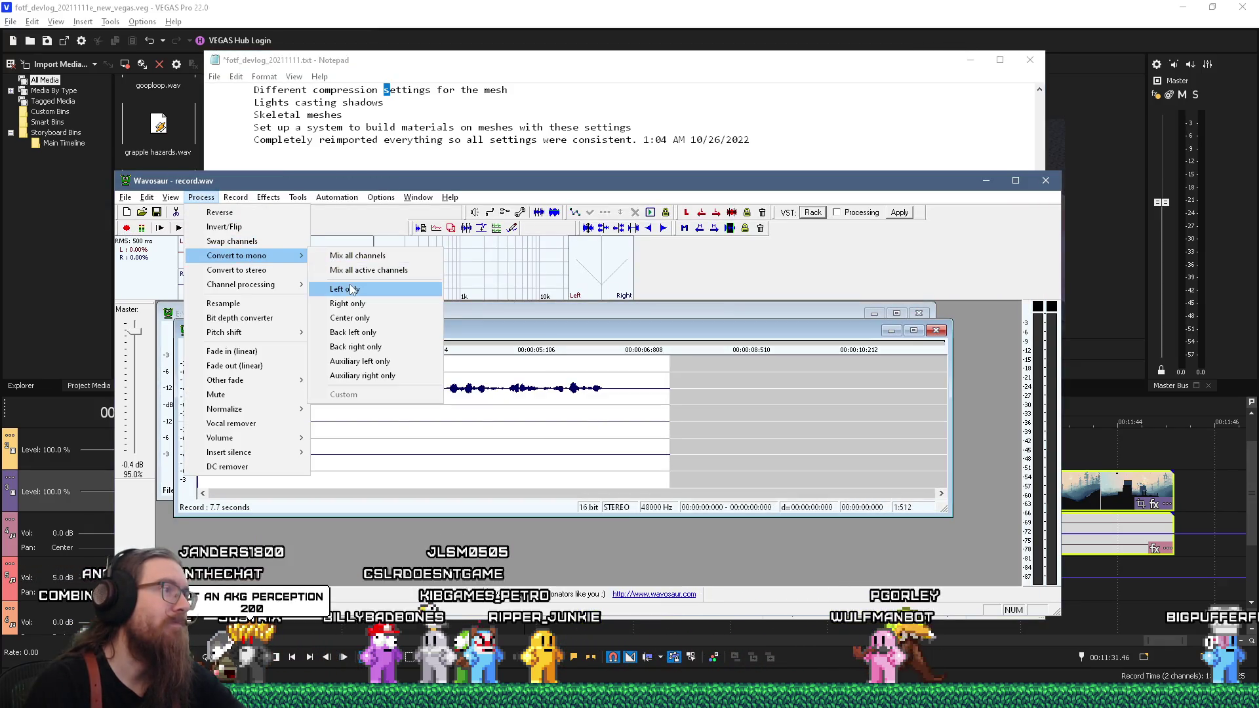
left_click(387, 290)
Step: Boost the whole recording's volume by 6 dB
double_click(328, 384)
left_click(202, 196)
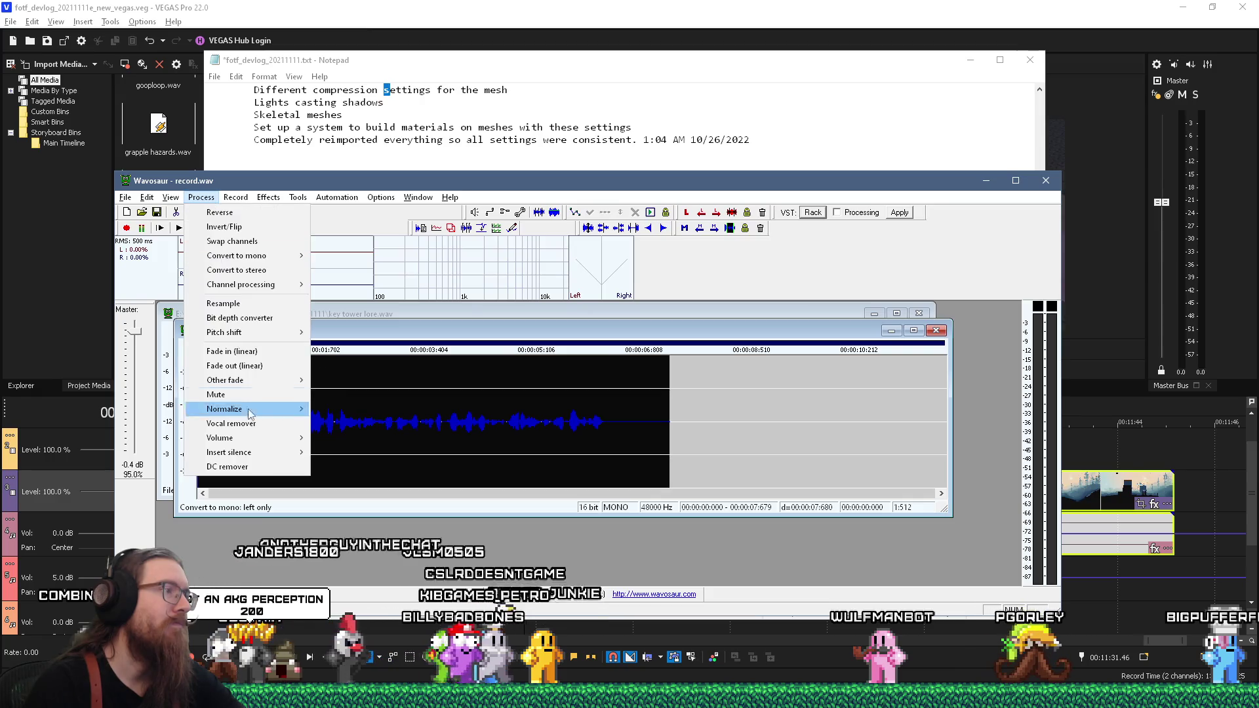
mouse_move(255, 436)
left_click(326, 443)
left_click(273, 436)
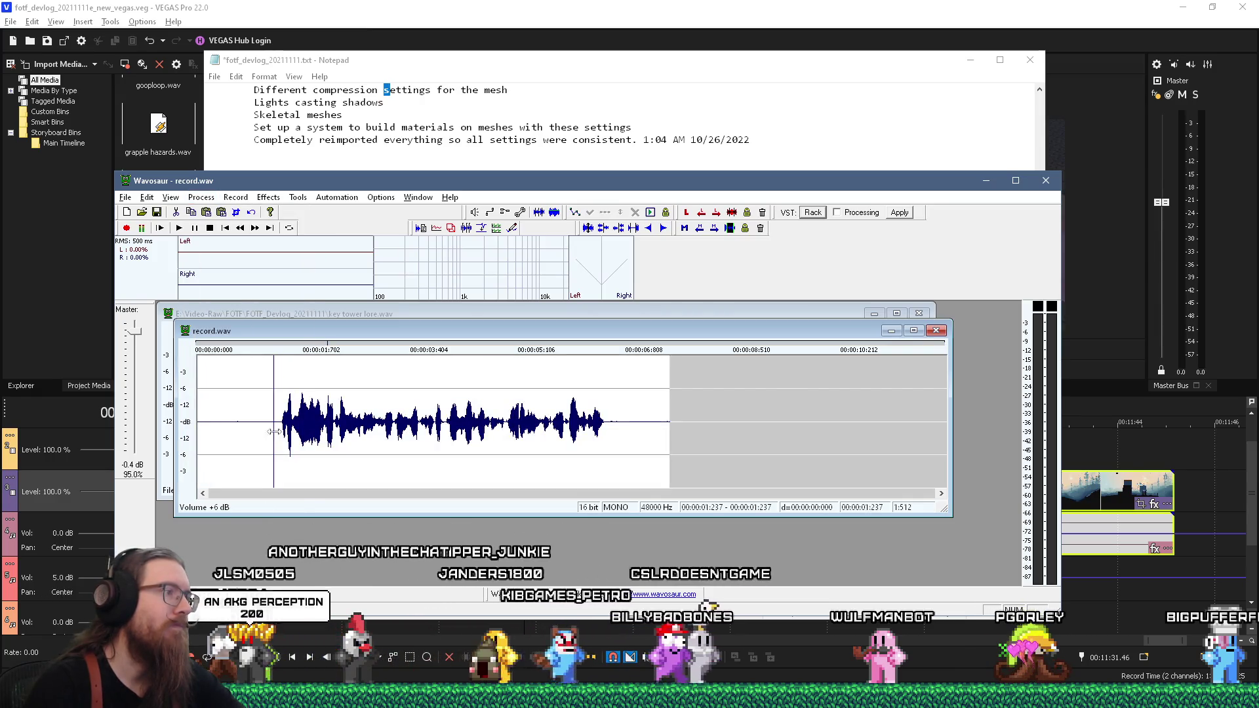
Step: Delete the silent lead-in and tail, and apply a linear fade-in to the start
left_click_drag(273, 436, 77, 387)
key("Delete")
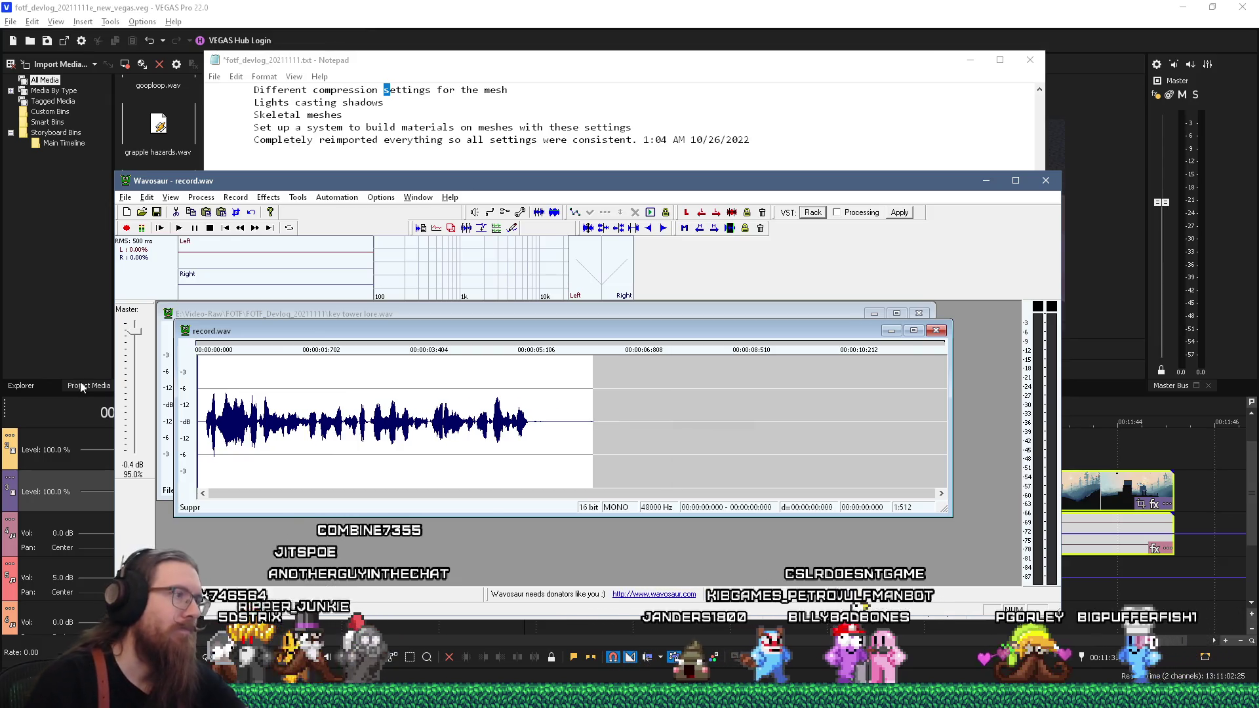
left_click_drag(200, 432, 196, 431)
left_click(574, 212)
left_click_drag(536, 430, 721, 428)
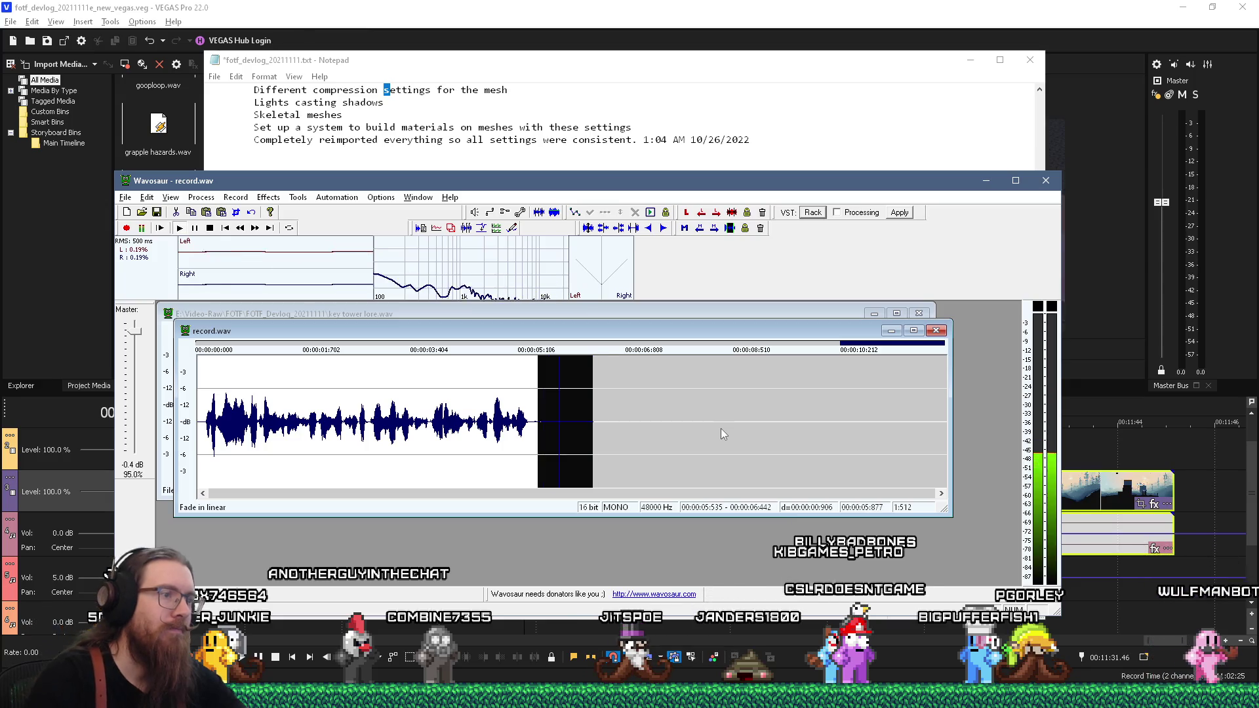
key("Delete")
Step: Apply a linear fade-out to the final 14 ms of the recording
scroll(729, 434, "up", 2)
left_click_drag(532, 426, 670, 442)
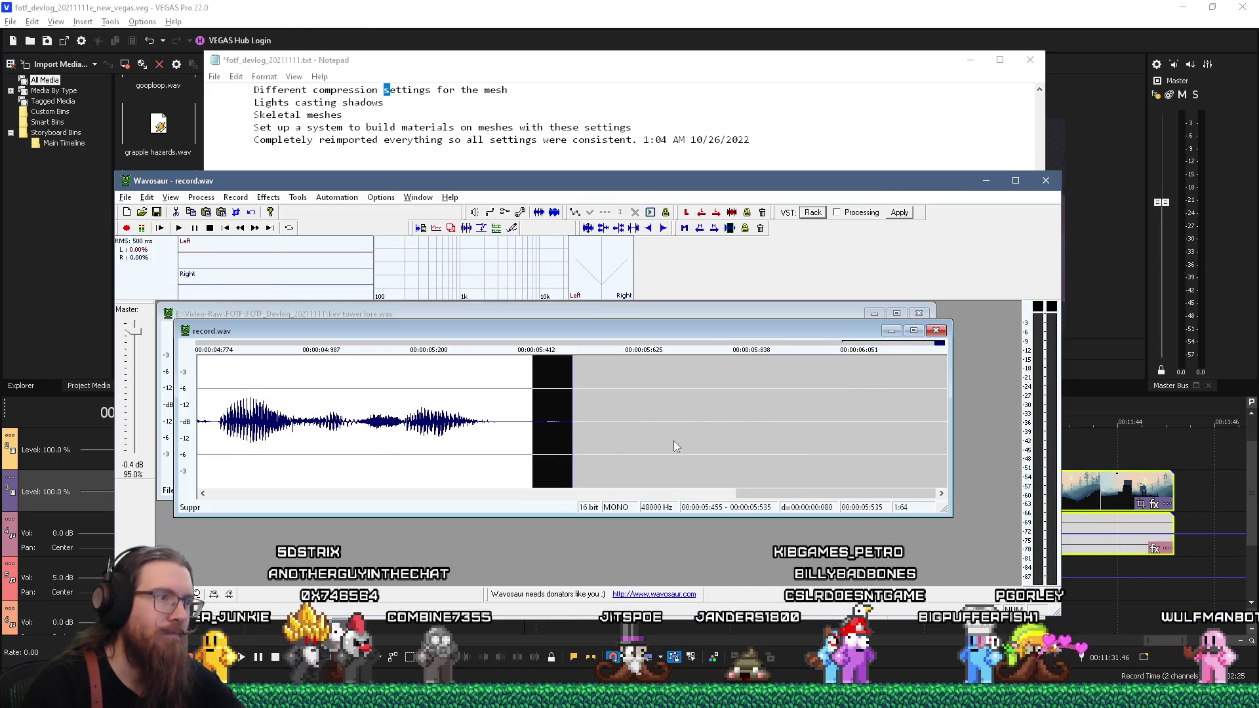
left_click(675, 440)
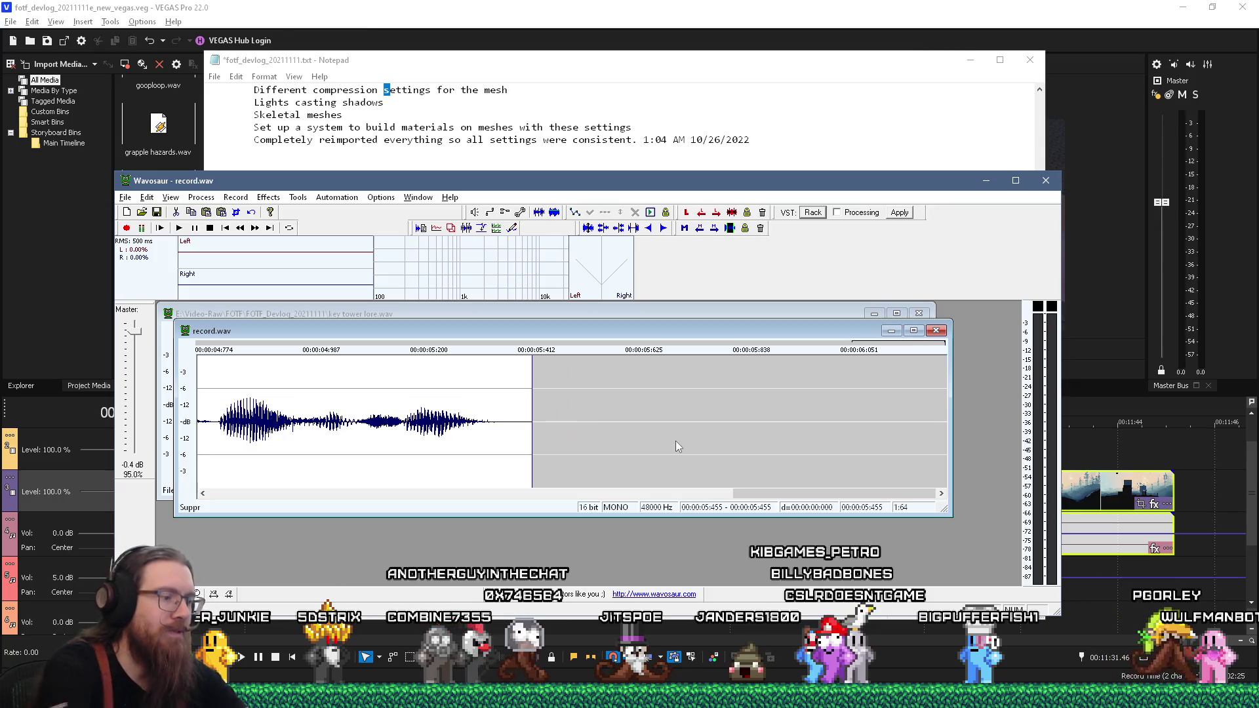
key("ctrl+z")
left_click(393, 422)
scroll(393, 422, "down", 1)
scroll(402, 466, "up", 1)
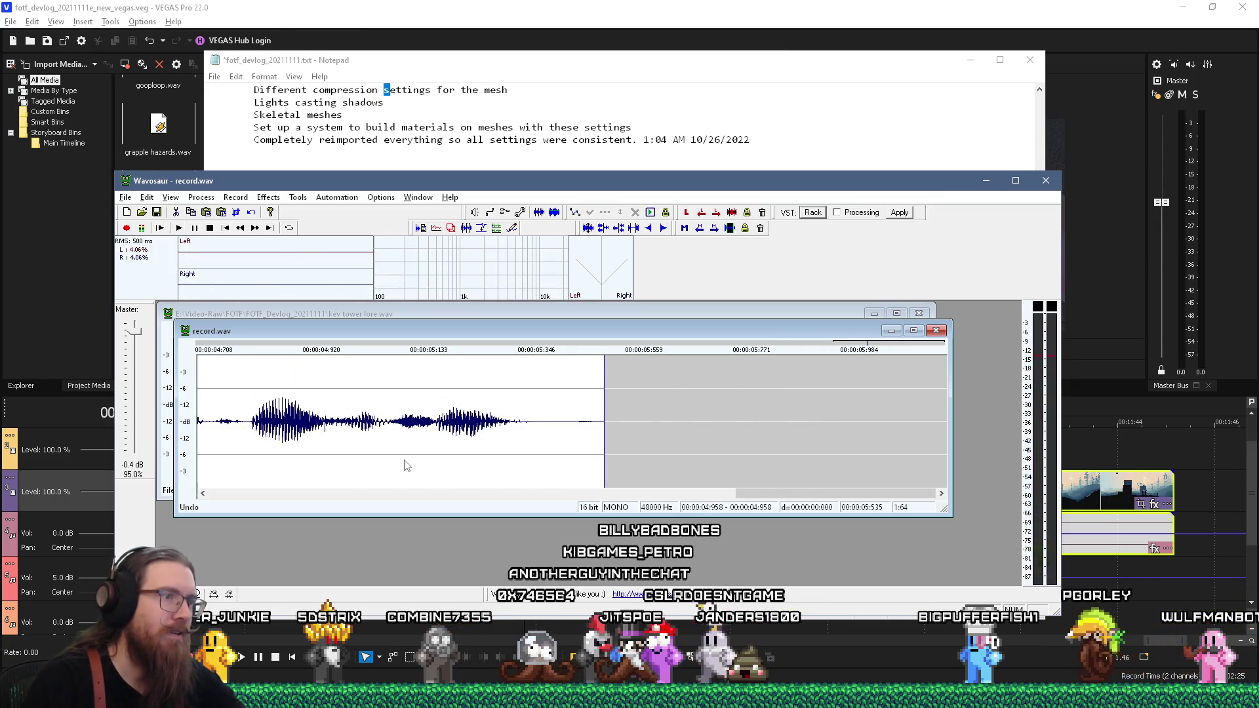
left_click_drag(598, 459, 610, 459)
left_click(201, 197)
left_click(223, 275)
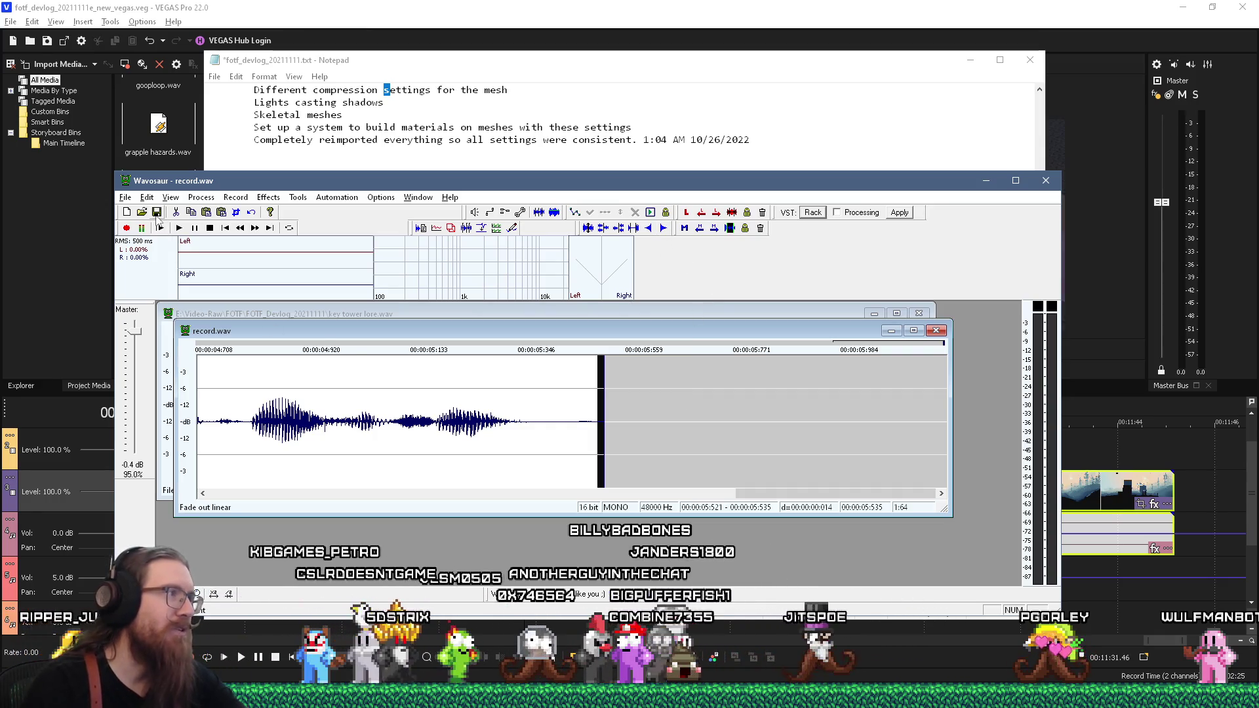
Step: Save the recording as ladder climbing.wav in the FOTF_Devlog folder
key("ctrl+s")
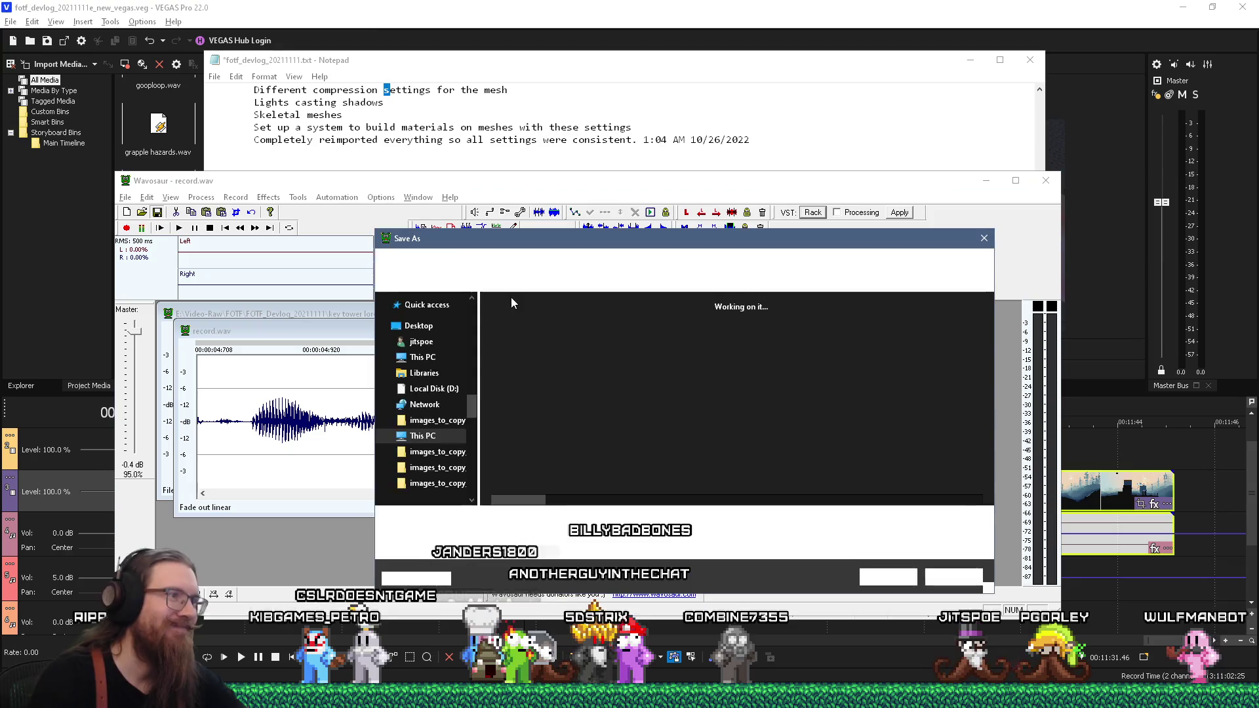
type("ladder")
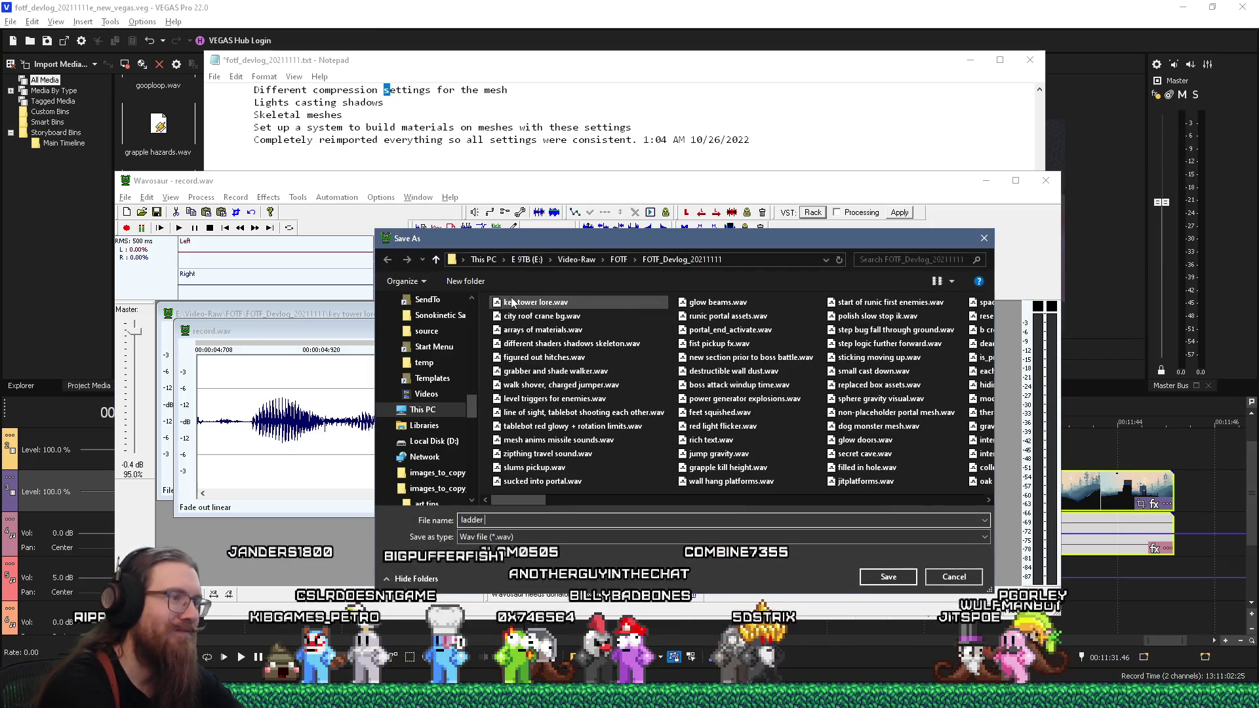
type("b")
key("Return")
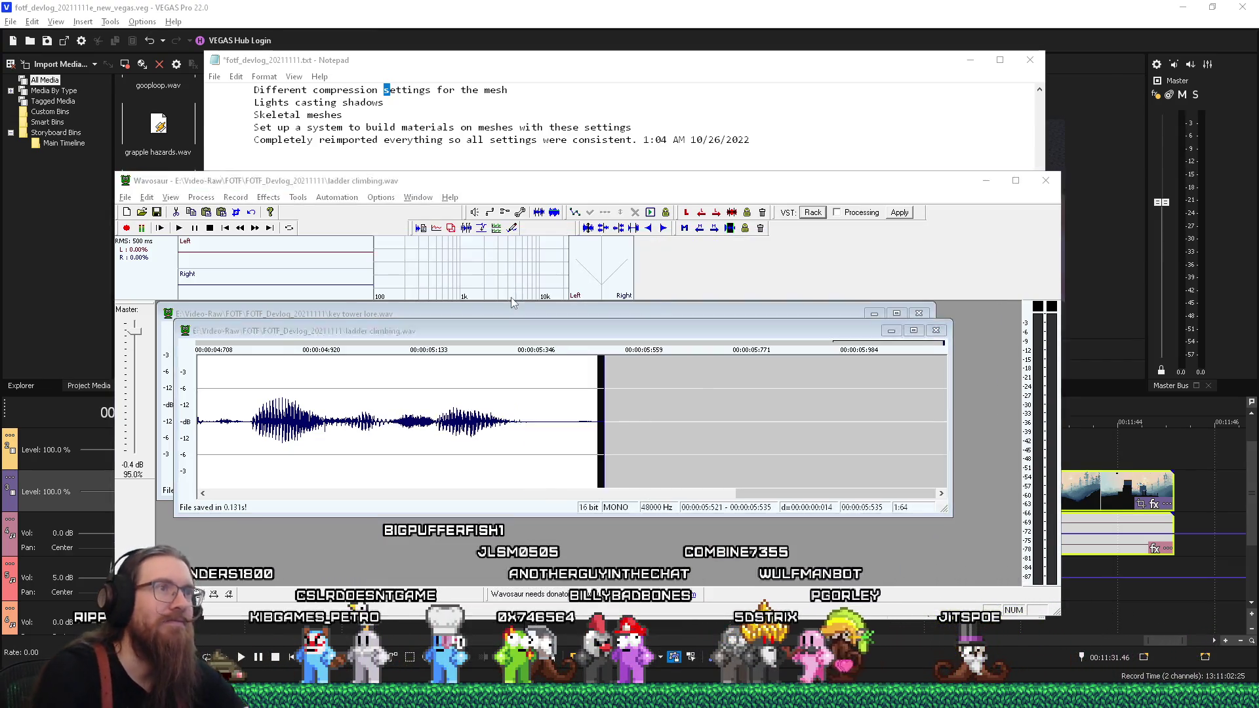
key("alt+Tab")
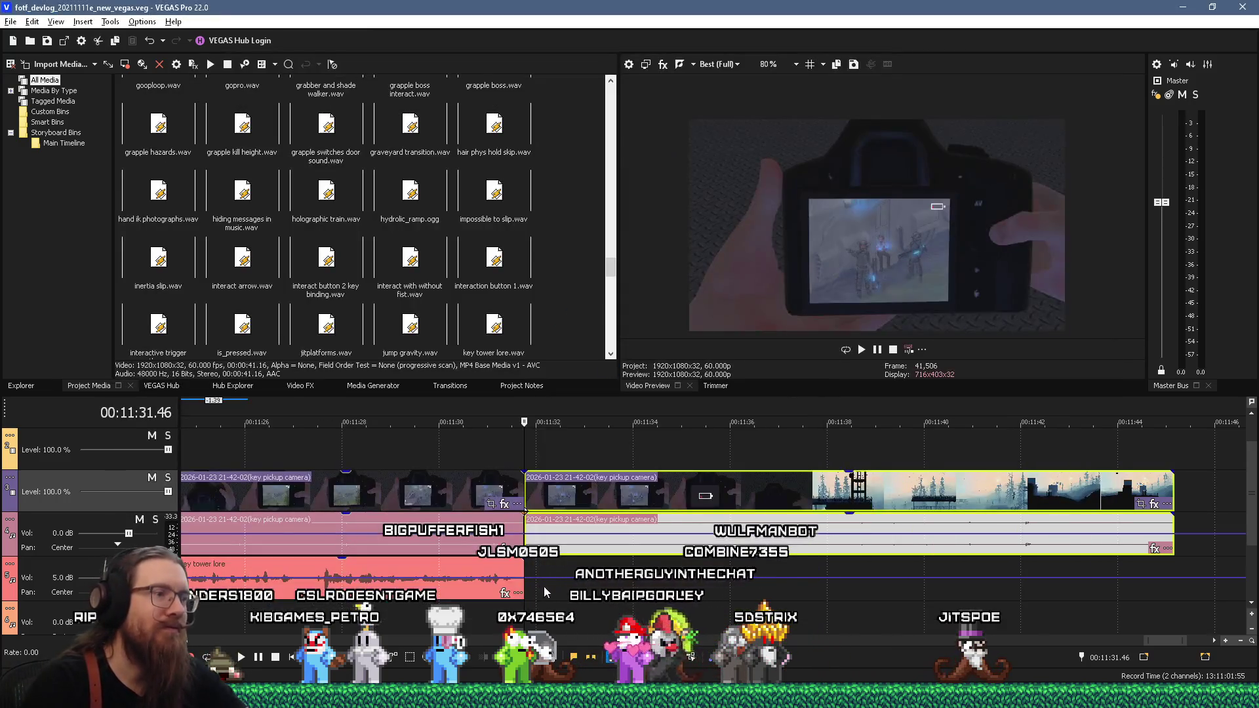
Step: Place ladder climbing.wav from the devlog recordings folder onto the VEGAS audio track
left_click(518, 587)
key("alt+Tab")
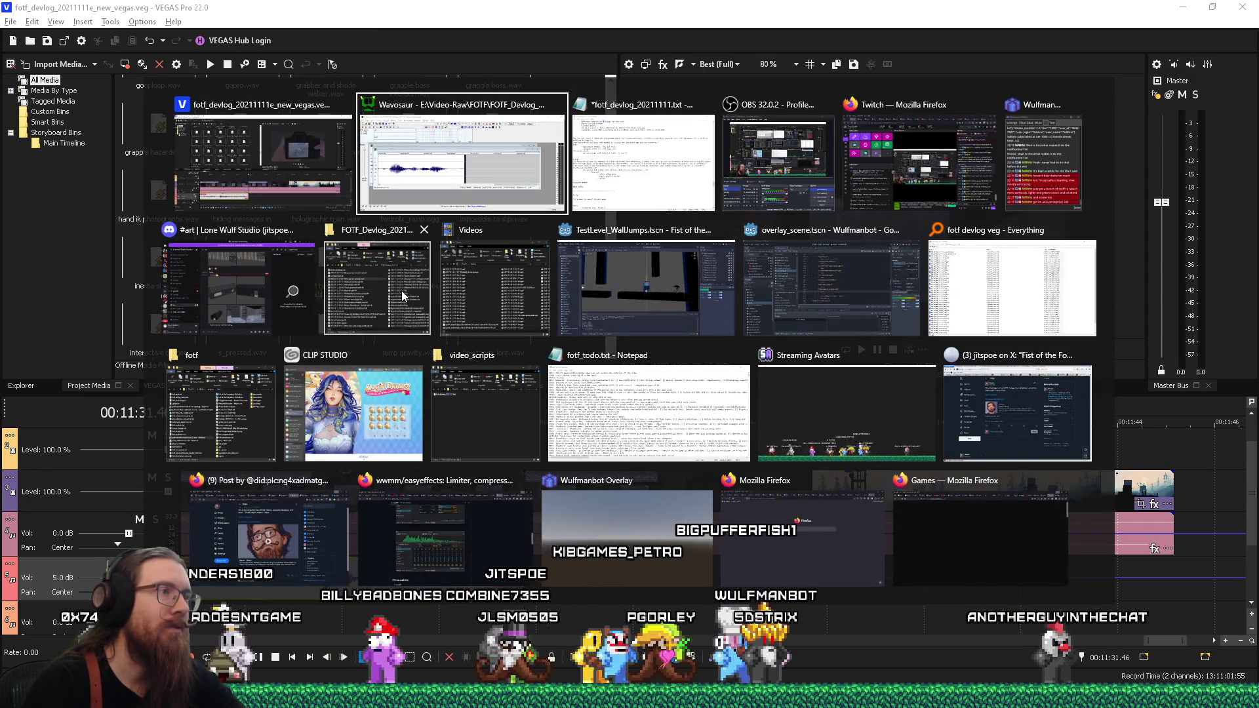
left_click(377, 289)
mouse_move(944, 221)
left_mouse_down()
mouse_move(655, 538)
mouse_move(528, 574)
left_mouse_up()
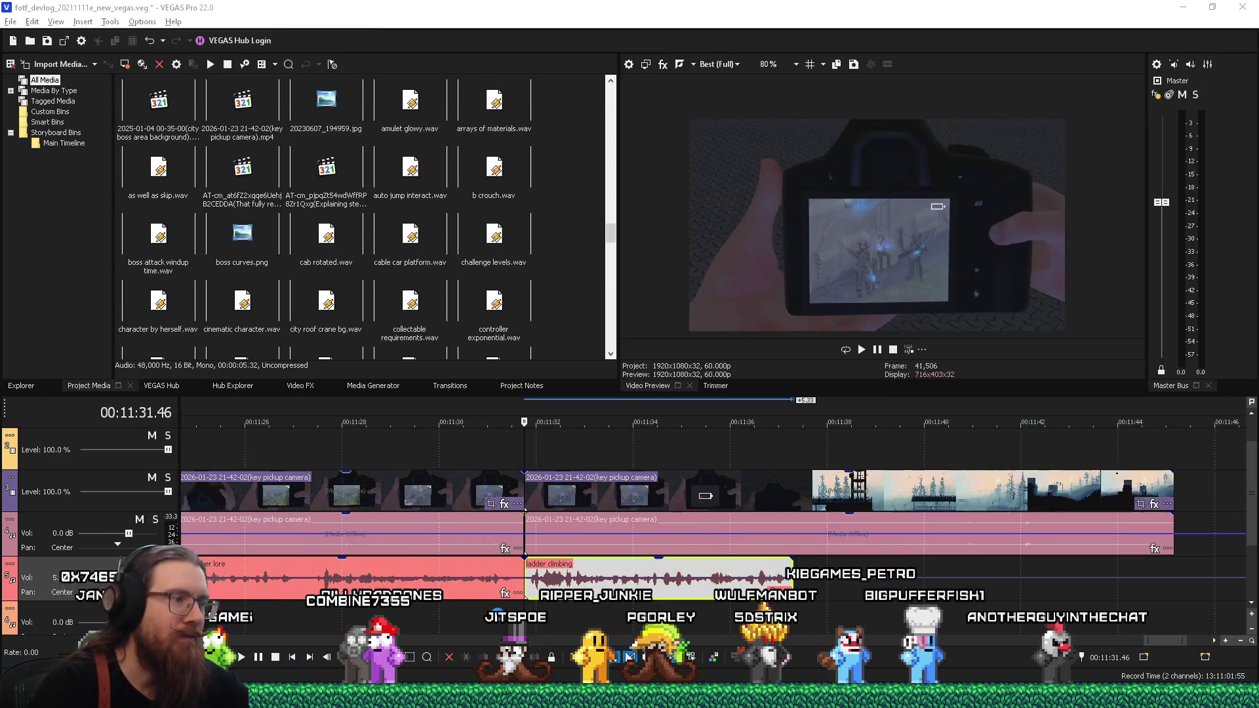
left_click(498, 450)
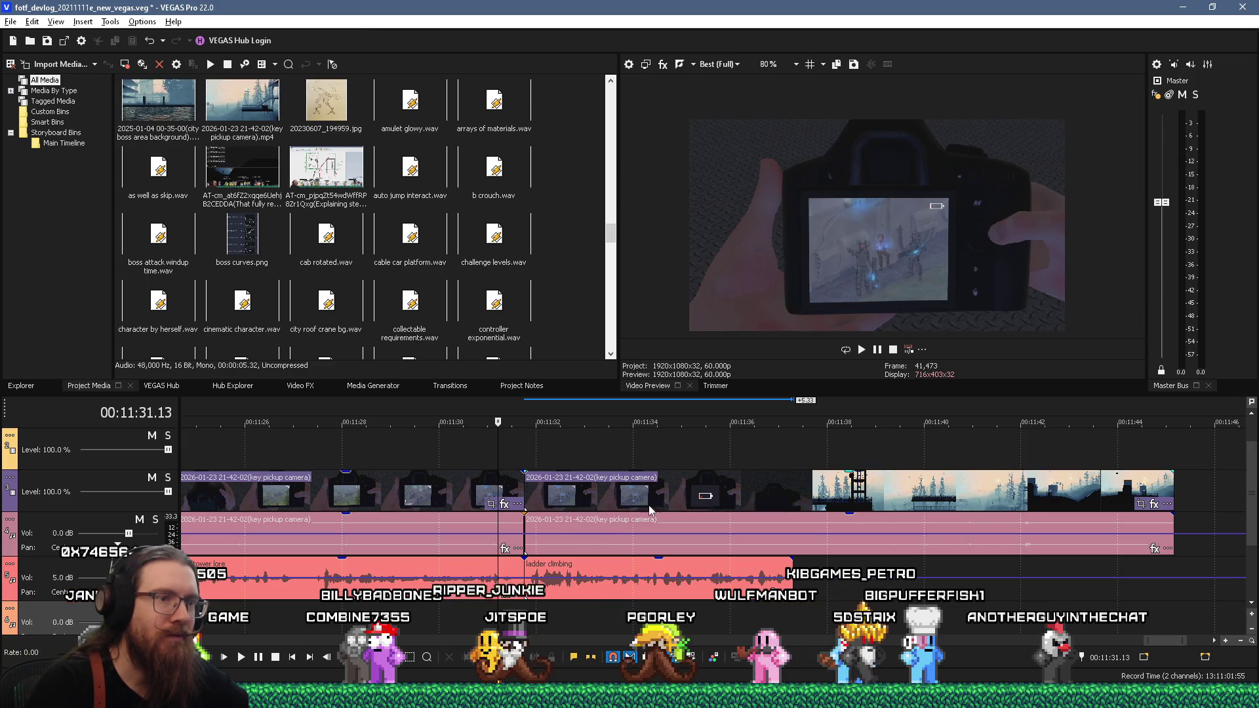
Step: Preview the later footage and delete the extra key pickup camera event
scroll(786, 485, "down", 2)
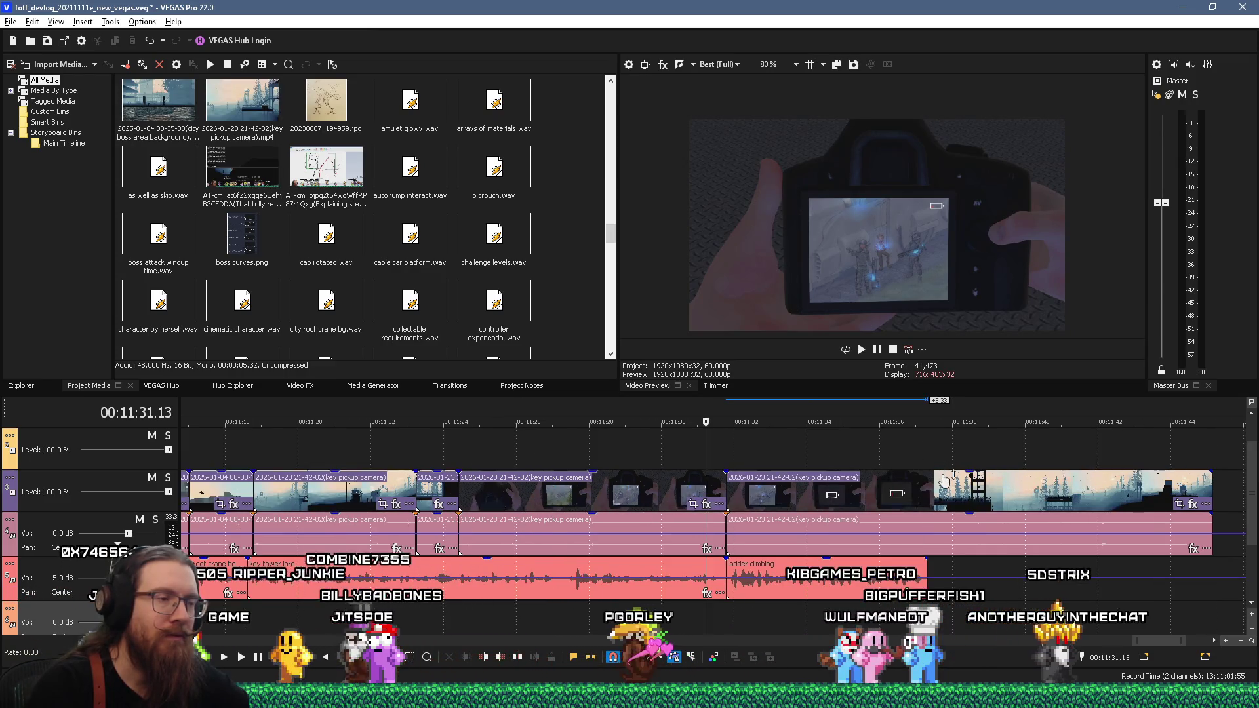
scroll(938, 472, "down", 2)
left_click(913, 465)
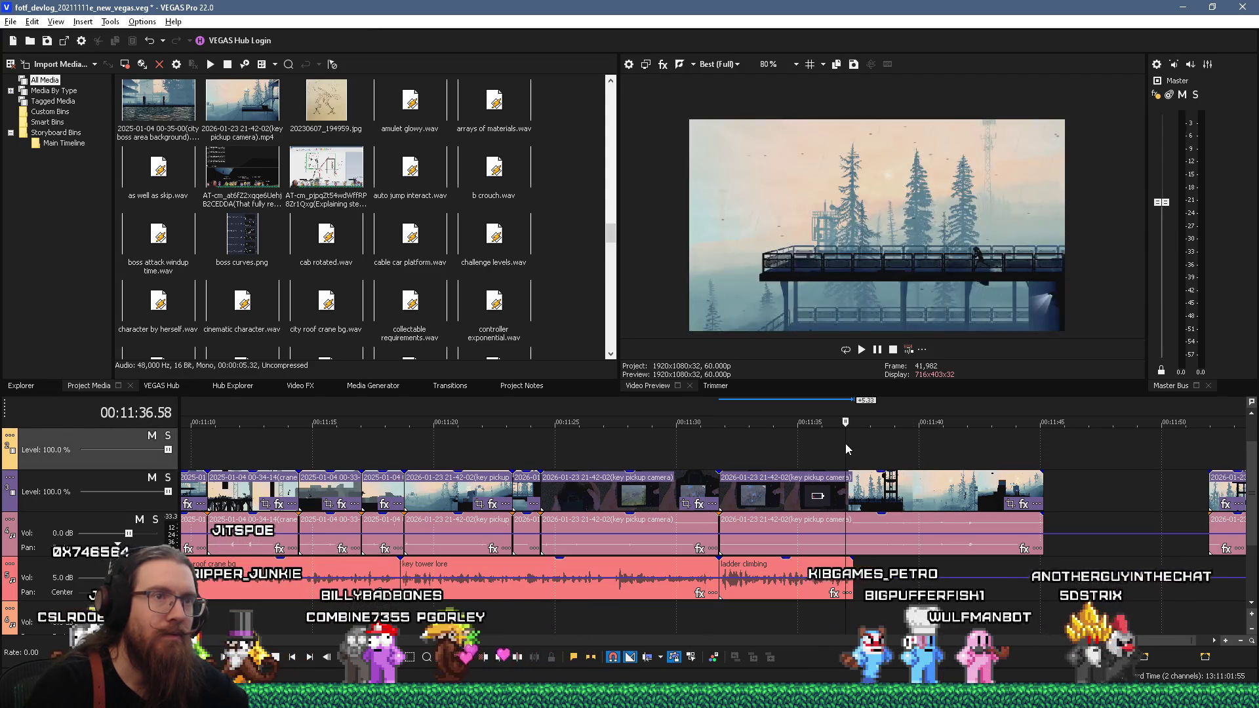
left_click(751, 495)
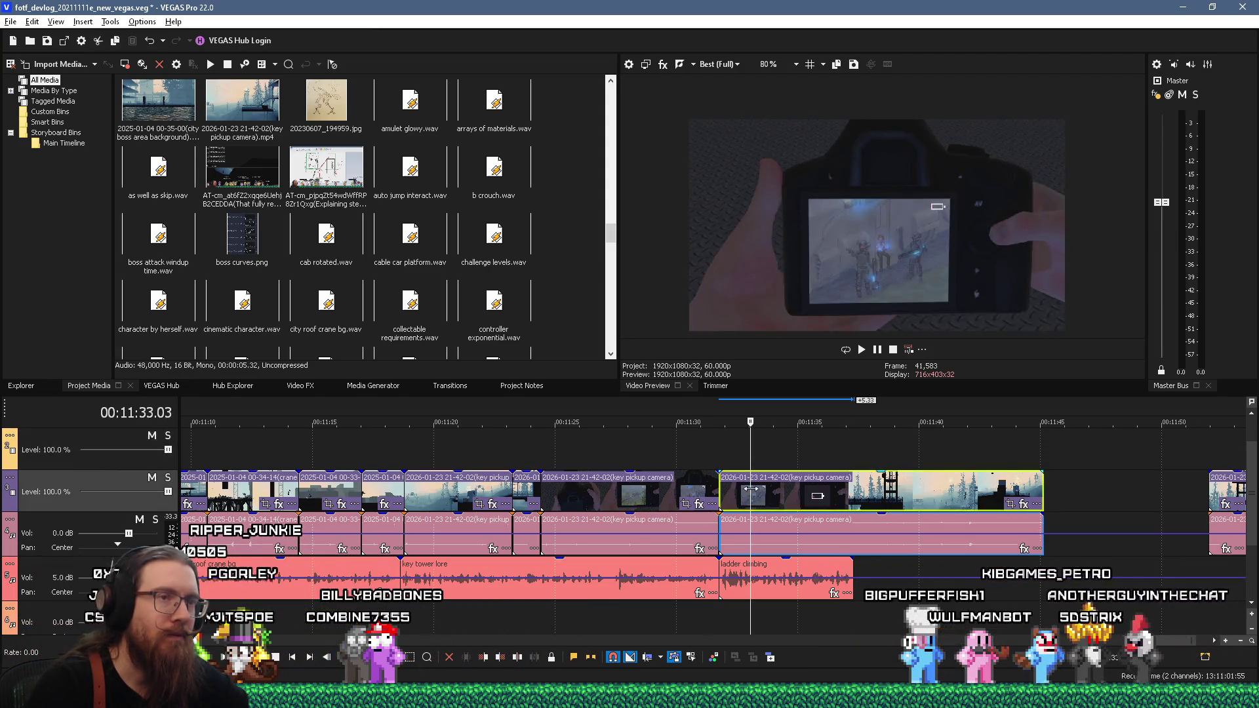
left_click(833, 495)
left_click(950, 495)
scroll(883, 521, "down", 2)
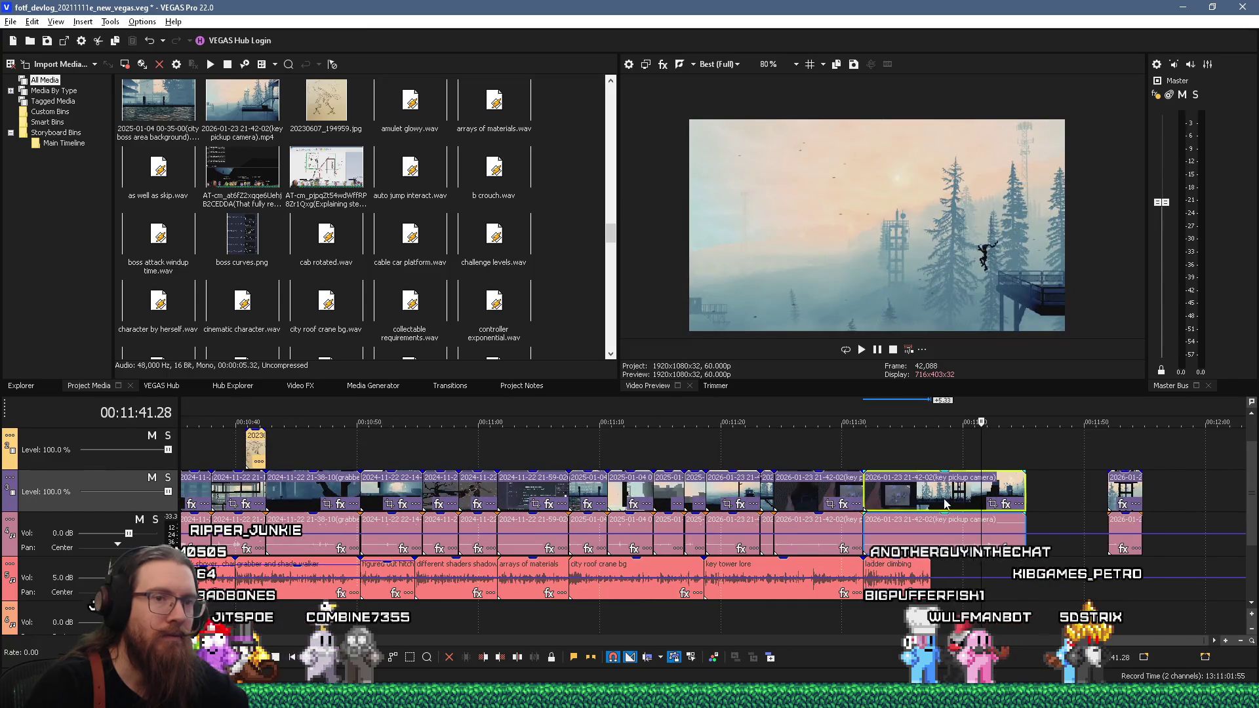
left_click(907, 483)
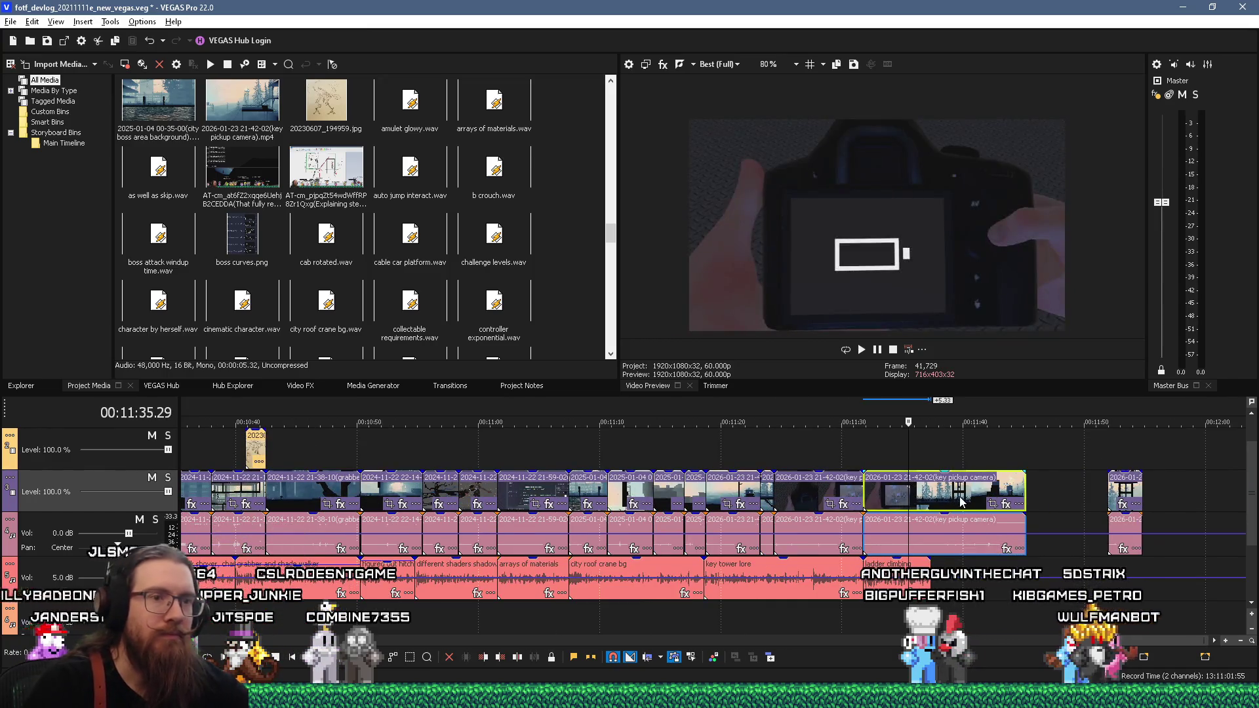
key("Delete")
Step: Slide the tower clip left to close the gap and play back the edited section from about 11:31
mouse_move(1109, 493)
left_mouse_down()
mouse_move(1062, 493)
mouse_move(1095, 493)
left_mouse_up()
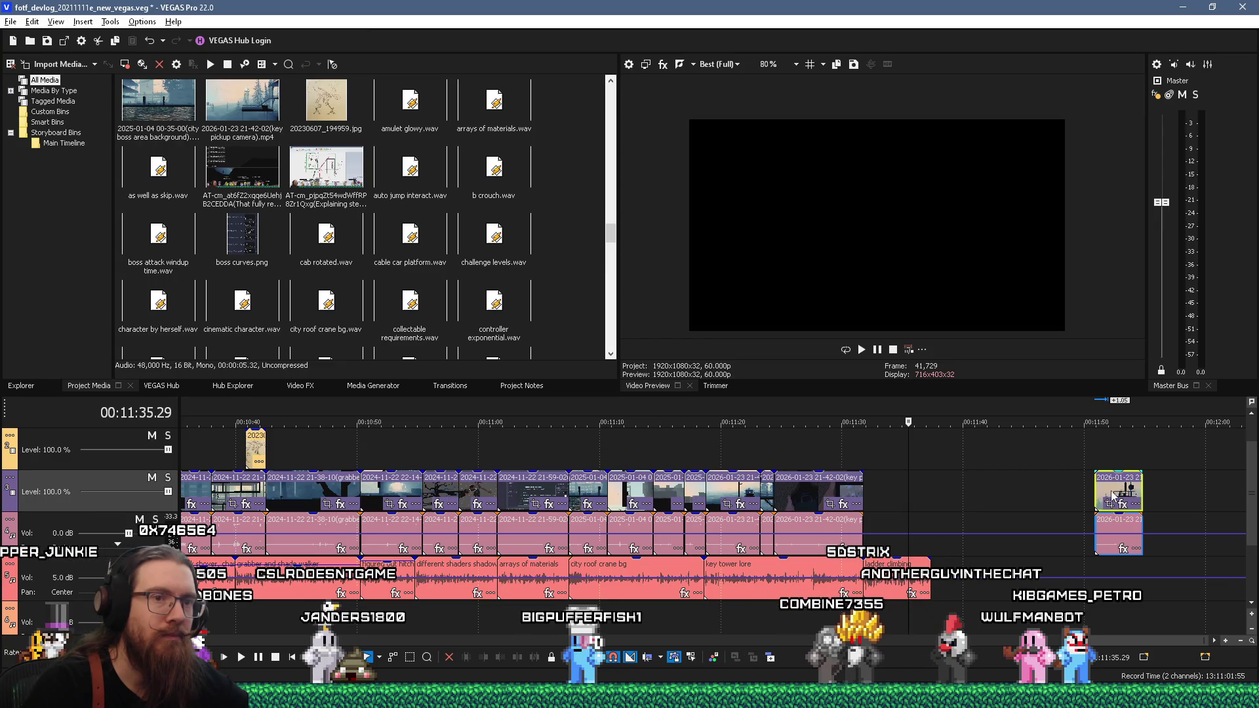
mouse_move(936, 502)
left_mouse_down()
mouse_move(915, 498)
mouse_move(931, 493)
left_mouse_up()
left_click(862, 459)
key("space")
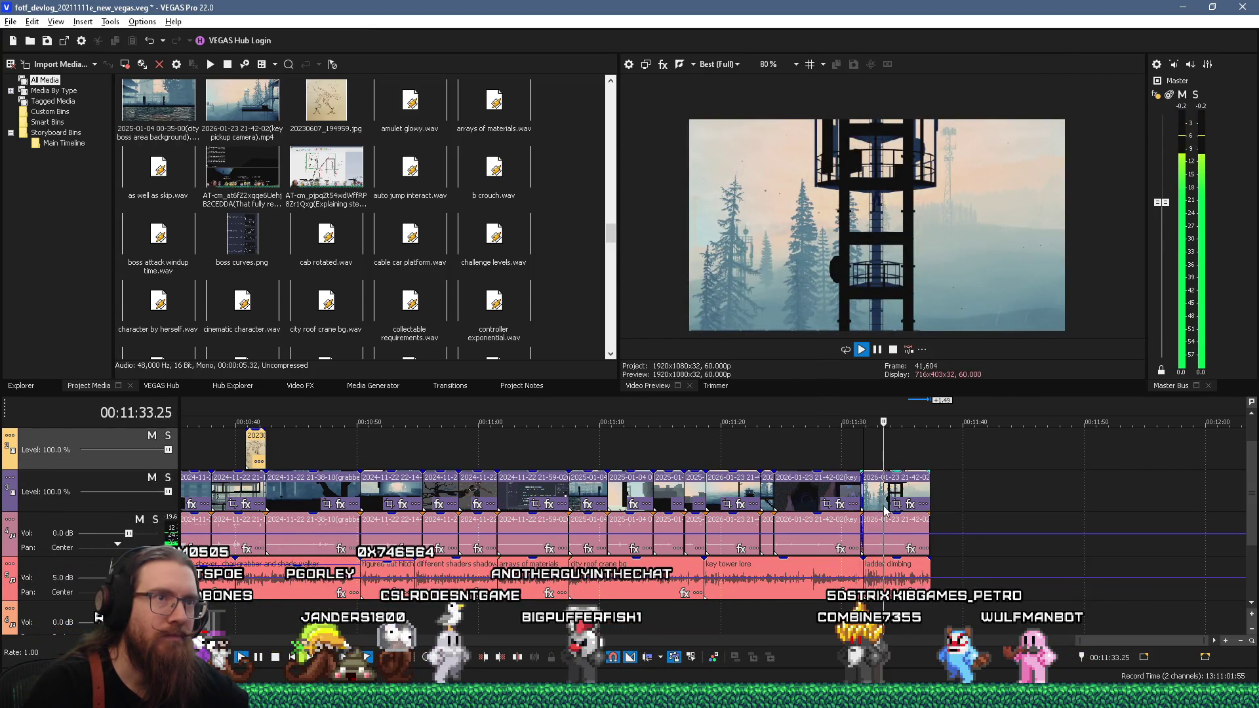
key("space")
scroll(878, 505, "up", 10)
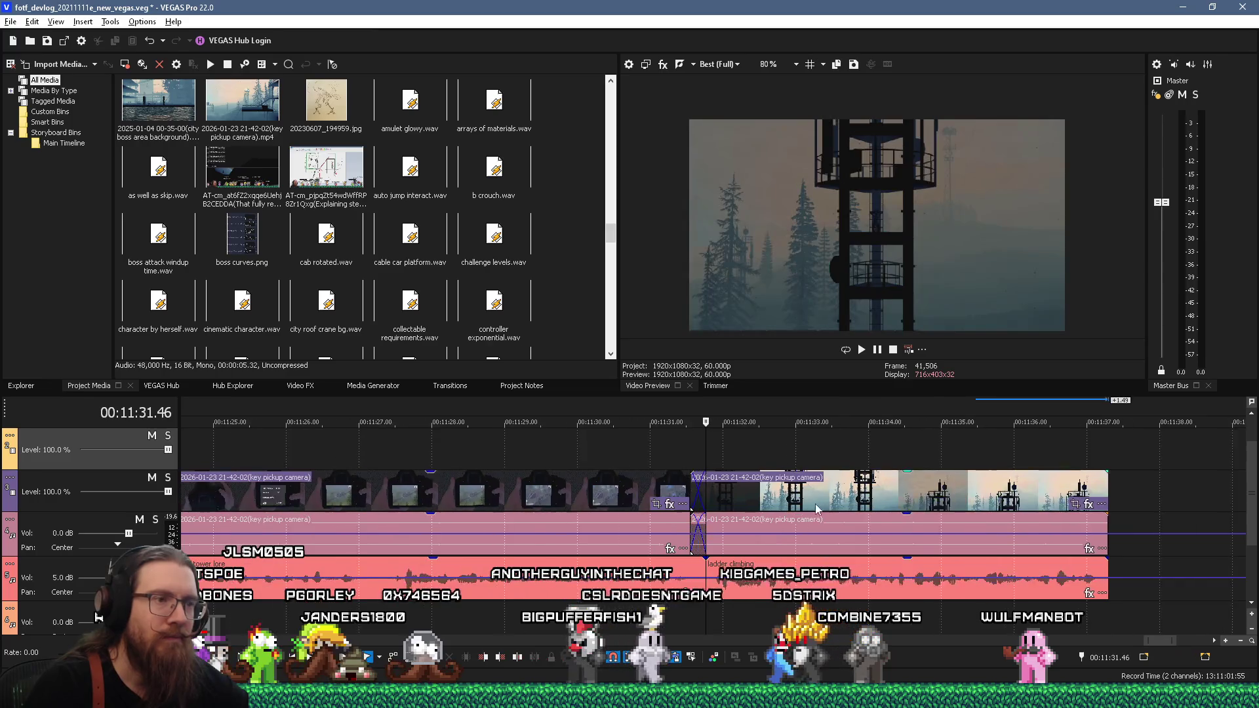
mouse_move(737, 495)
left_mouse_down()
mouse_move(790, 495)
mouse_move(714, 507)
left_mouse_up()
key("space")
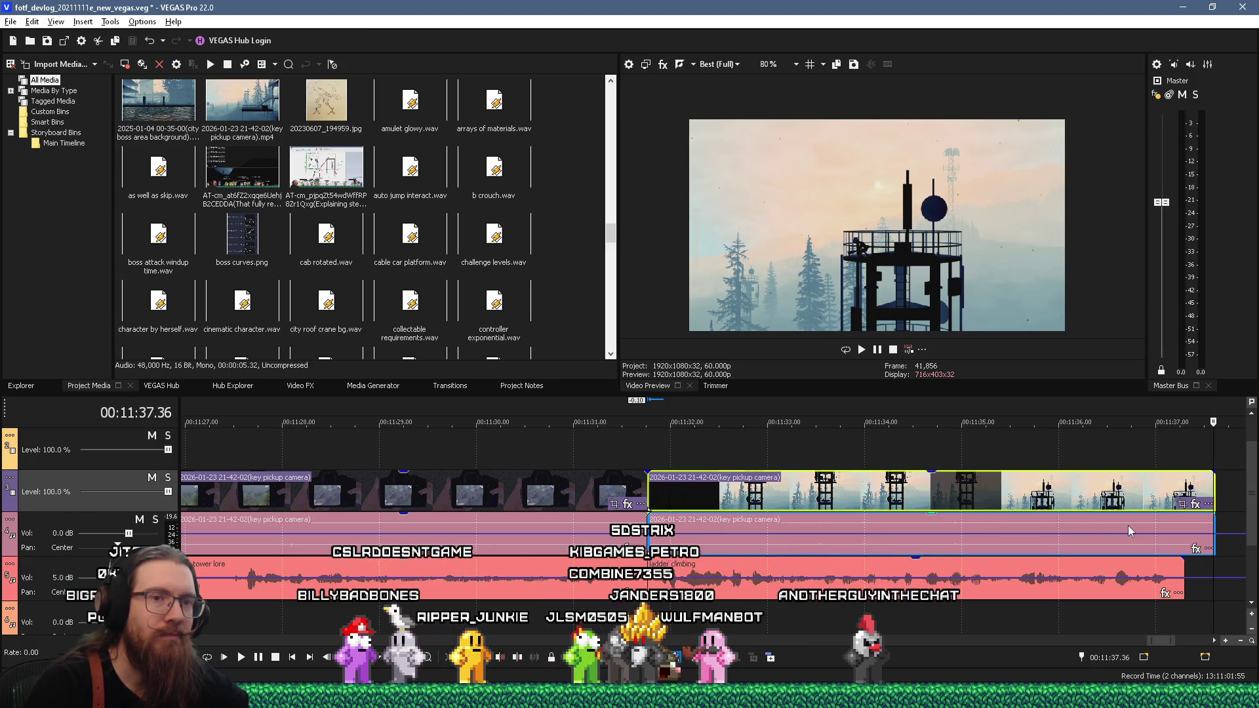
Step: Select the ladder climbing audio clip on the timeline
scroll(946, 483, "down", 4)
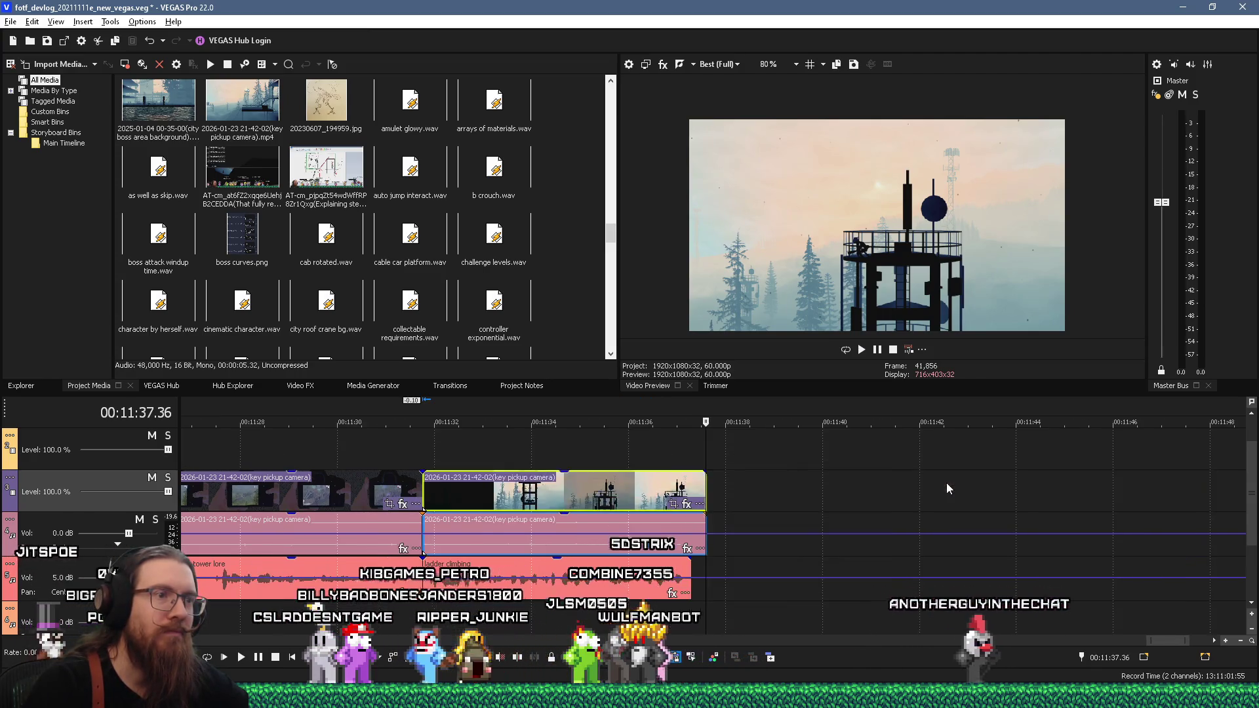
scroll(486, 556, "down", 2)
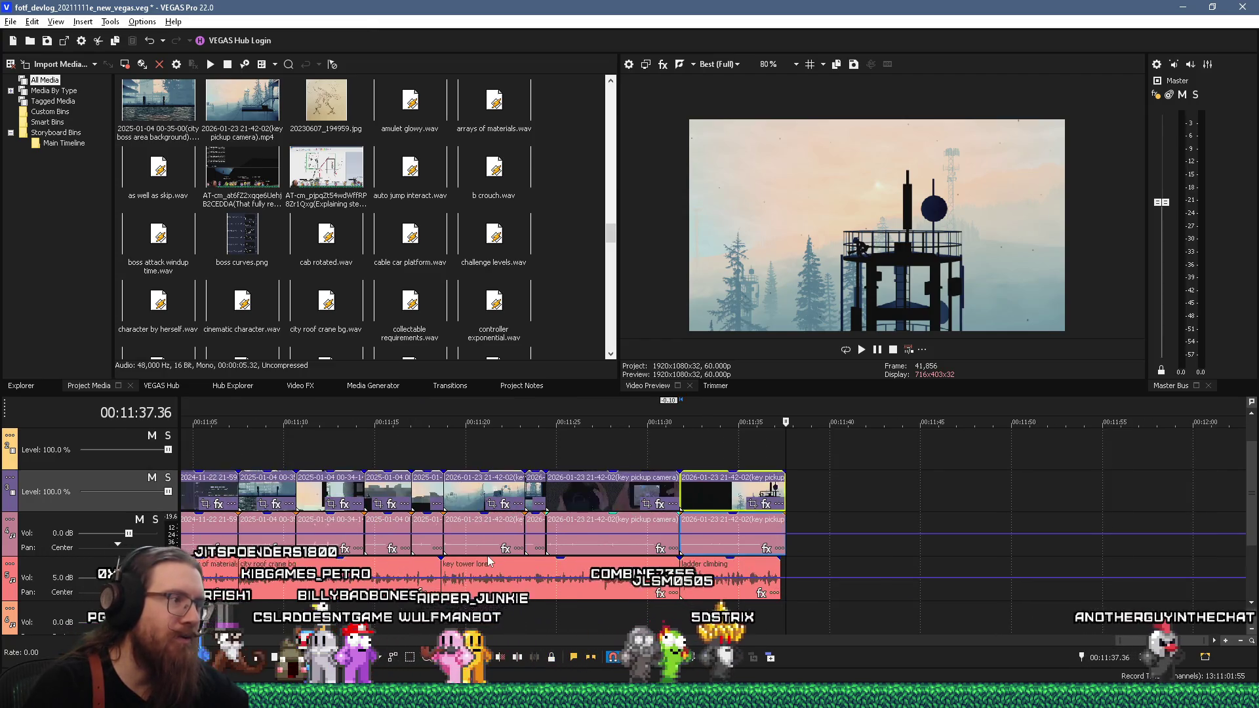
left_click(733, 568)
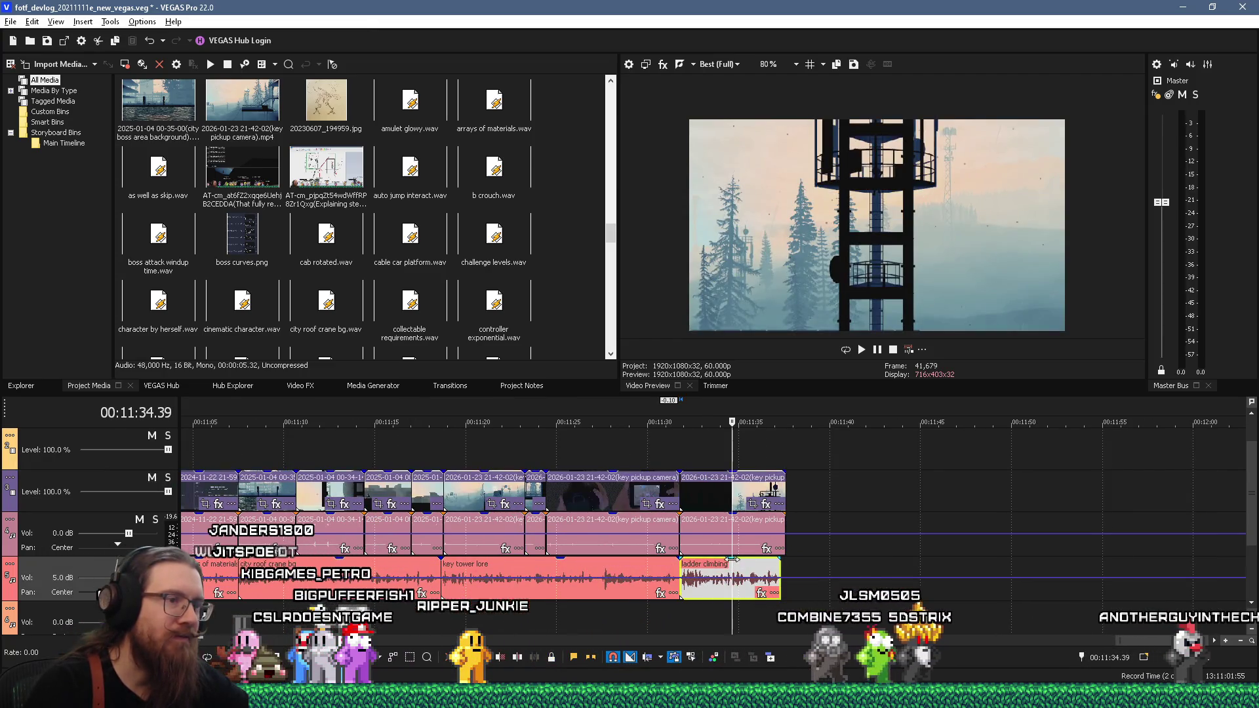
mouse_move(731, 565)
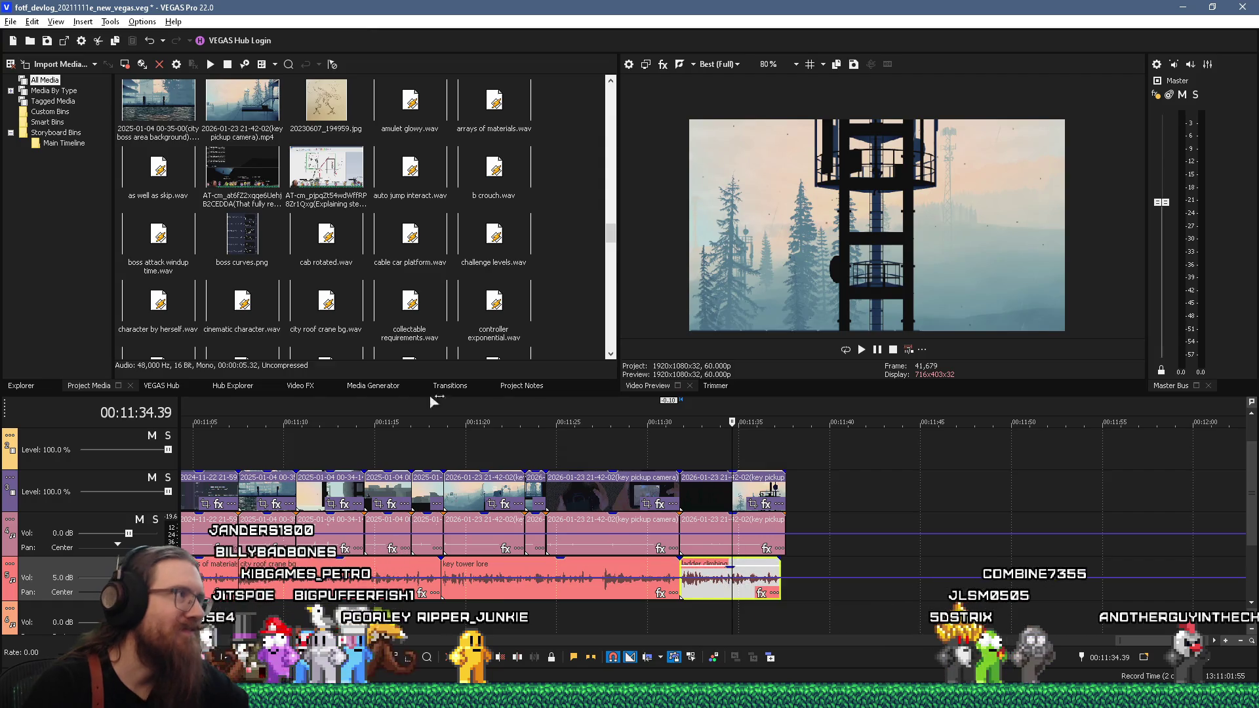
key("alt+Tab")
key("alt+Tab")
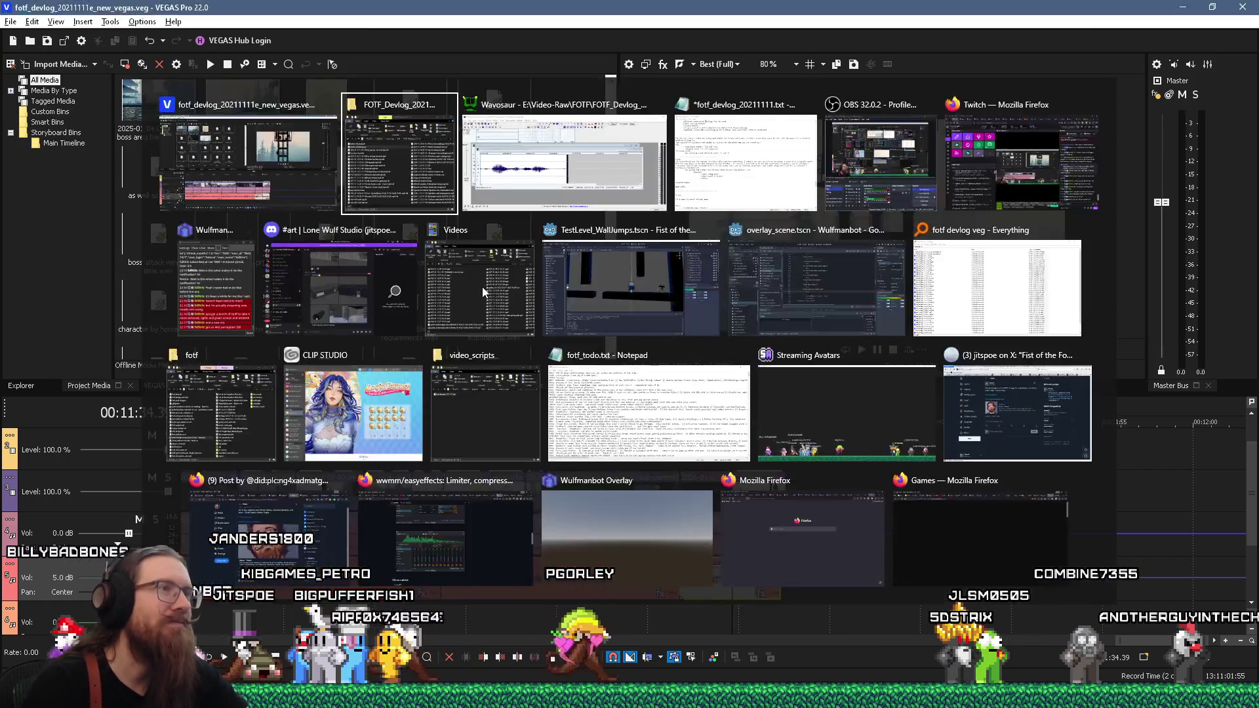
Step: In the devlog notes, move the key pickup notes block above the dashed line
key("alt+Tab")
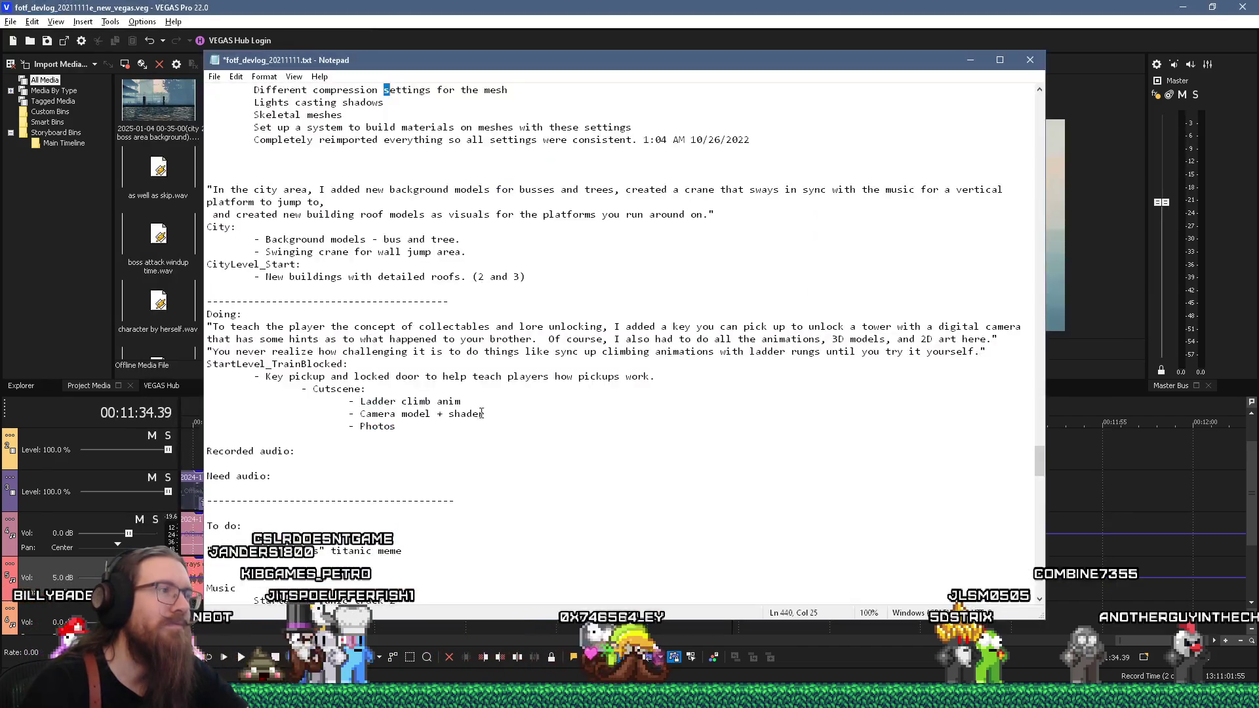
key("shift+Up")
key("shift+Up")
key("shift+Up")
key("shift+Up")
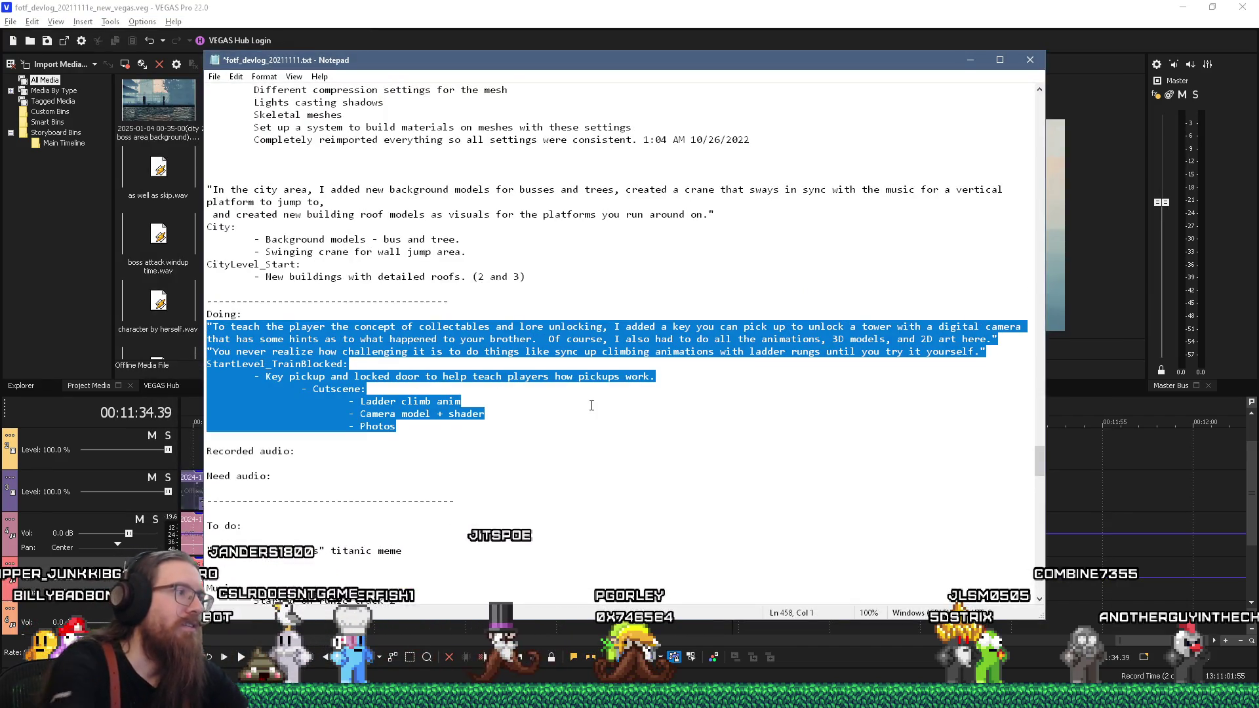
key("ctrl+x")
key("Up")
key("Up")
key("Up")
key("Return")
key("ctrl+v")
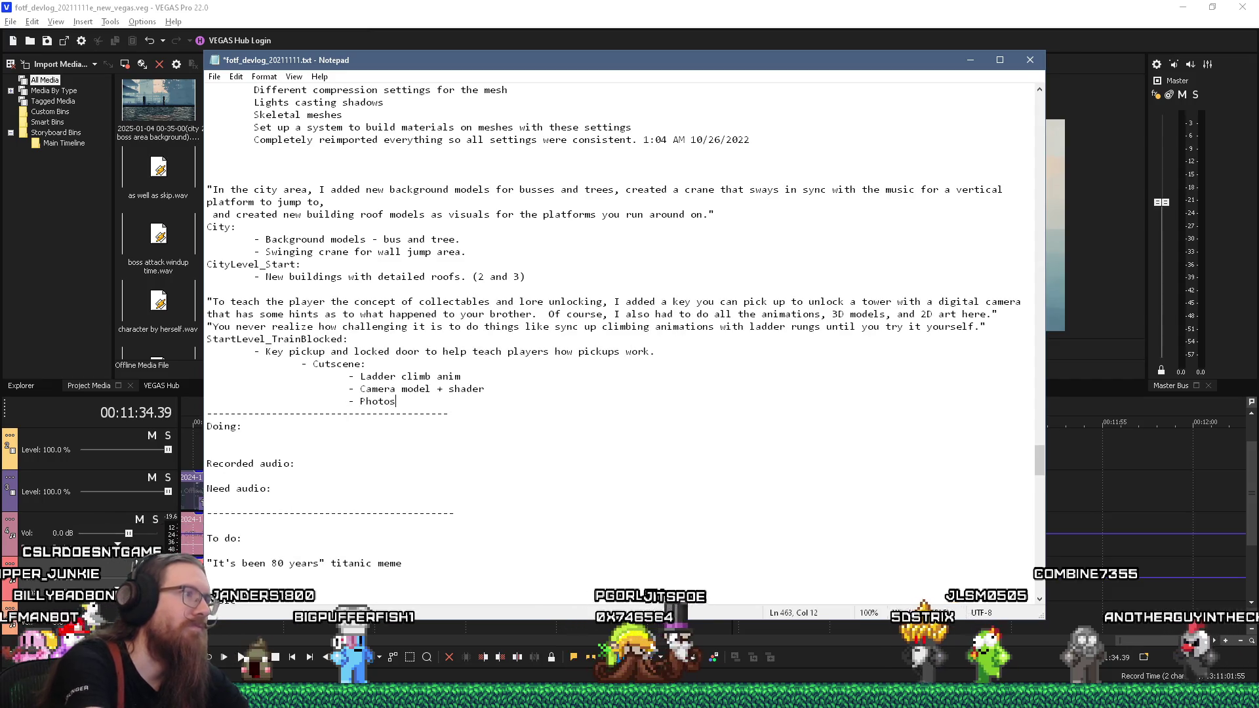
Step: Scroll down through the notes to review the Spiderbot change list
scroll(563, 529, "down", 7)
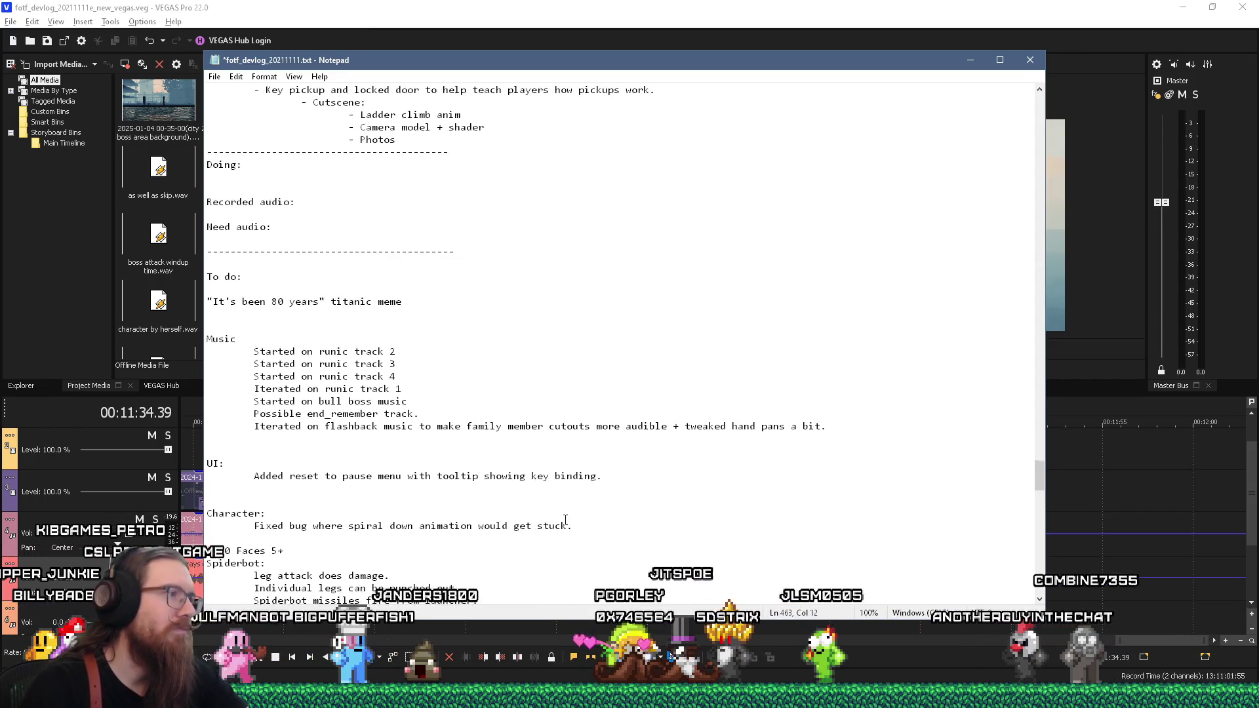
scroll(563, 528, "down", 7)
scroll(563, 528, "down", 4)
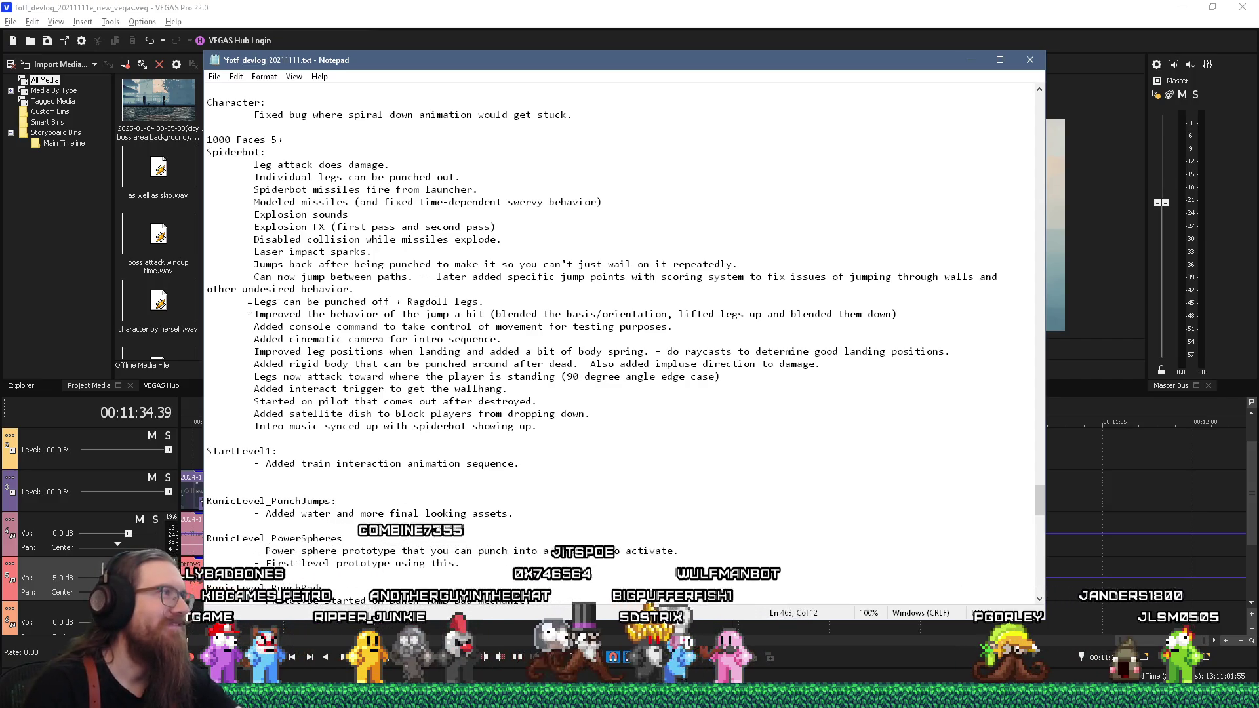
left_click(217, 80)
Step: Save the devlog notes, check the VEGAS project, then bring the easyeffects GitHub page forward
left_click(225, 134)
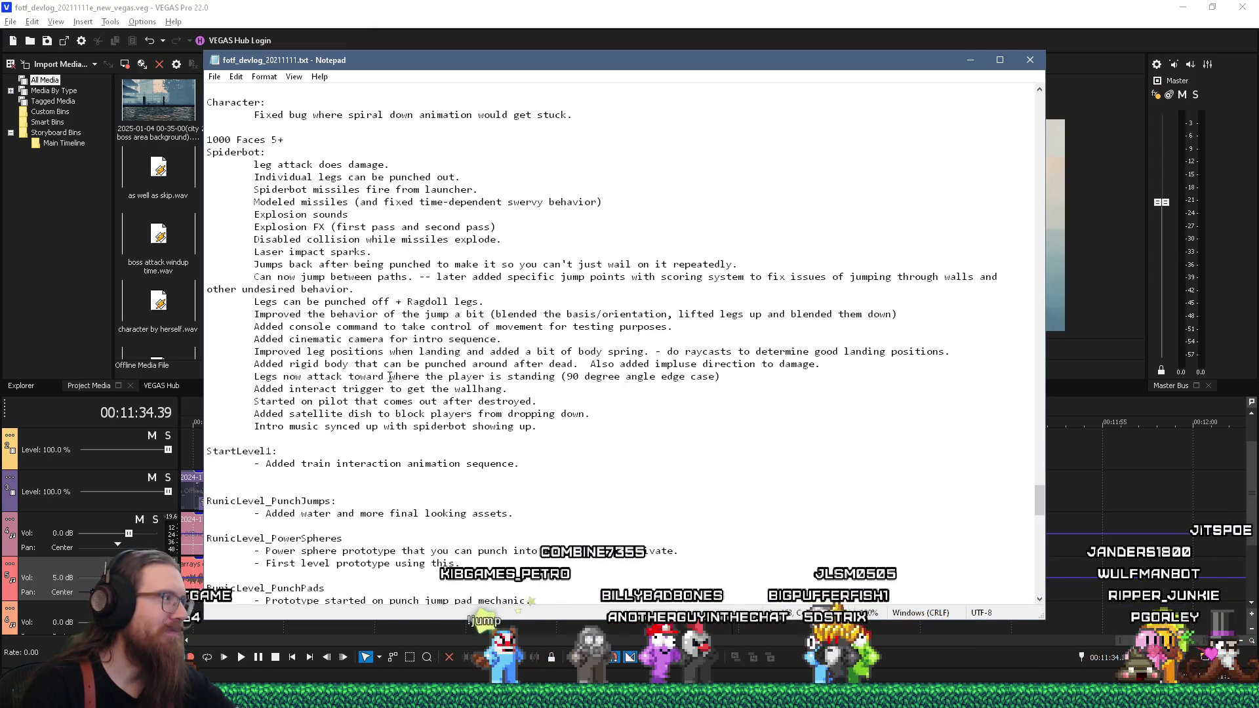
key("alt+Tab")
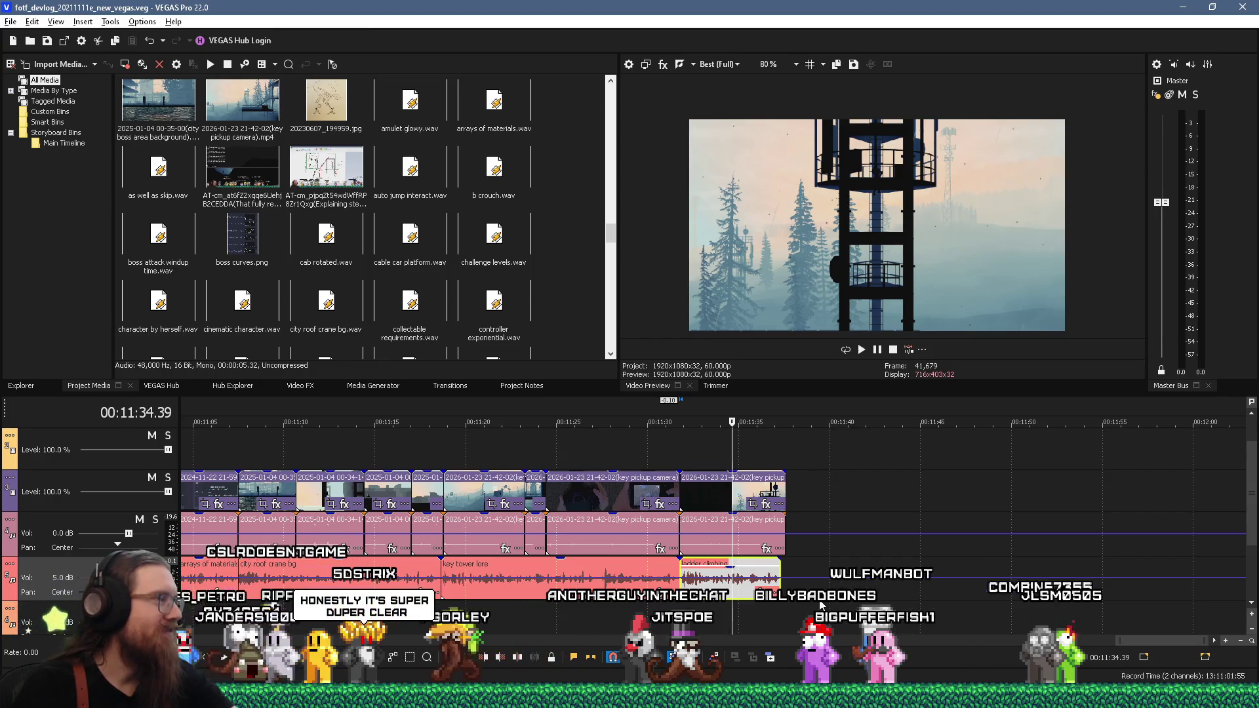
key("alt+Tab")
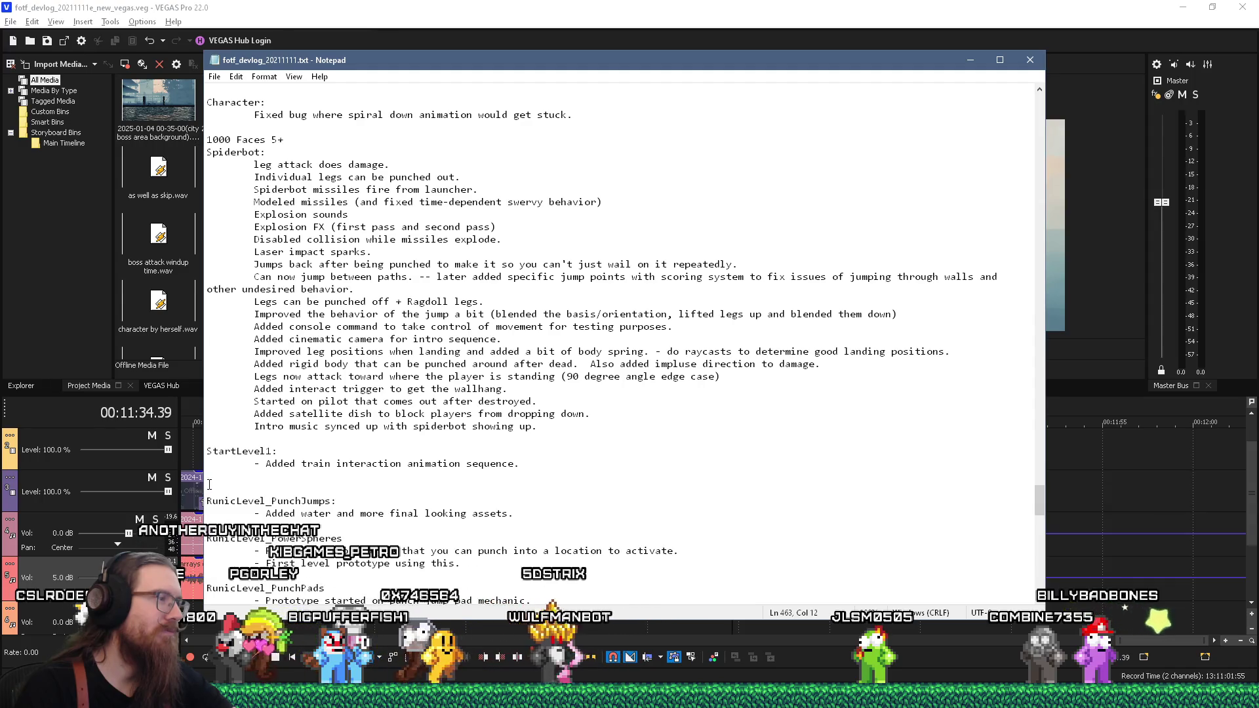
left_click(507, 447)
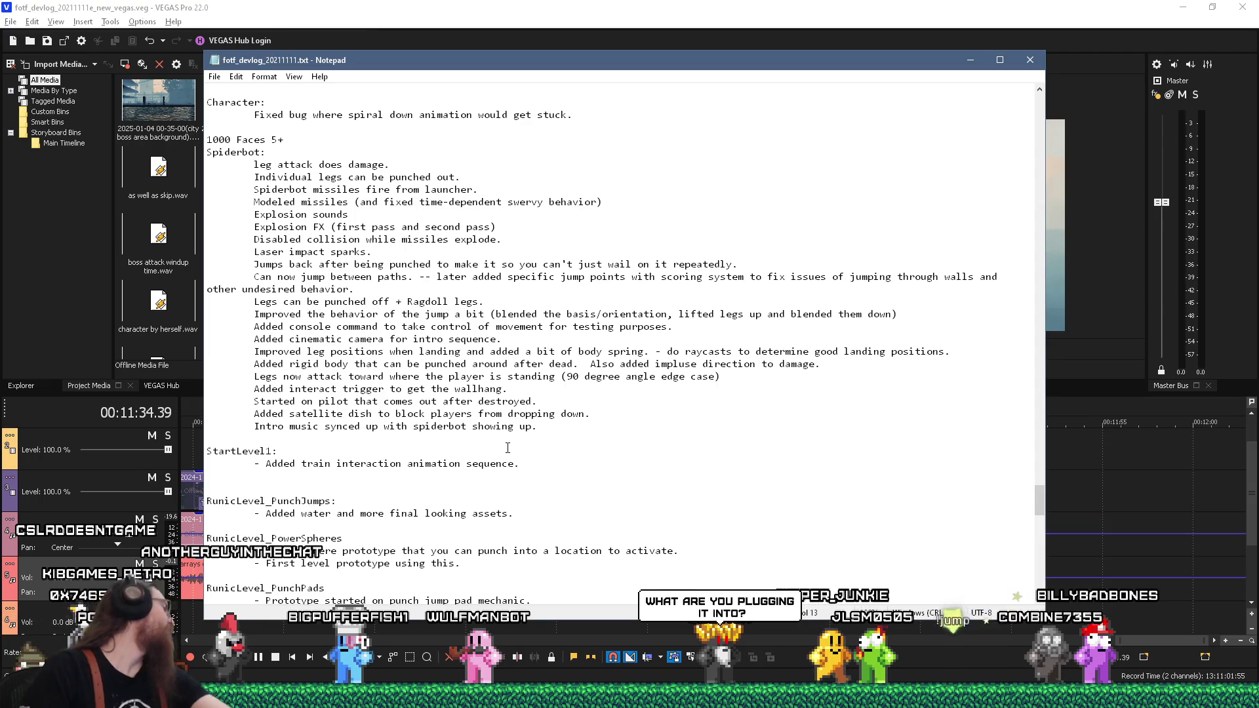
left_click(1169, 695)
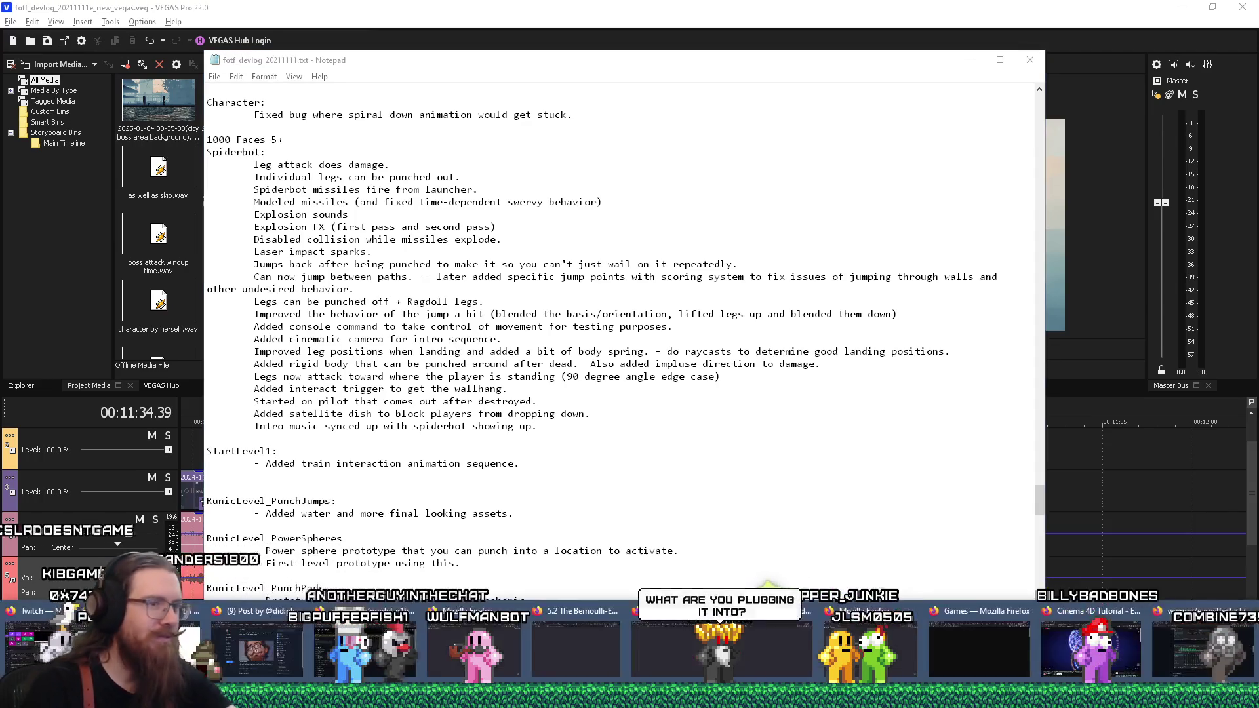
left_click(1167, 624)
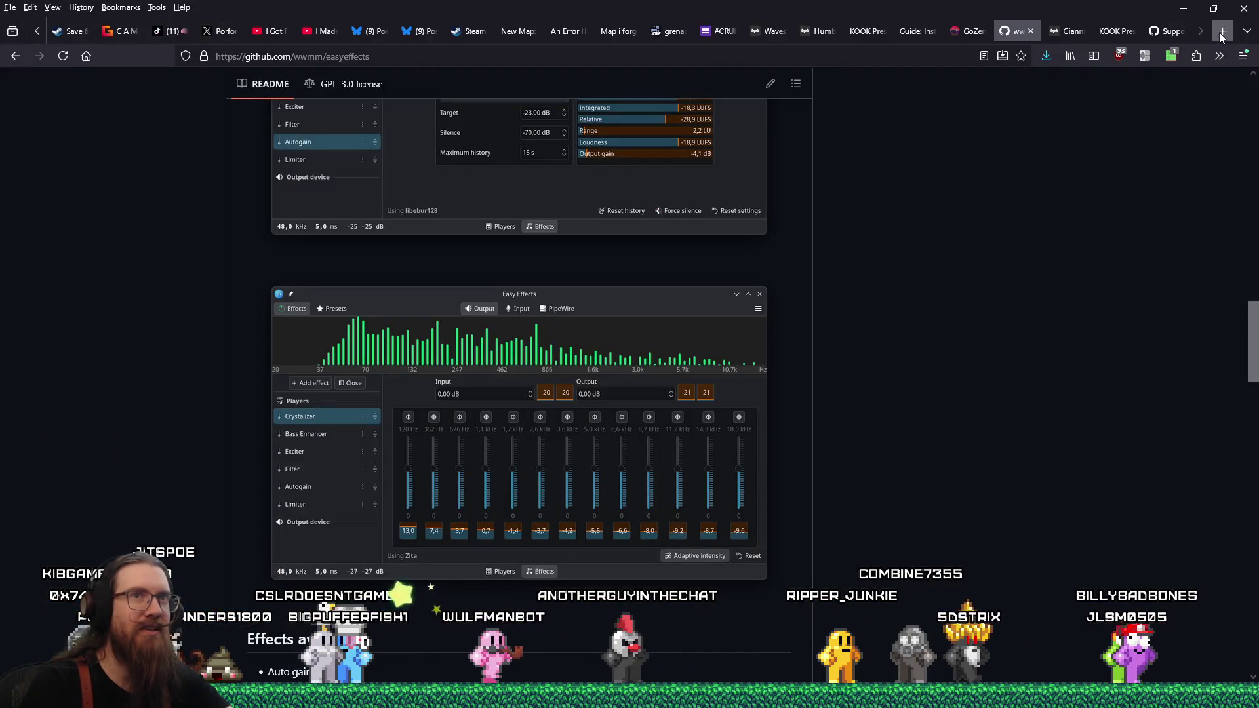
Step: Open a new empty tab beside the easyeffects GitHub page
left_click(1222, 30)
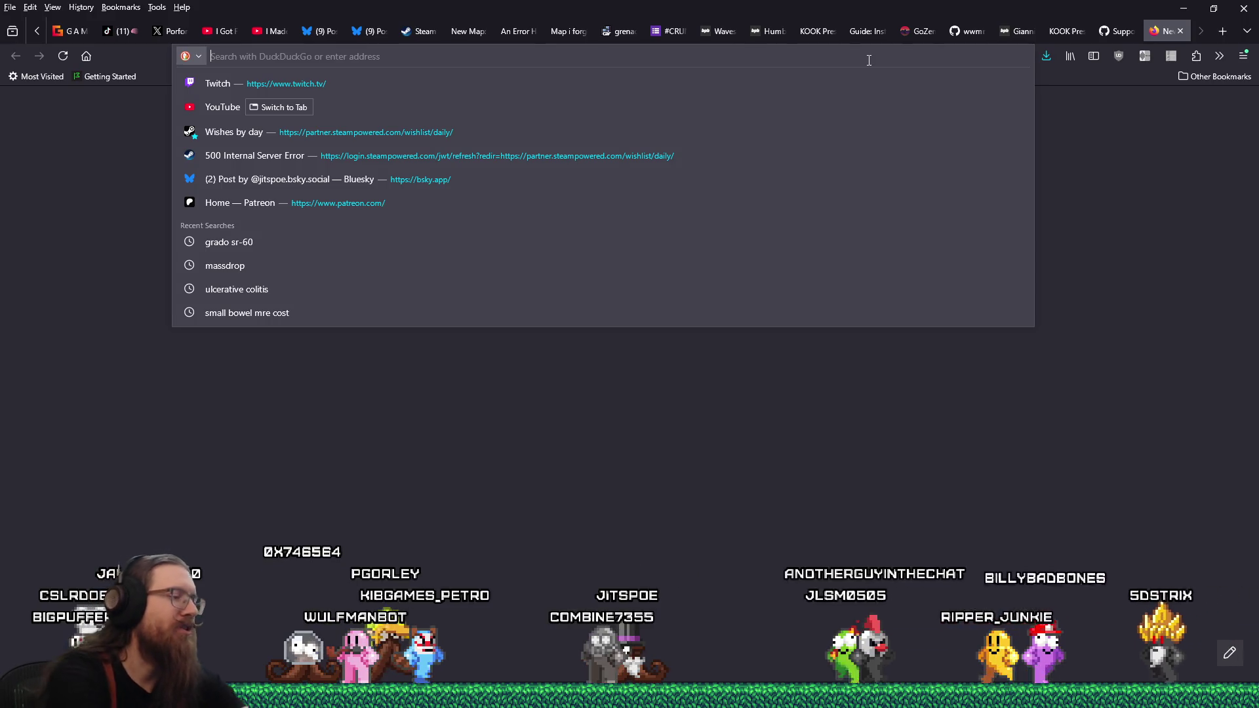
Step: Search for 'bluebird microphone', check the Sweetwater listing, and return to the results
type("bluebi")
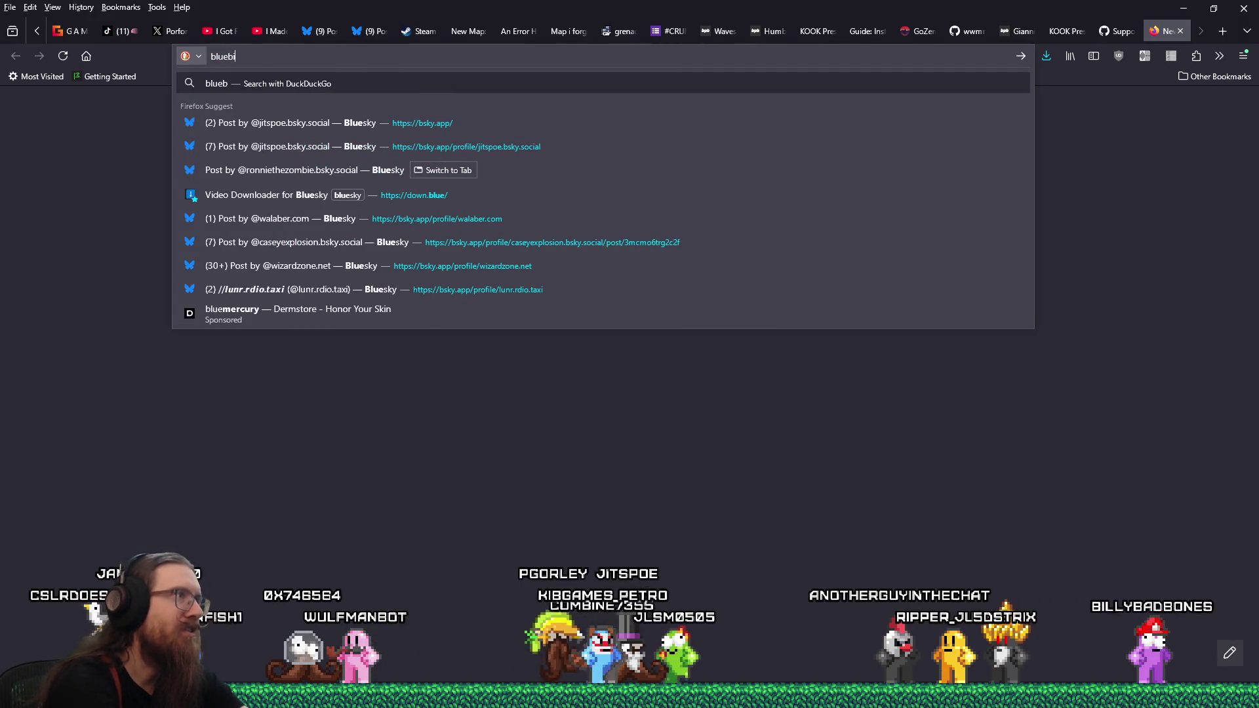
type("rd microphone")
key("Return")
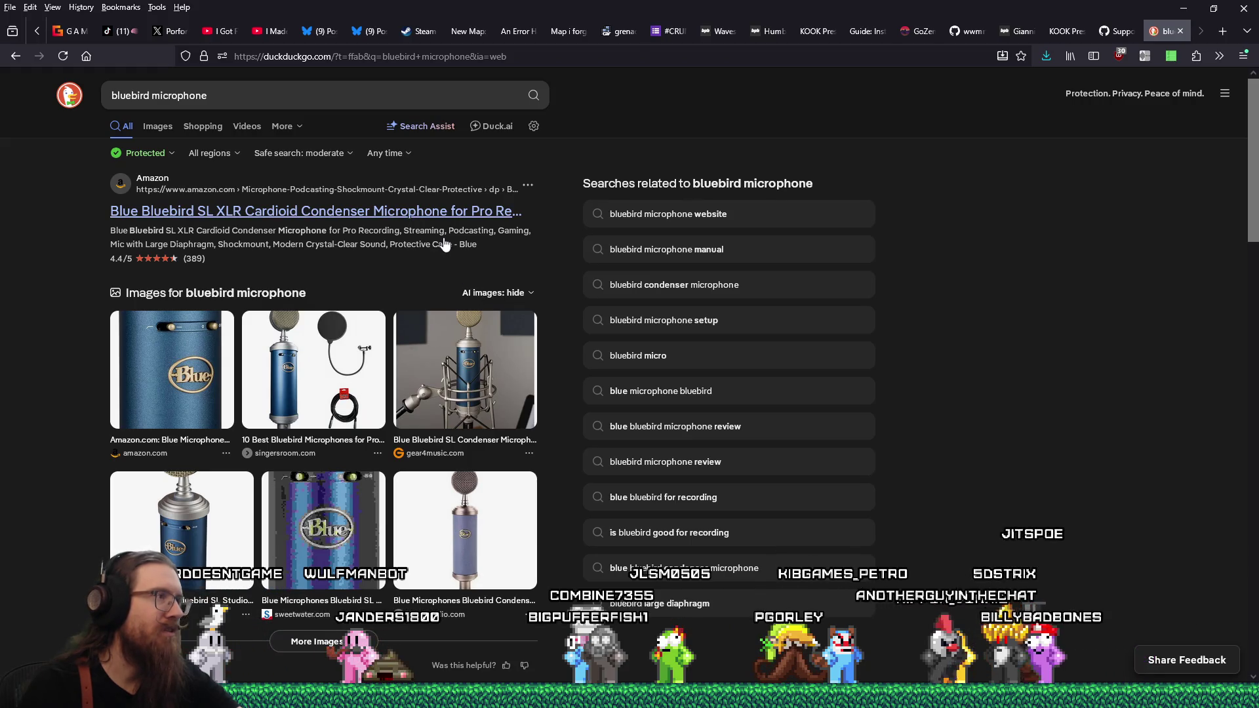
scroll(444, 244, "down", 5)
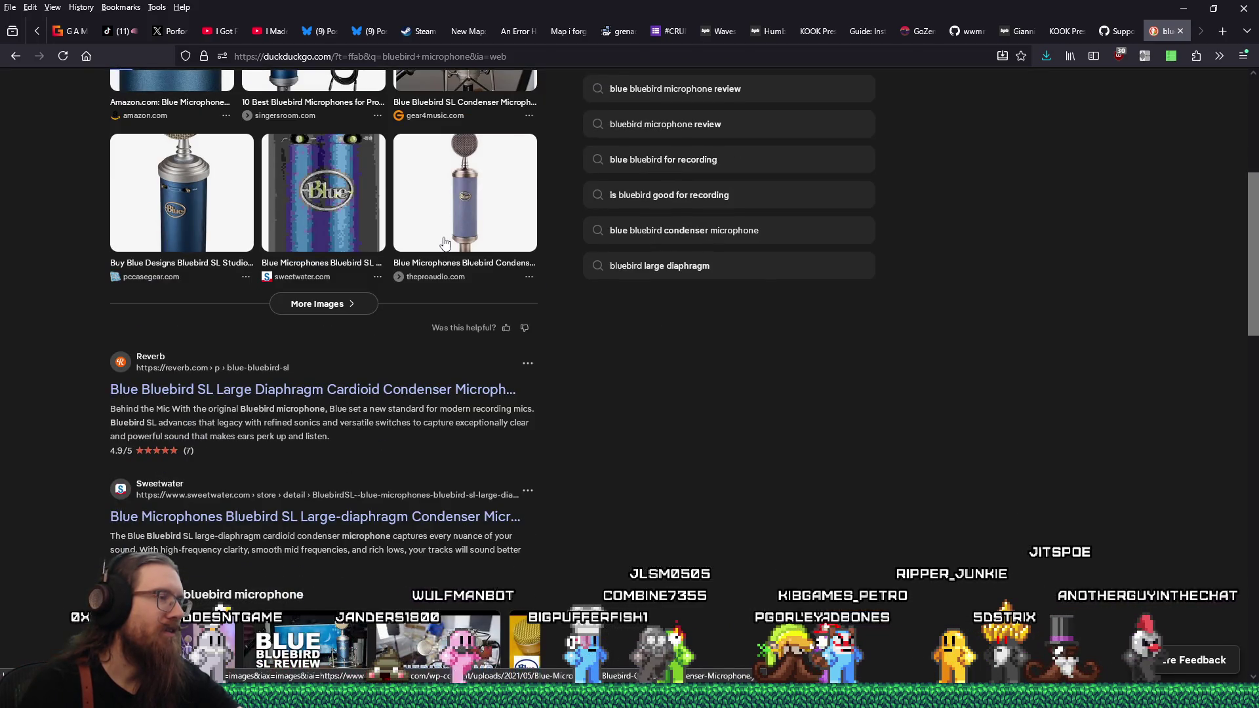
scroll(444, 244, "down", 1)
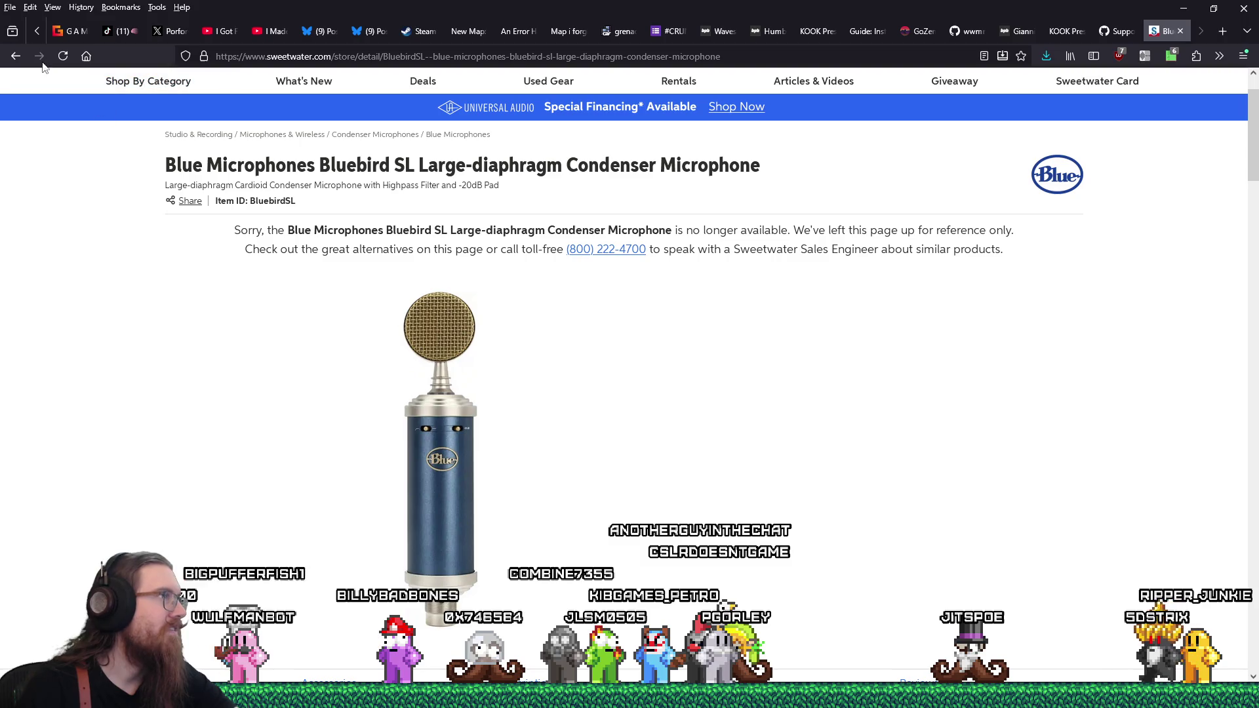
left_click(16, 57)
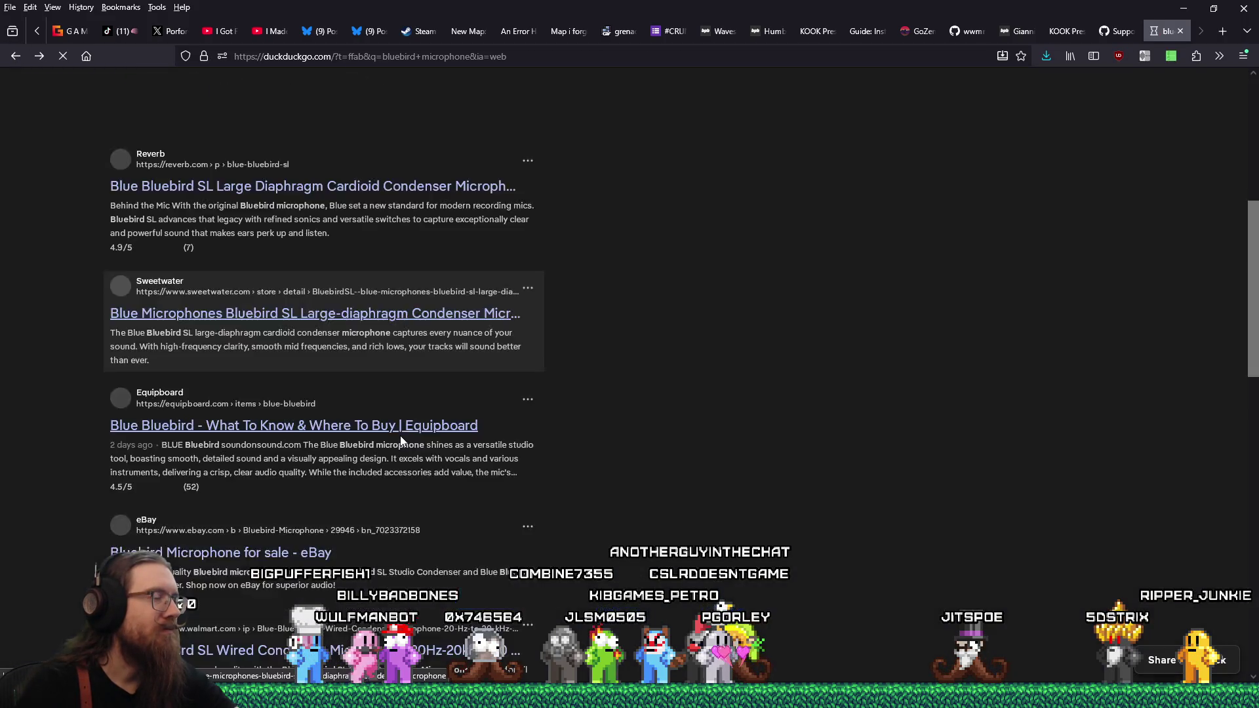
scroll(401, 441, "down", 2)
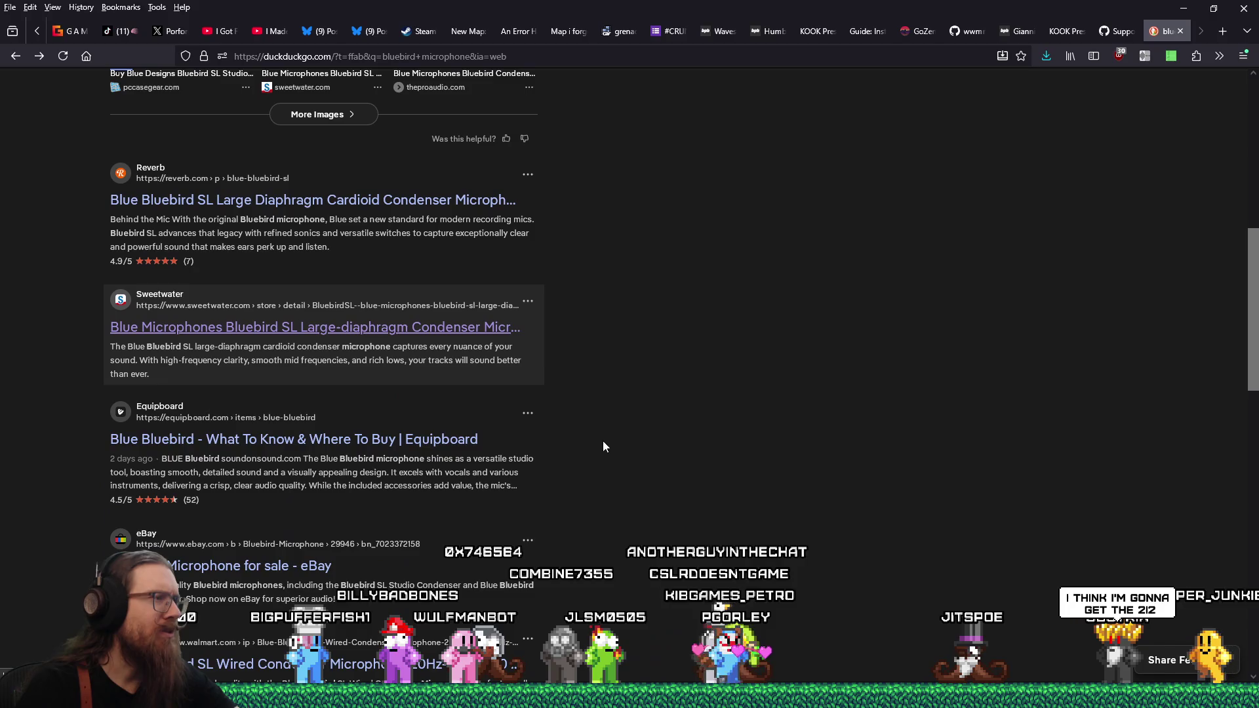
scroll(603, 437, "down", 2)
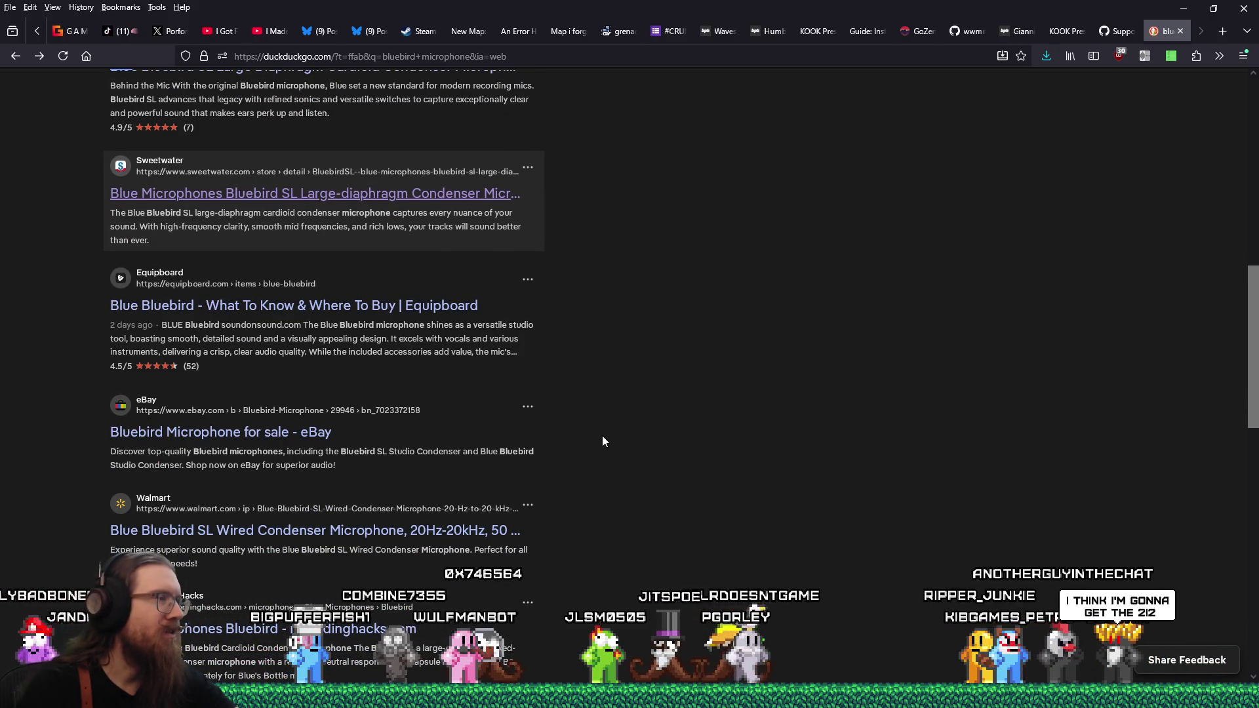
scroll(603, 437, "up", 1)
scroll(602, 436, "up", 5)
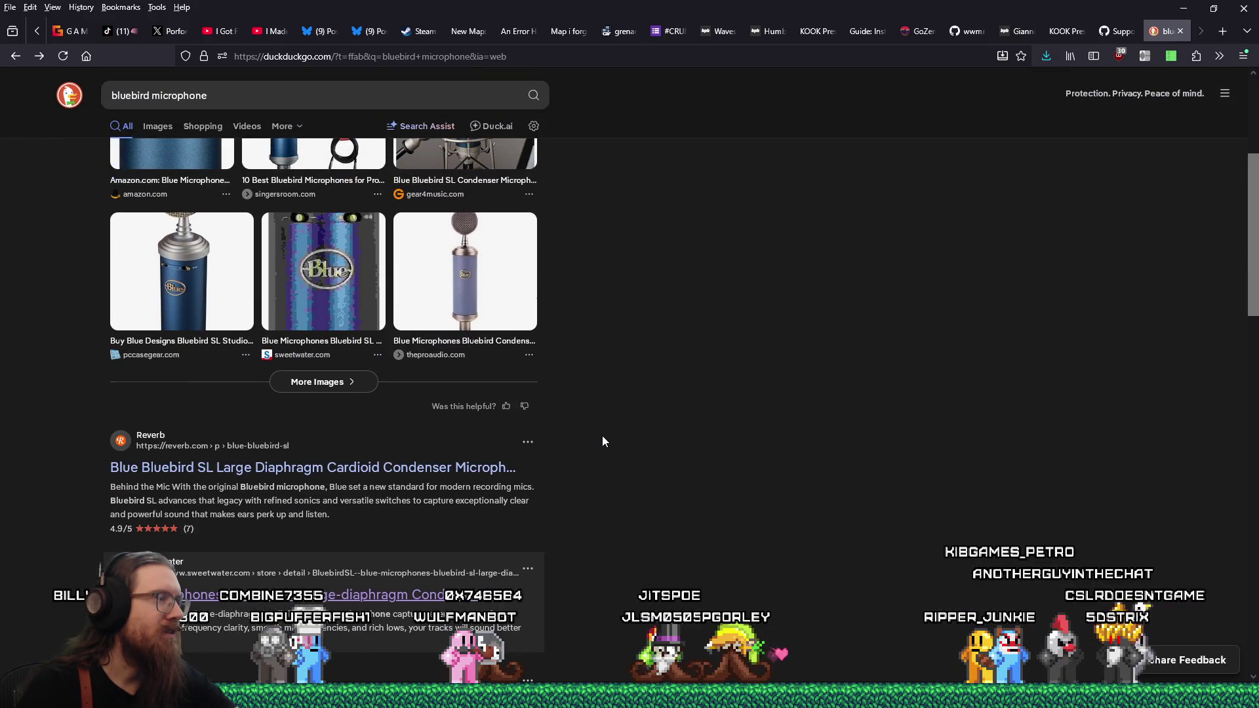
Step: Open the Reverb Bluebird SL listing and select its $299.99 brand-new price
left_click(352, 468)
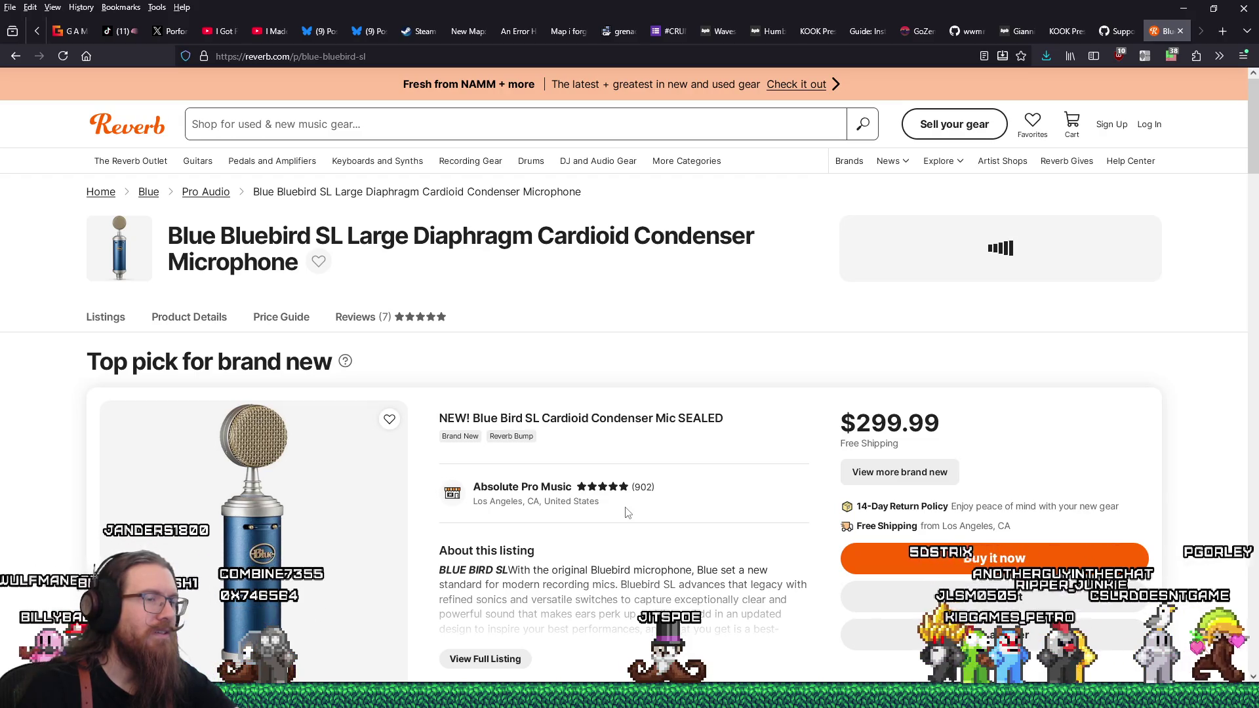
left_click_drag(839, 422, 959, 431)
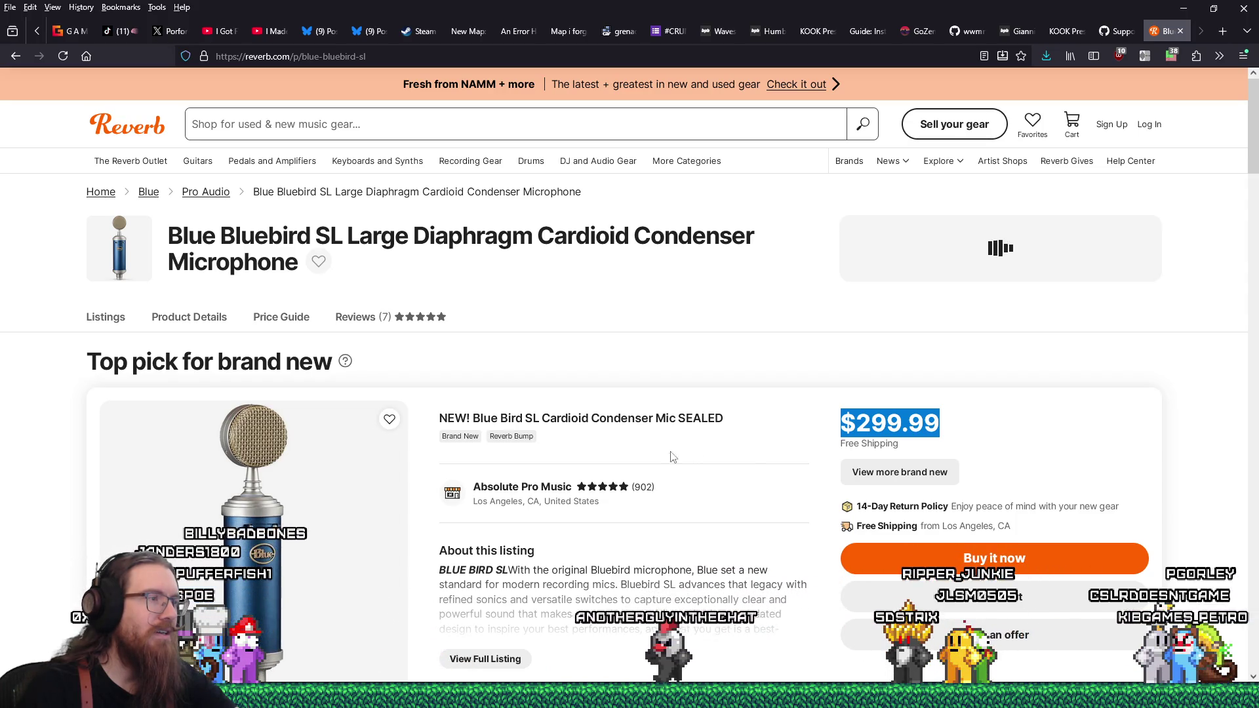
scroll(649, 461, "down", 6)
scroll(649, 461, "up", 6)
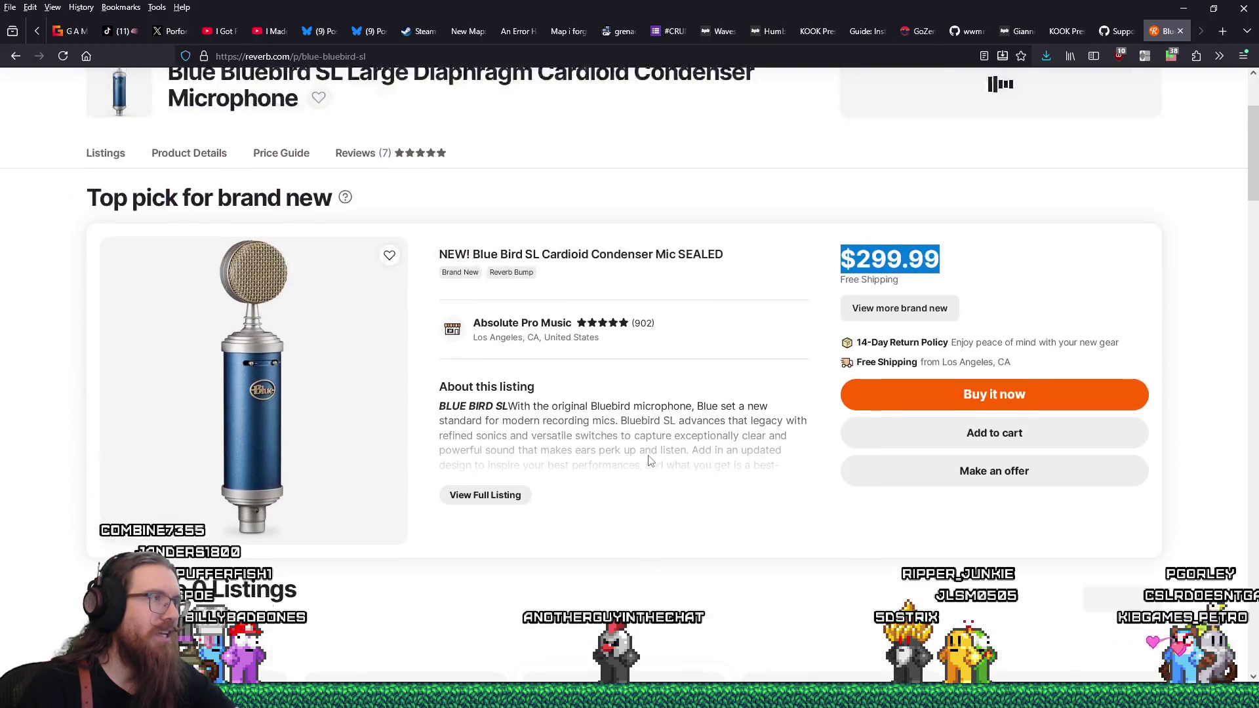
left_click(512, 59)
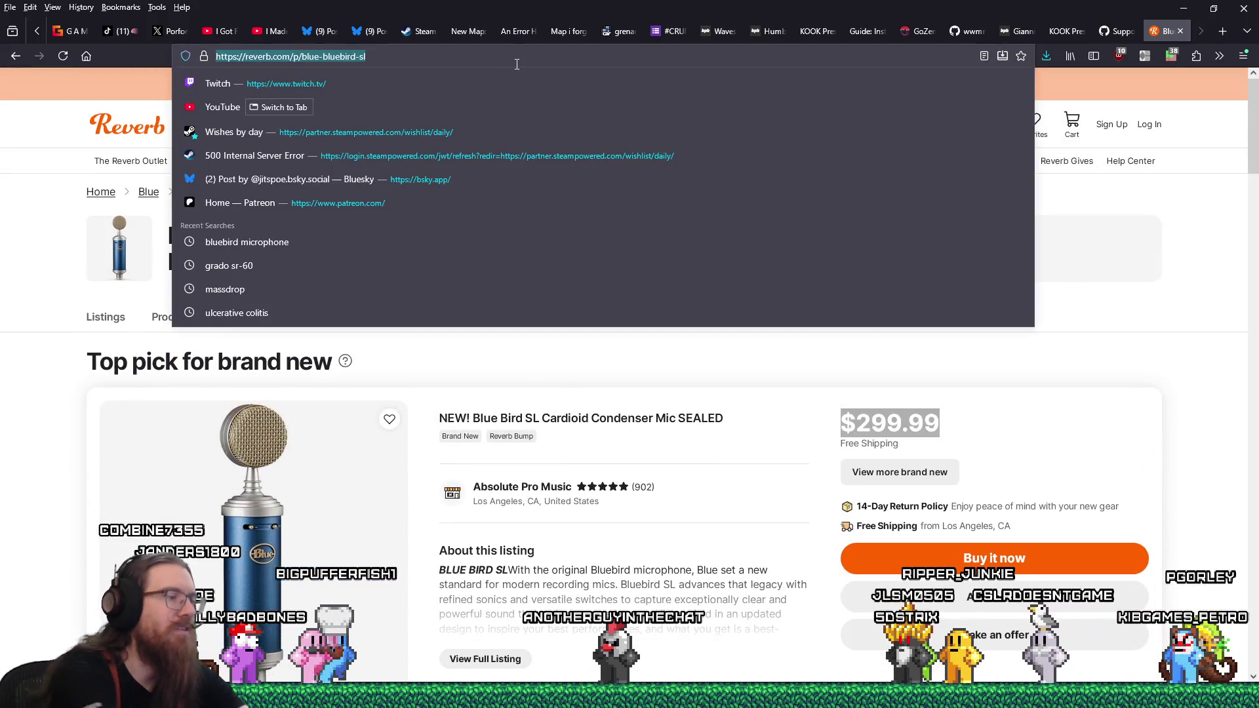
Step: Search 'focusrite 2i2', view the Scarlett 2i2 product page, then return to the easyeffects tab
type("focusrite 2i")
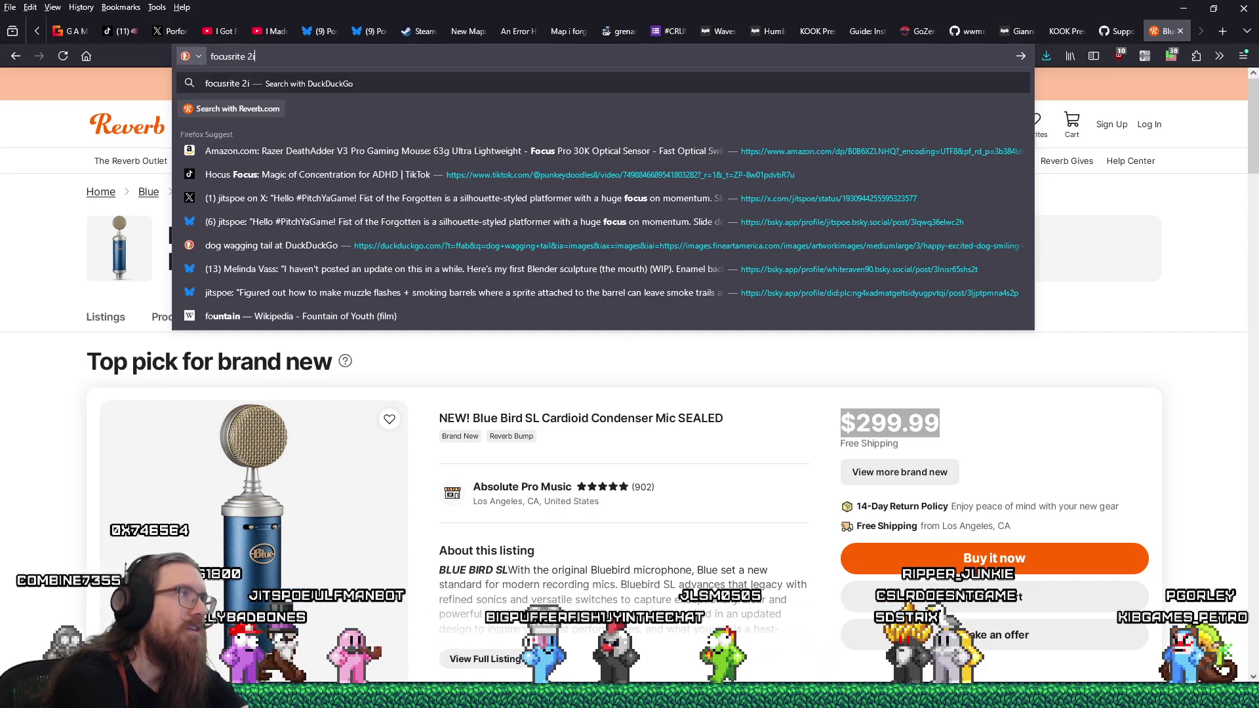
type("2")
key("Return")
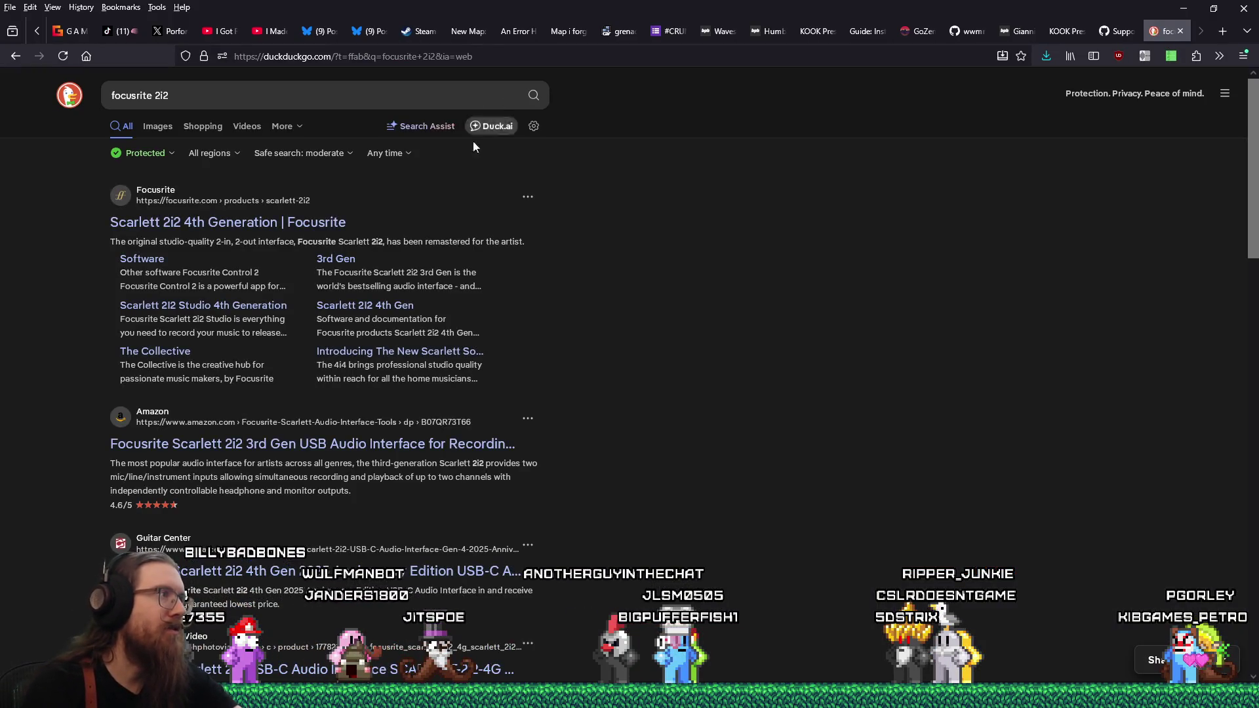
left_click(308, 223)
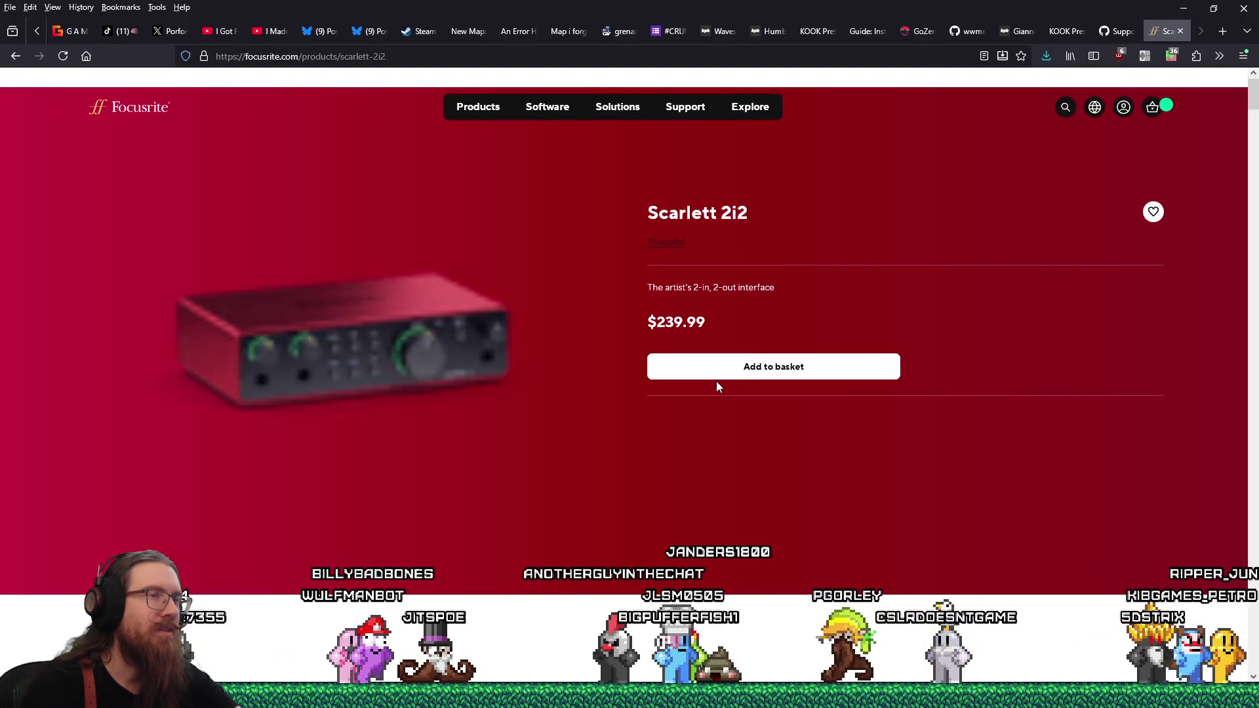
scroll(717, 387, "down", 1)
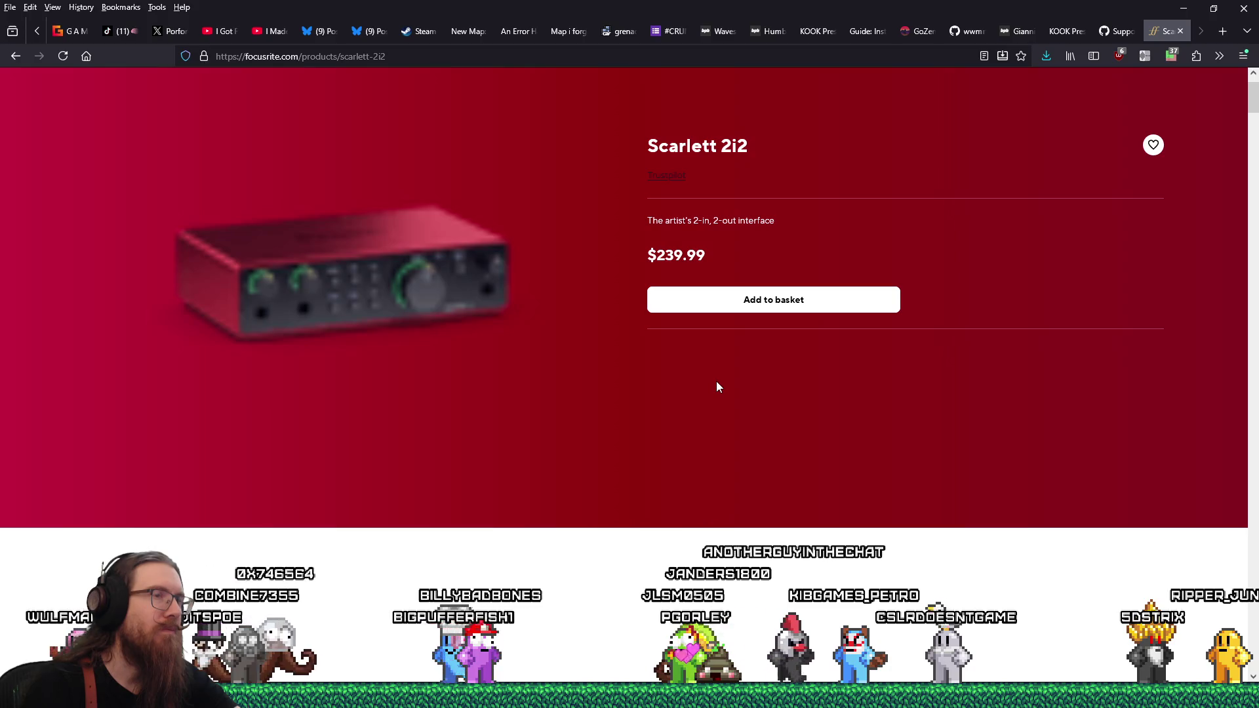
left_click(19, 54)
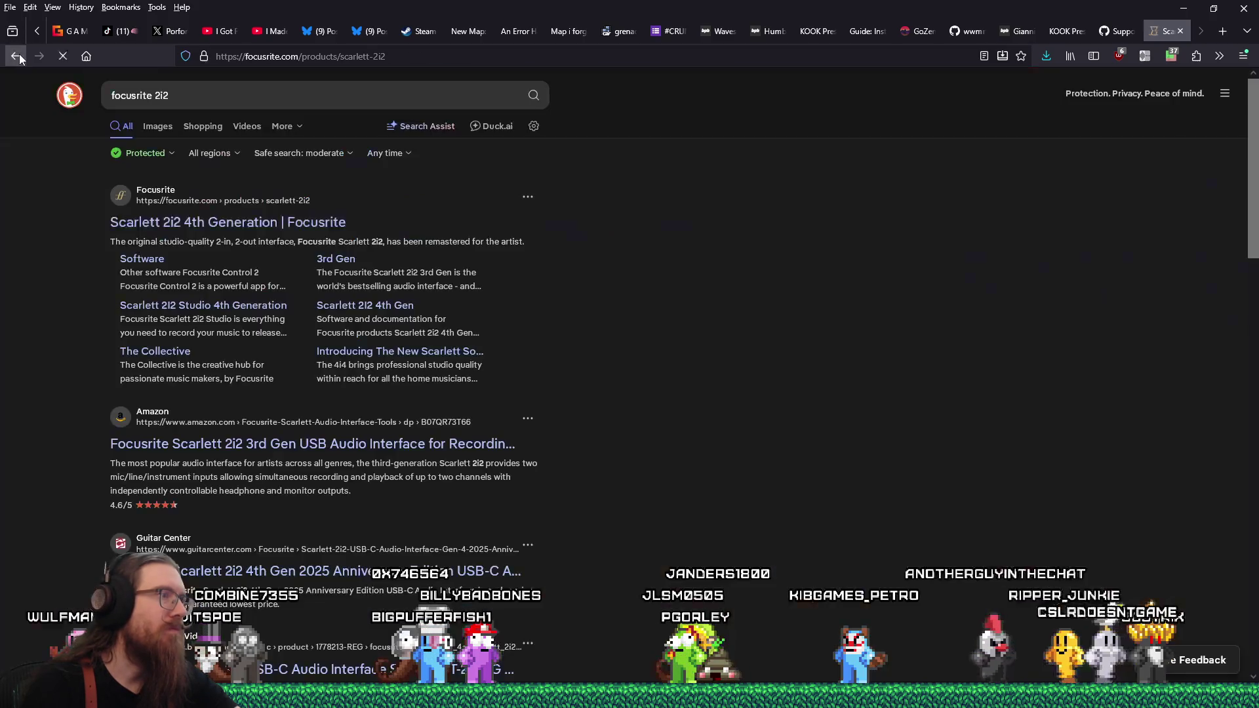
scroll(634, 331, "down", 2)
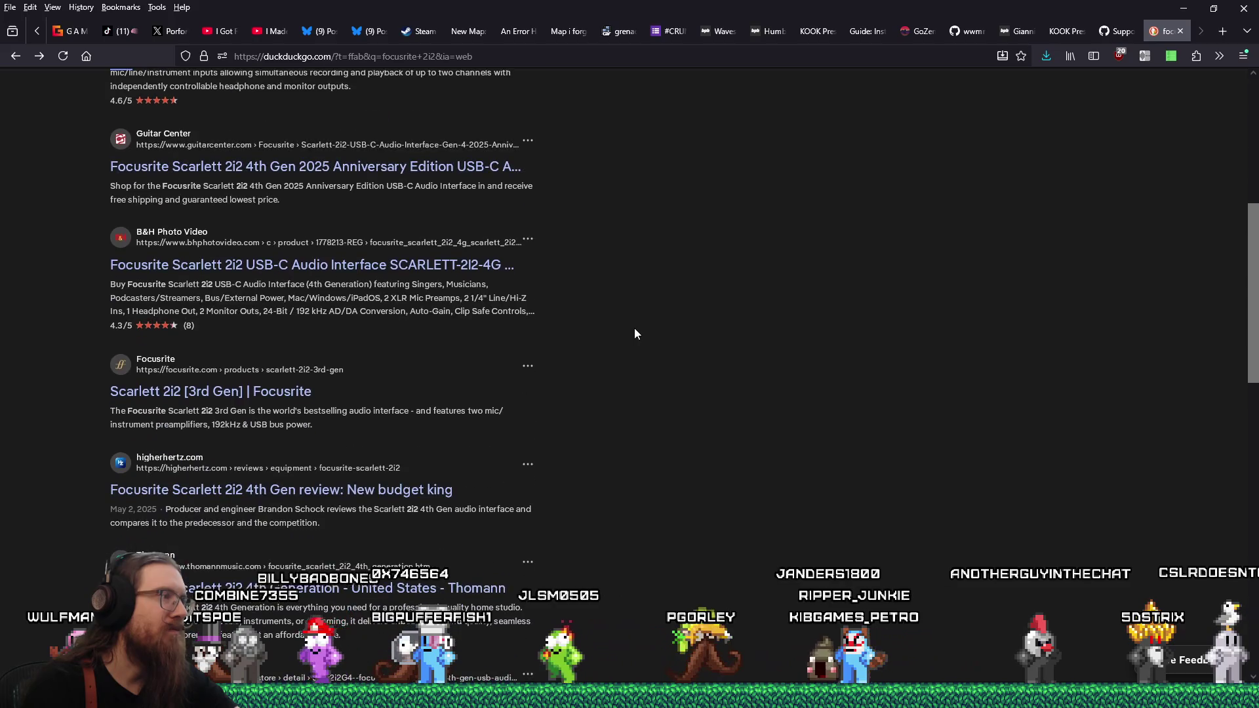
scroll(635, 330, "down", 5)
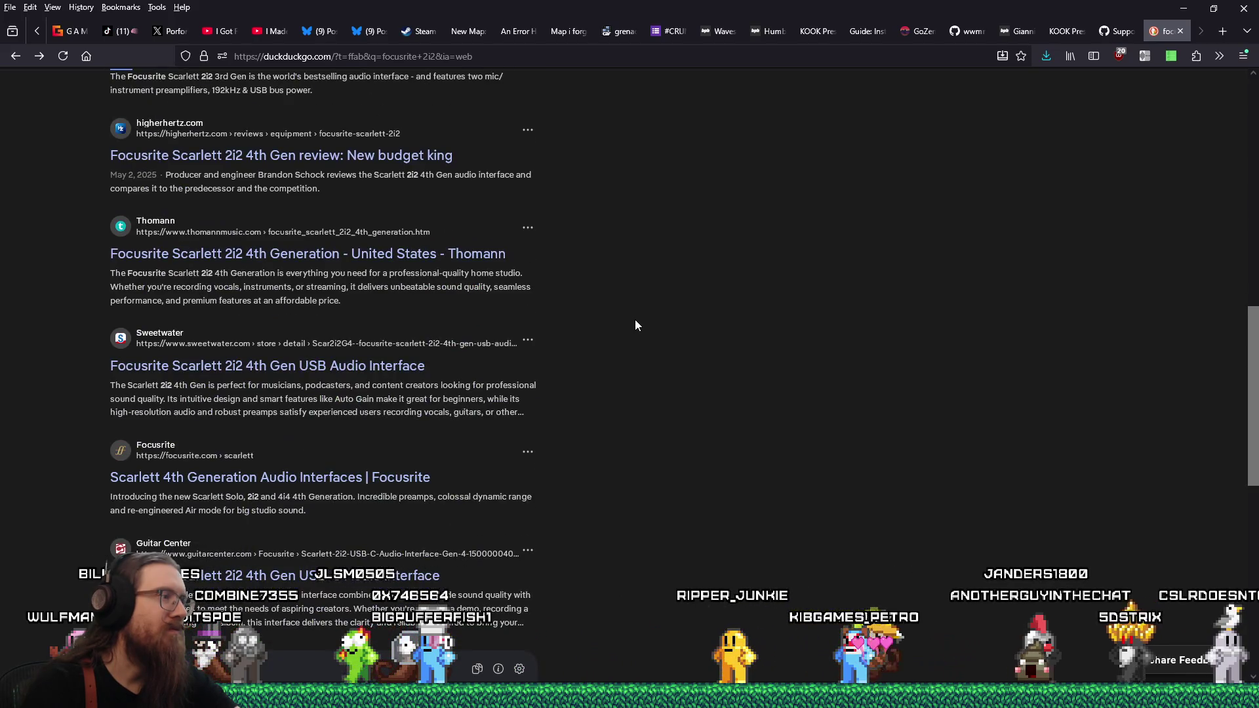
scroll(634, 325, "up", 11)
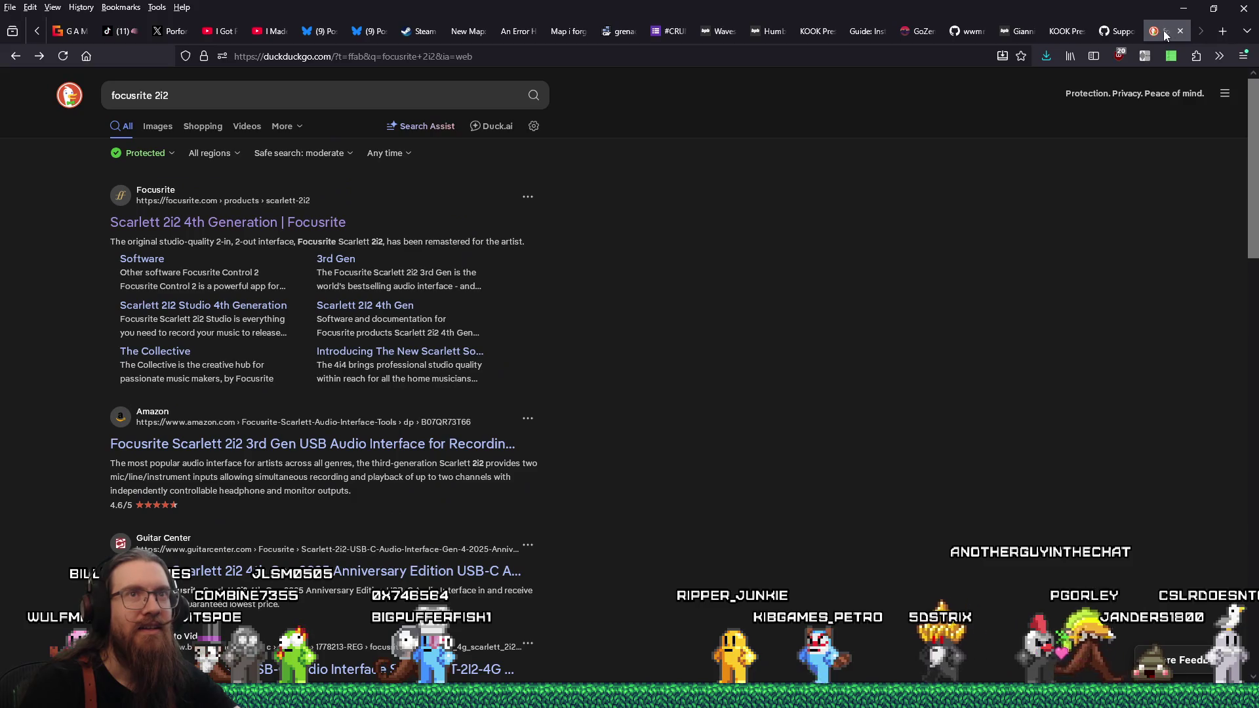
left_click(969, 31)
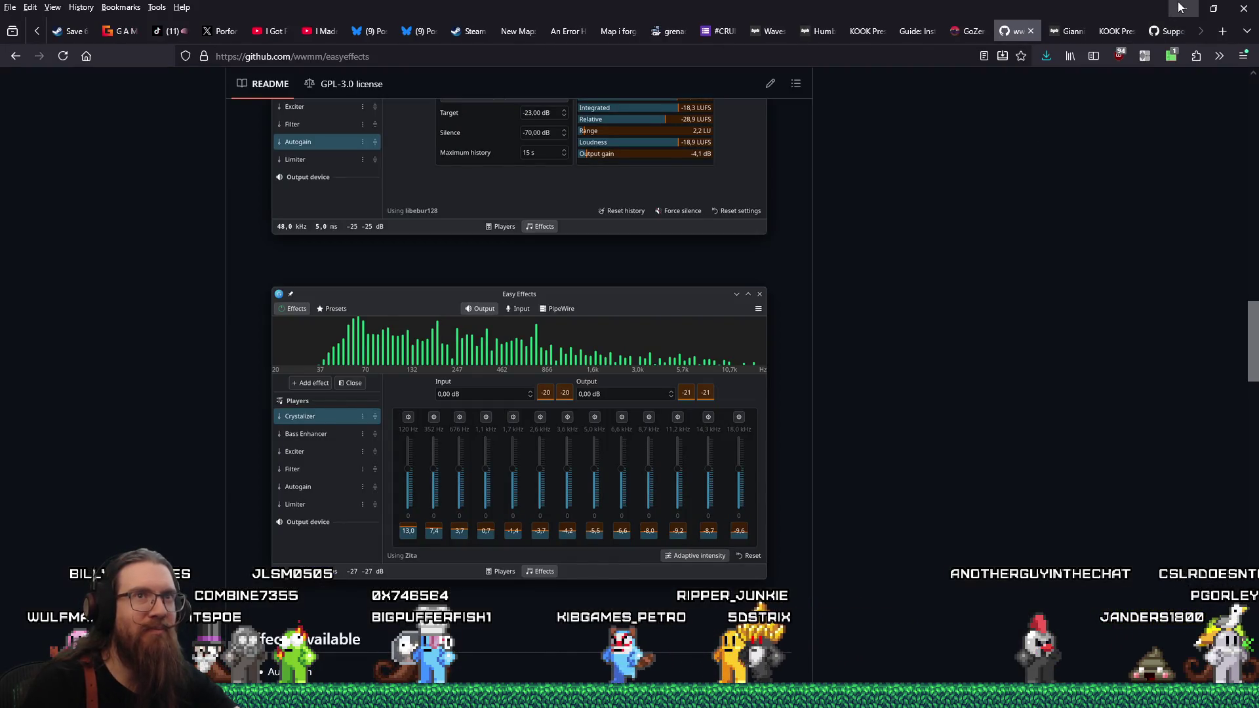
Step: Minimize Firefox, shift the devlog notes window aside to read them, then restore Firefox
left_click(1180, 8)
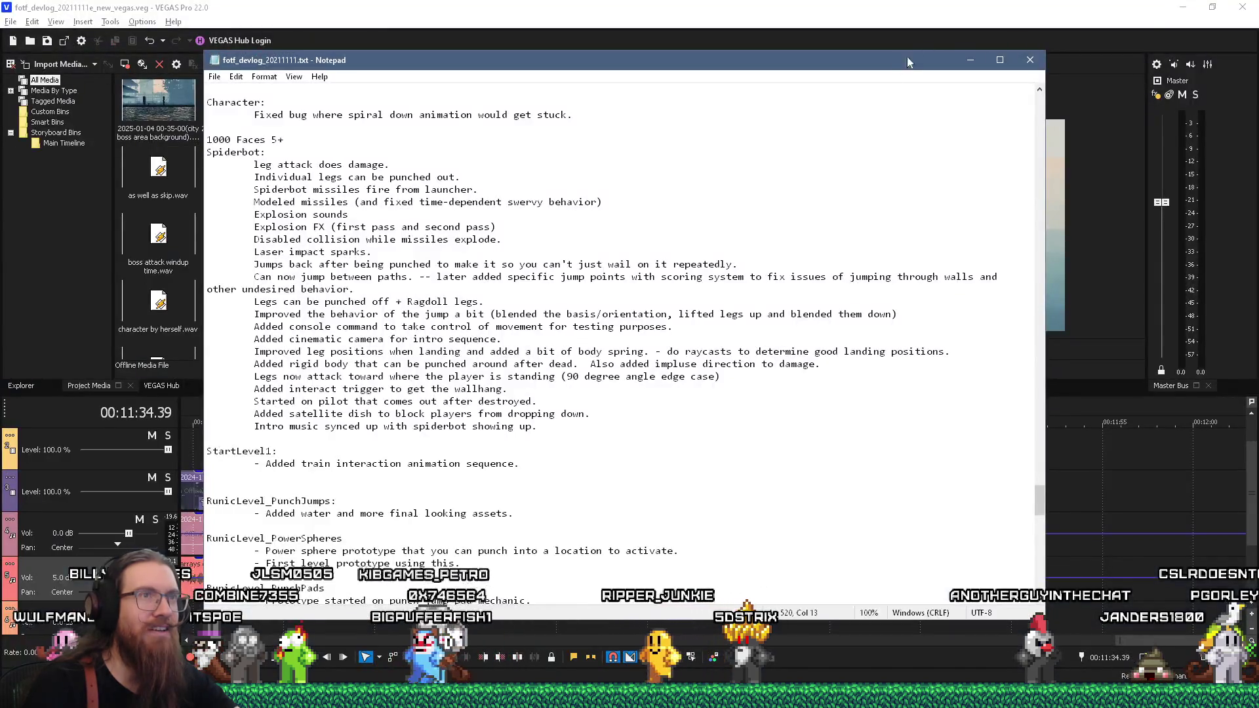
left_click_drag(910, 54, 995, 40)
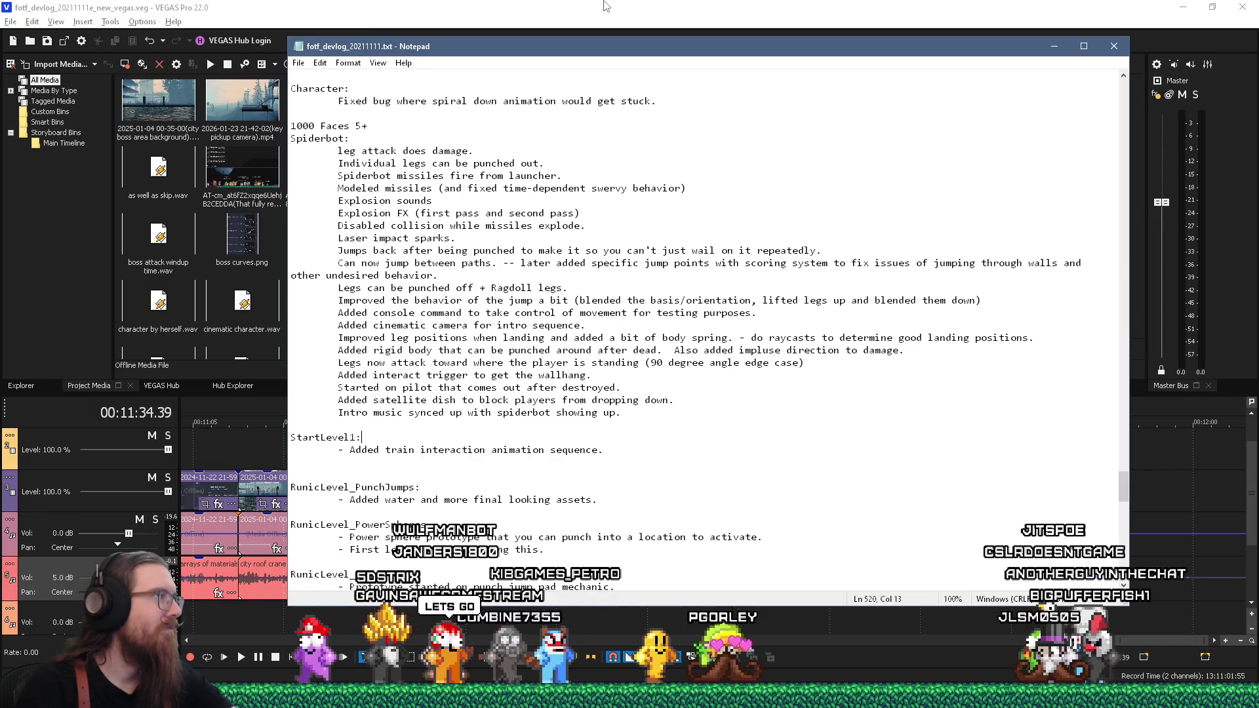
left_click(604, 6)
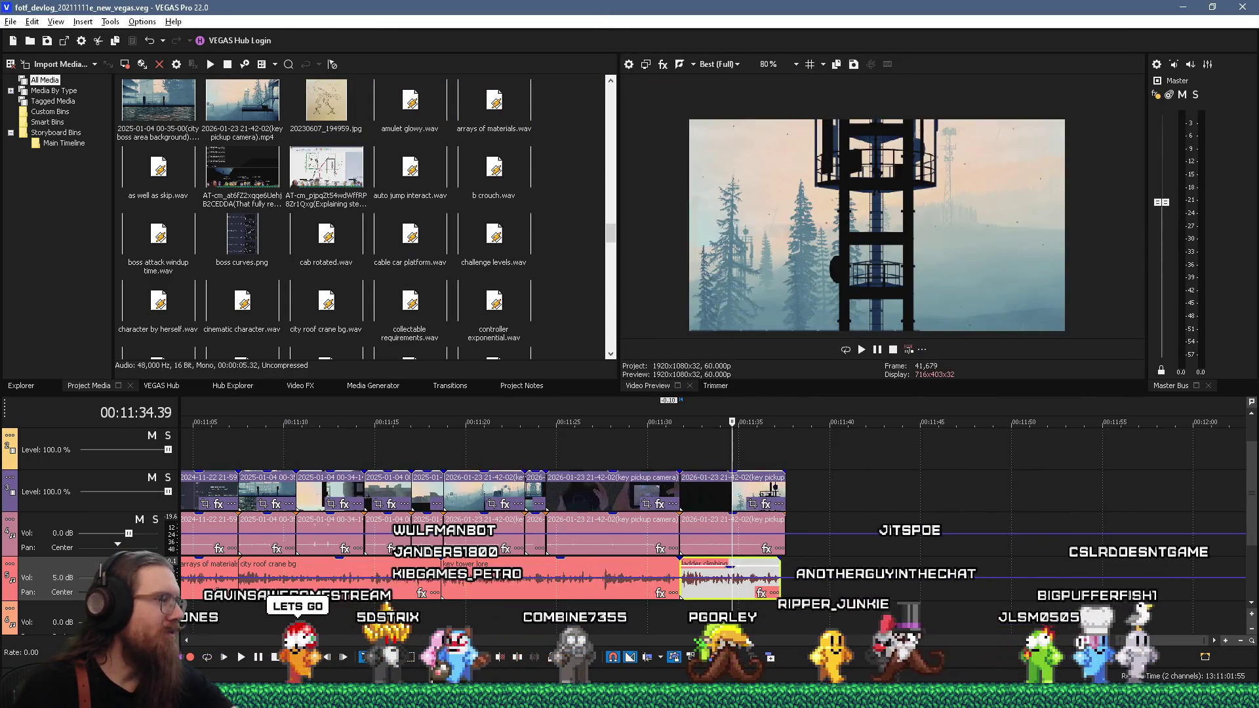
left_click(630, 696)
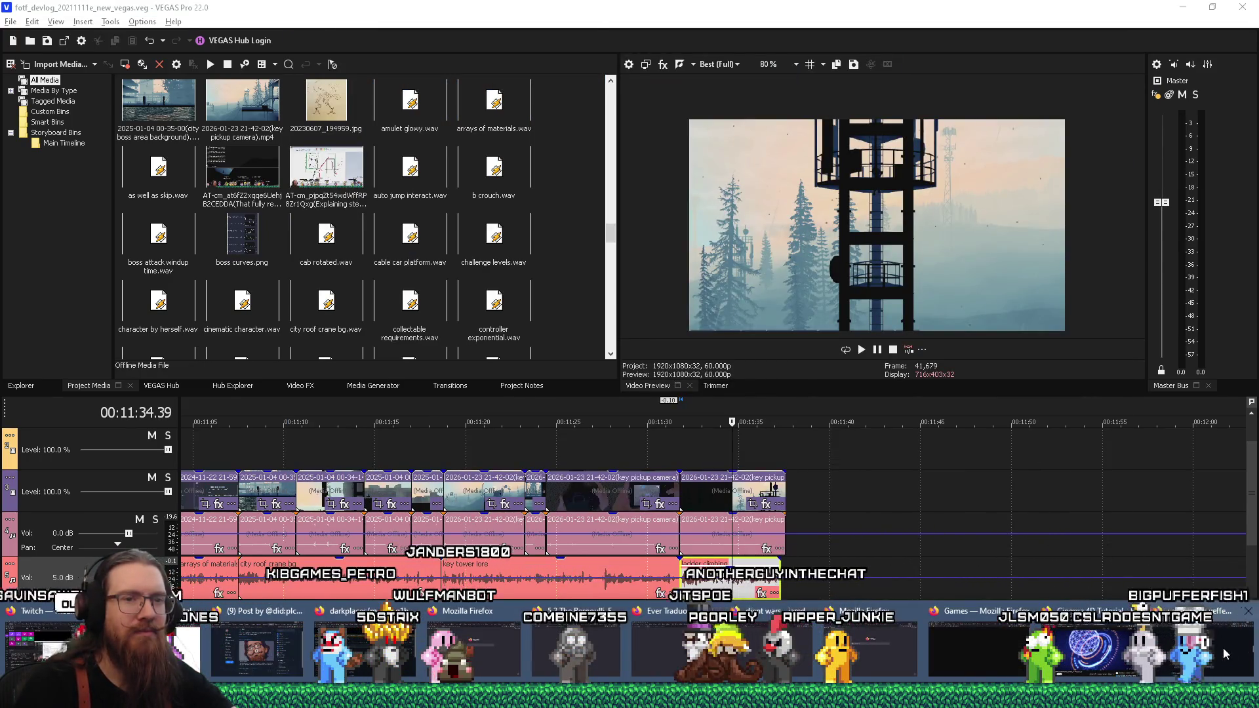
left_click(1223, 649)
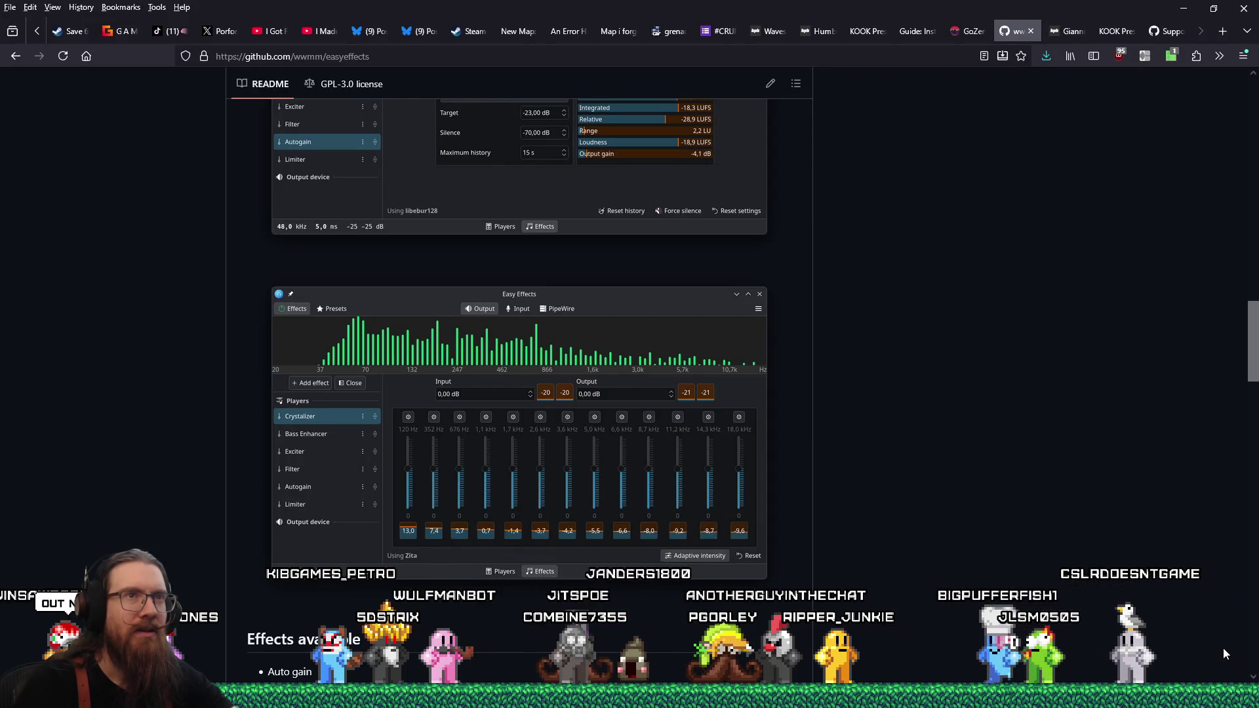
Step: In a new tab, search 'focusrite' and open the official focusrite.com website
left_click(1221, 33)
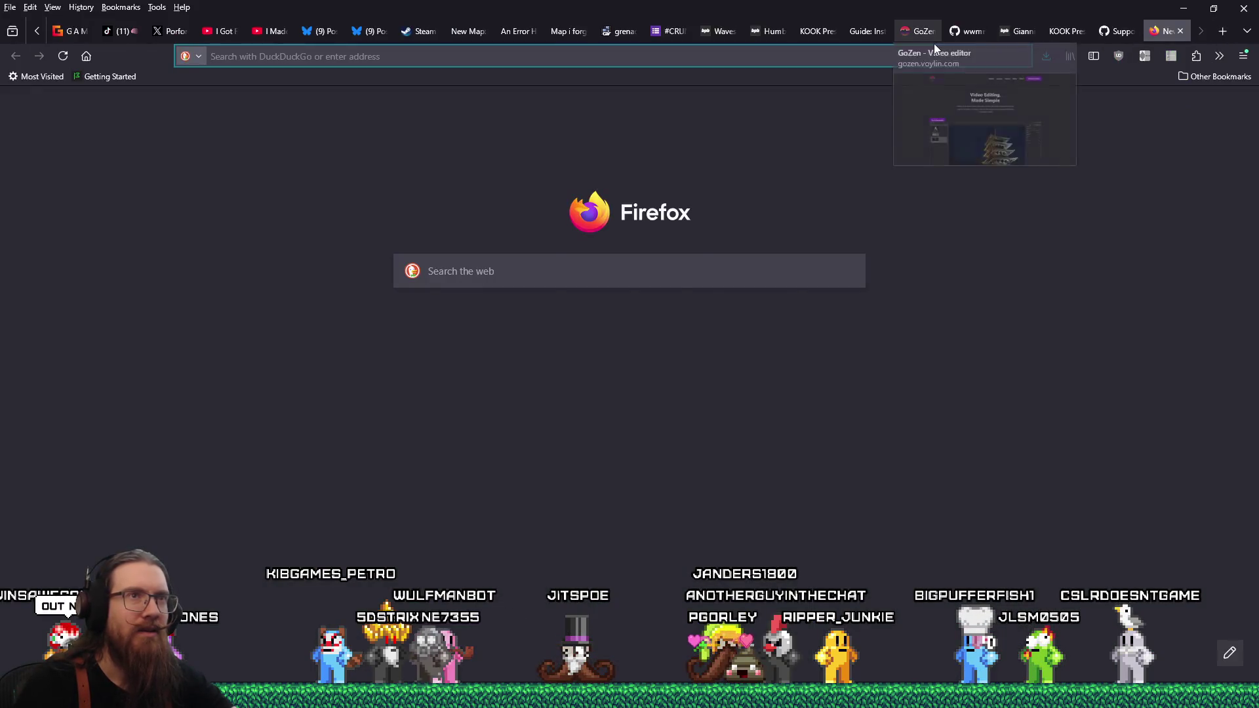
left_click(932, 39)
left_click(1174, 38)
left_click(875, 57)
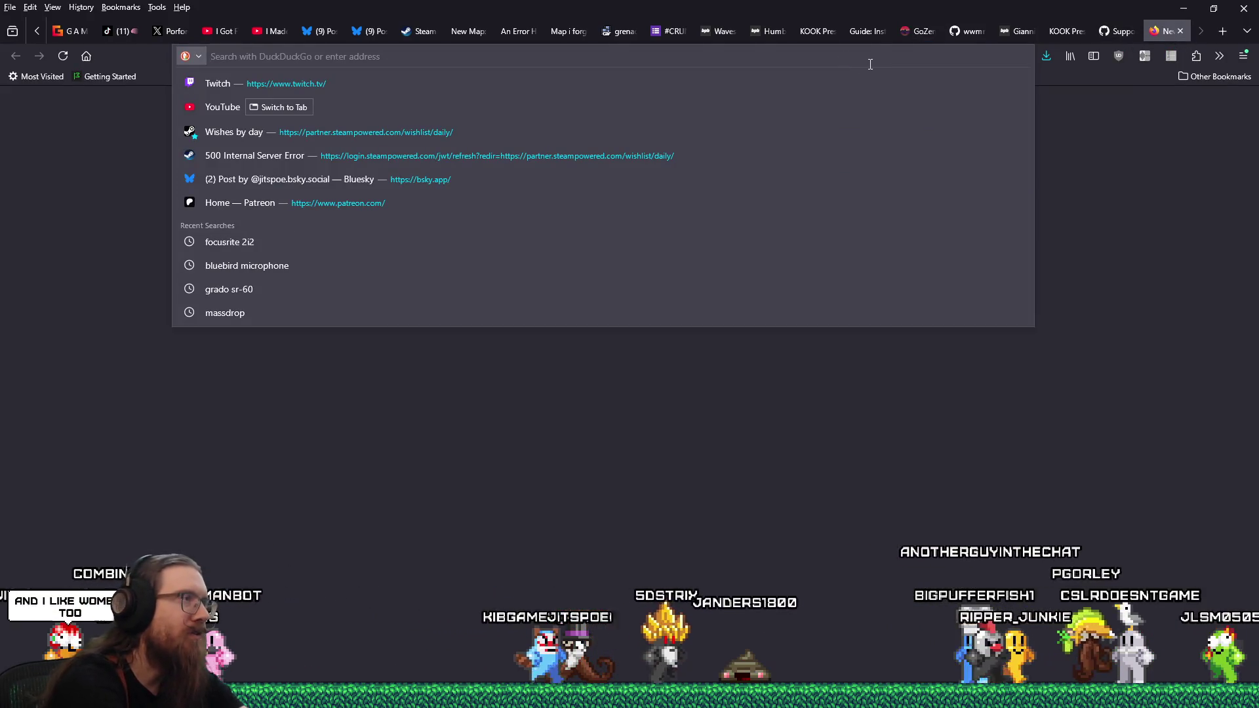
type("focusrite")
key("Return")
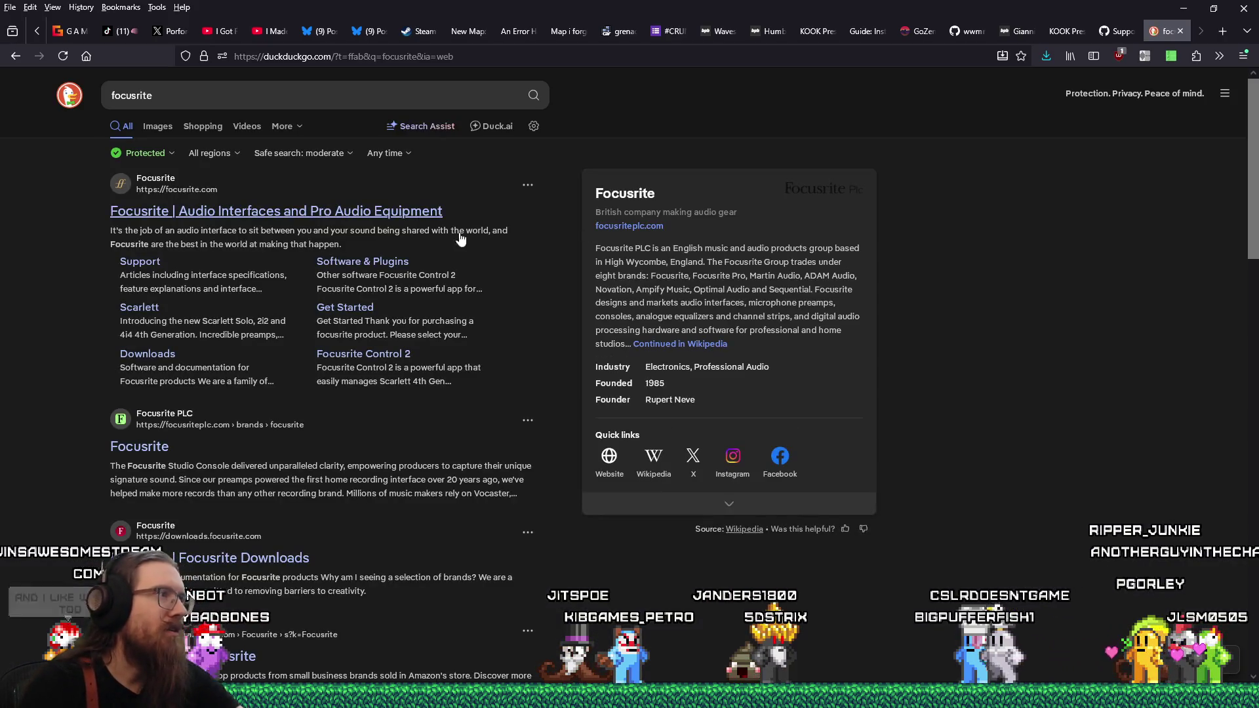
left_click(436, 210)
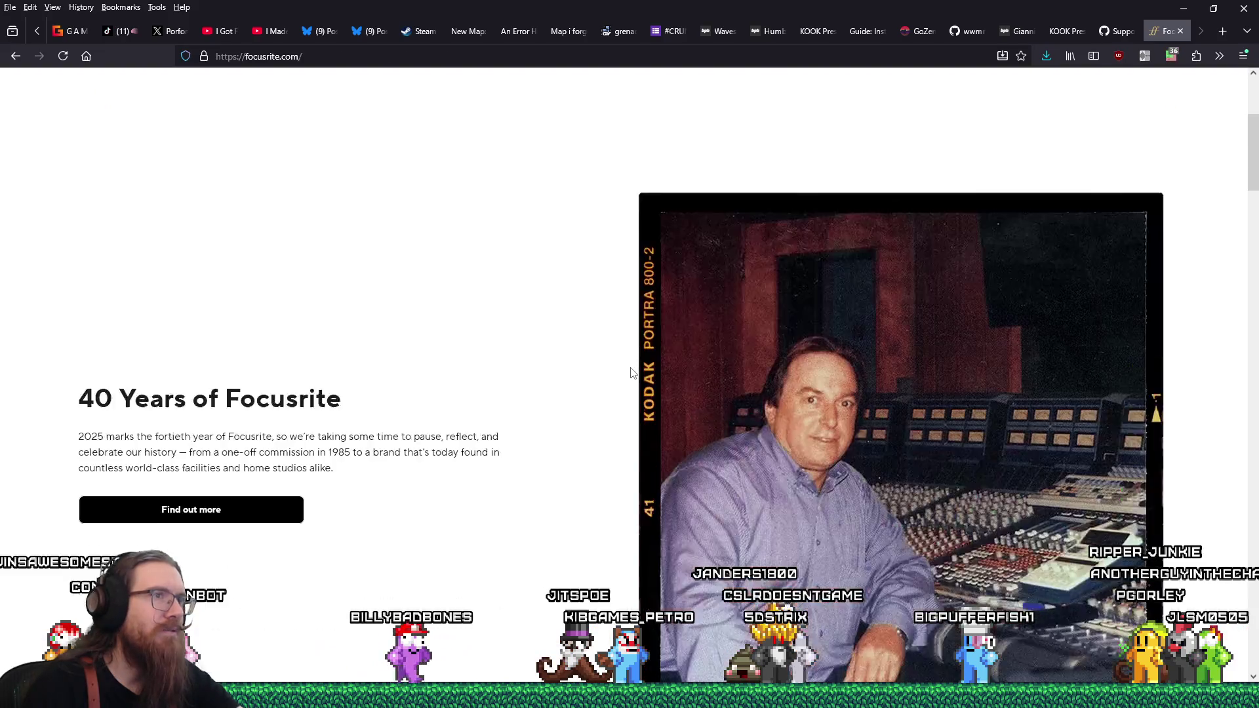
Step: Disable uMatrix script blocking for focusrite.com and reload the page
scroll(631, 372, "down", 10)
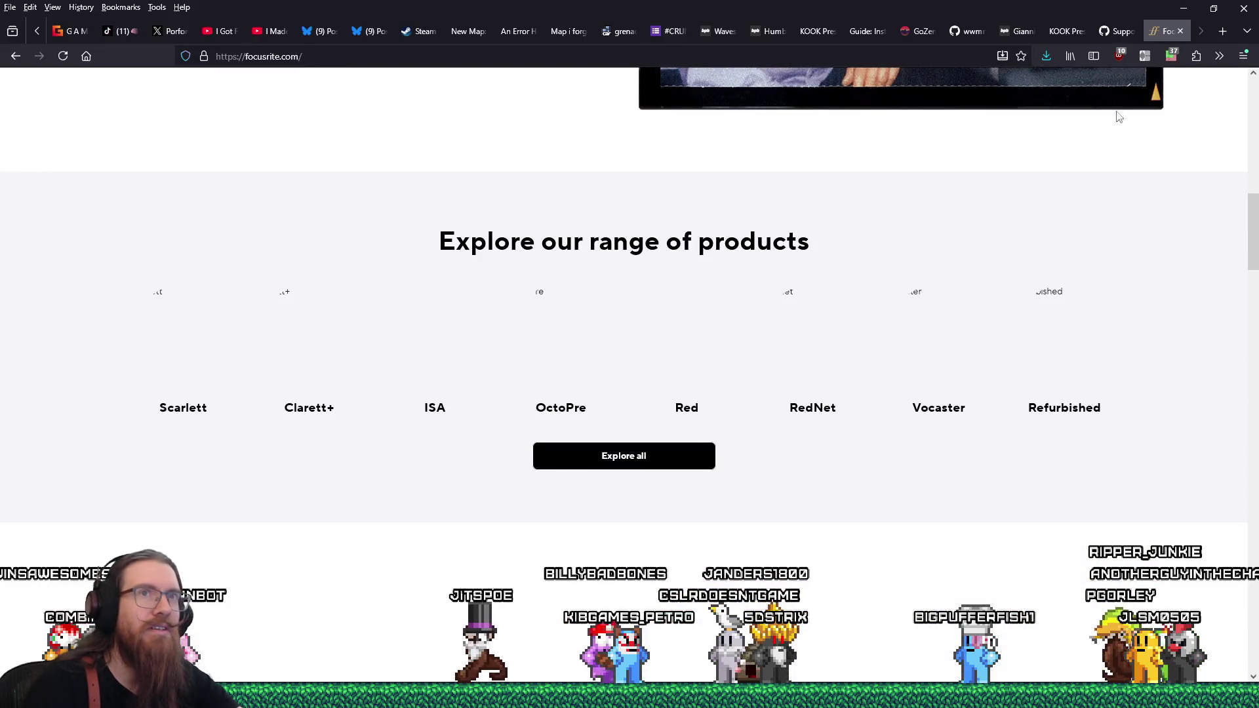
left_click(1171, 55)
scroll(1055, 353, "down", 3)
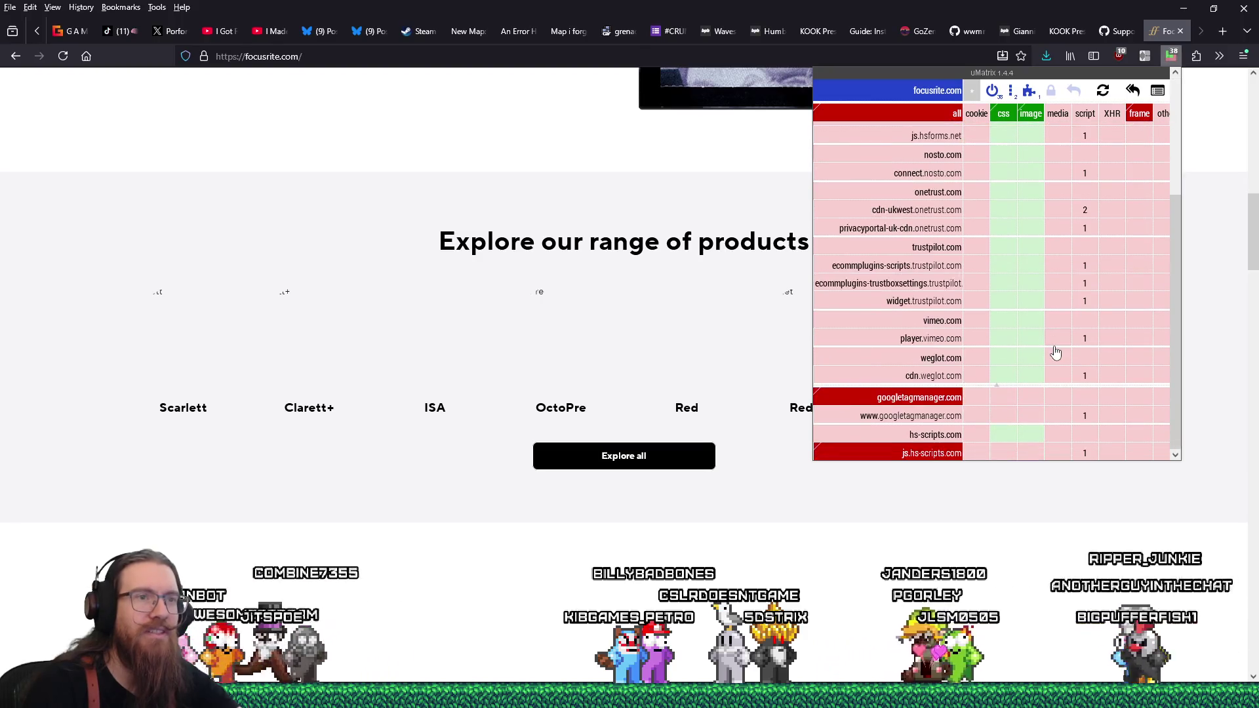
scroll(1055, 352, "up", 3)
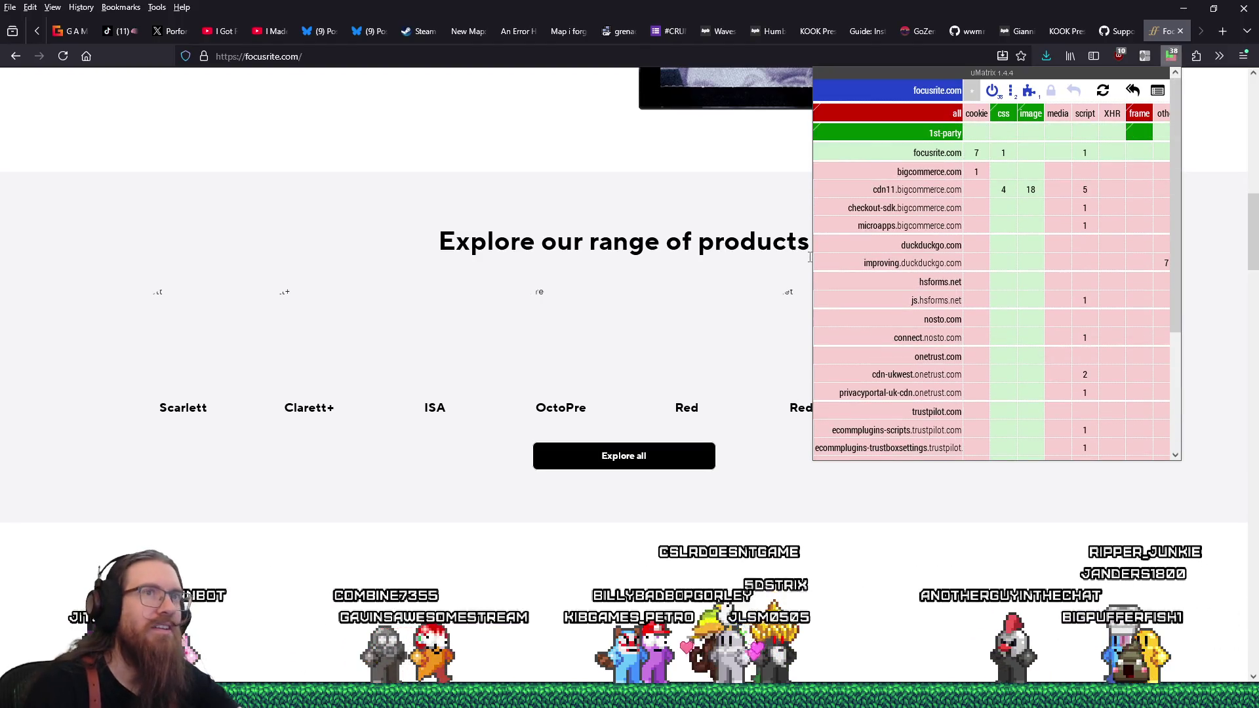
left_click(992, 91)
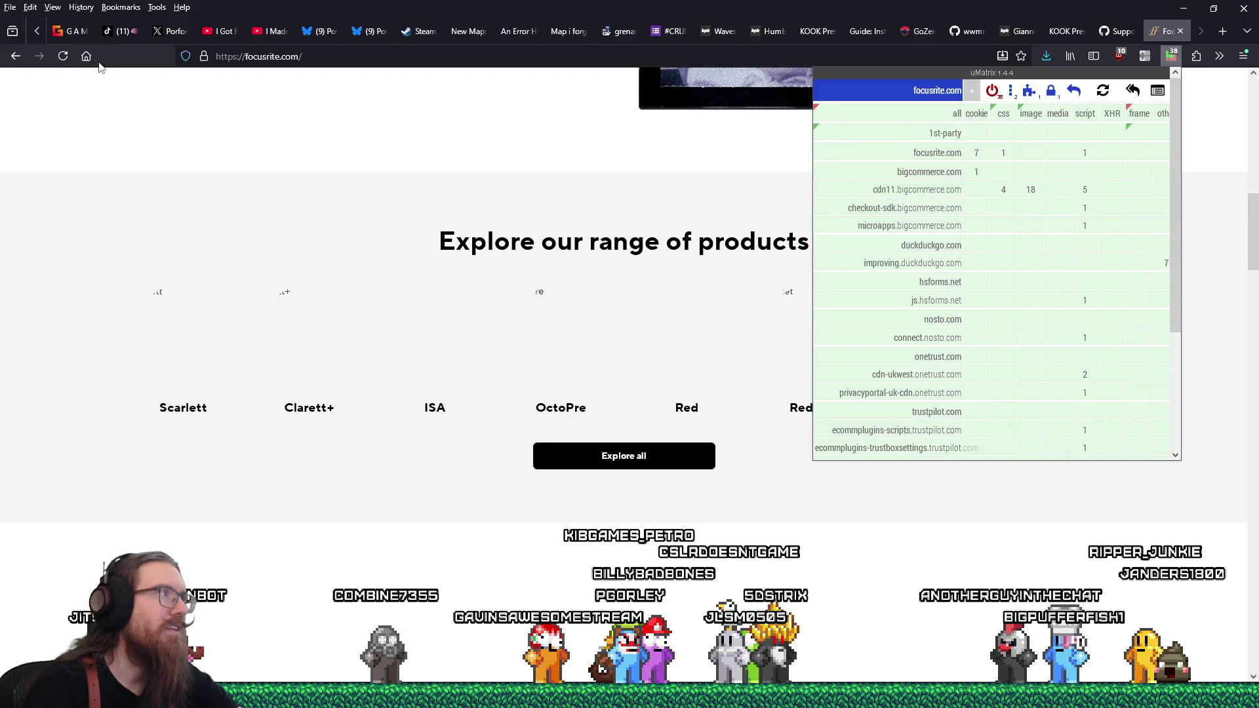
left_click(63, 56)
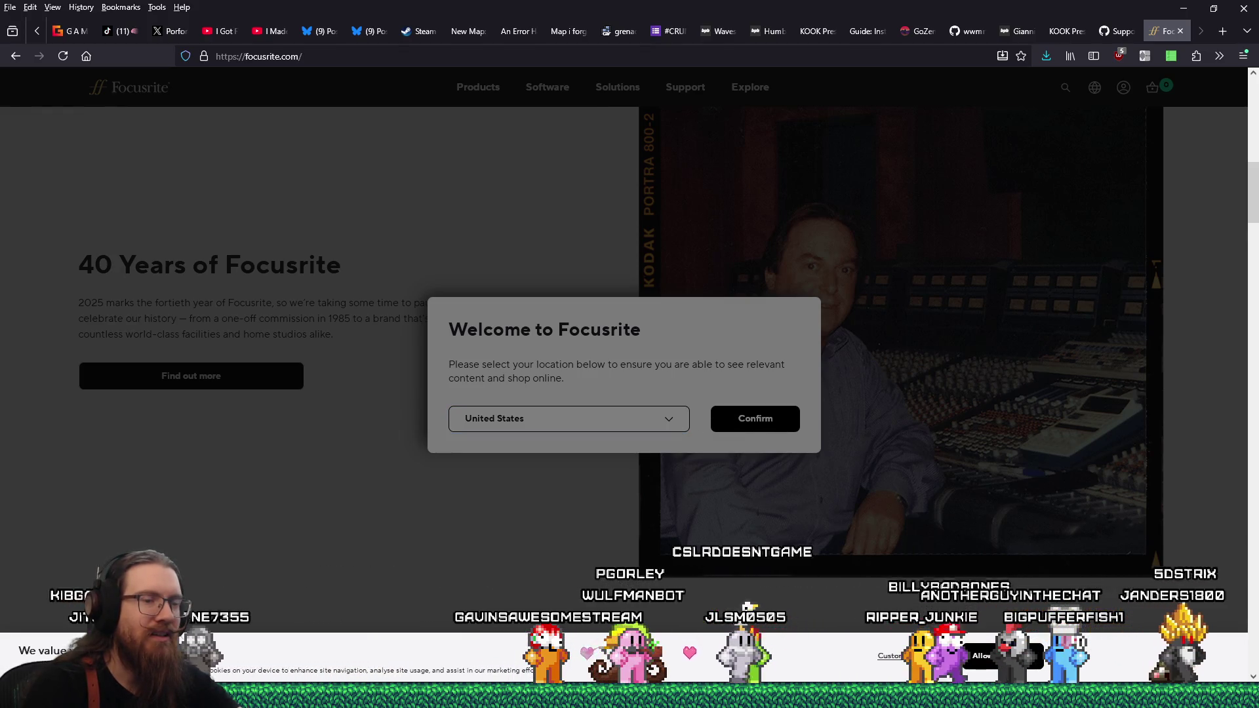
Step: Dismiss the cookie prompt and open the Scarlett 4th Gen range, showing 4i4 $299.99 and 16i16 $399.99
left_click(889, 655)
scroll(673, 560, "down", 5)
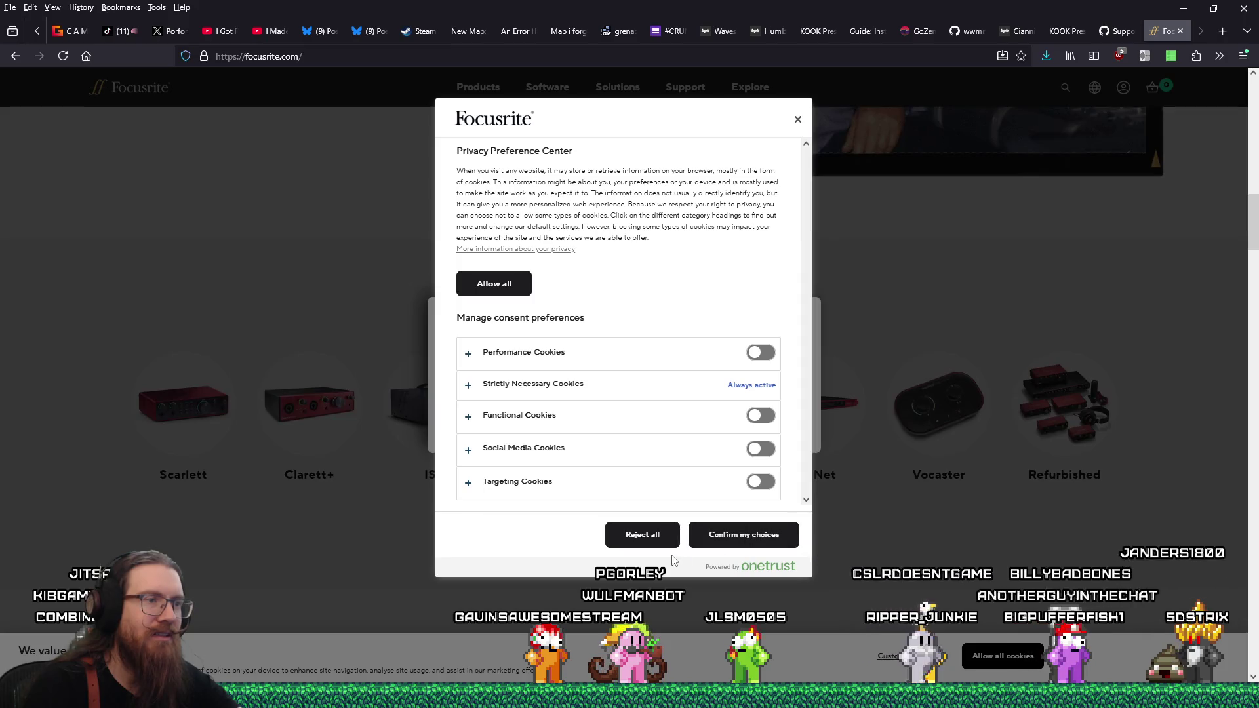
left_click(642, 535)
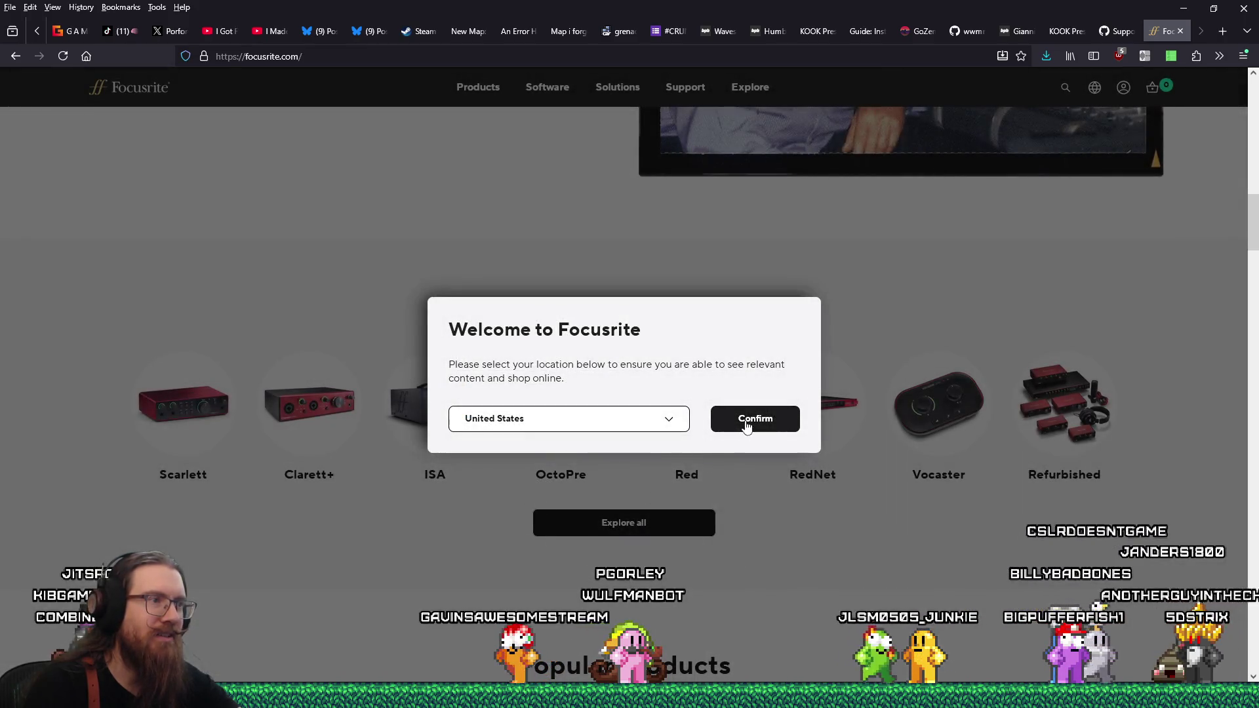
scroll(662, 458, "down", 10)
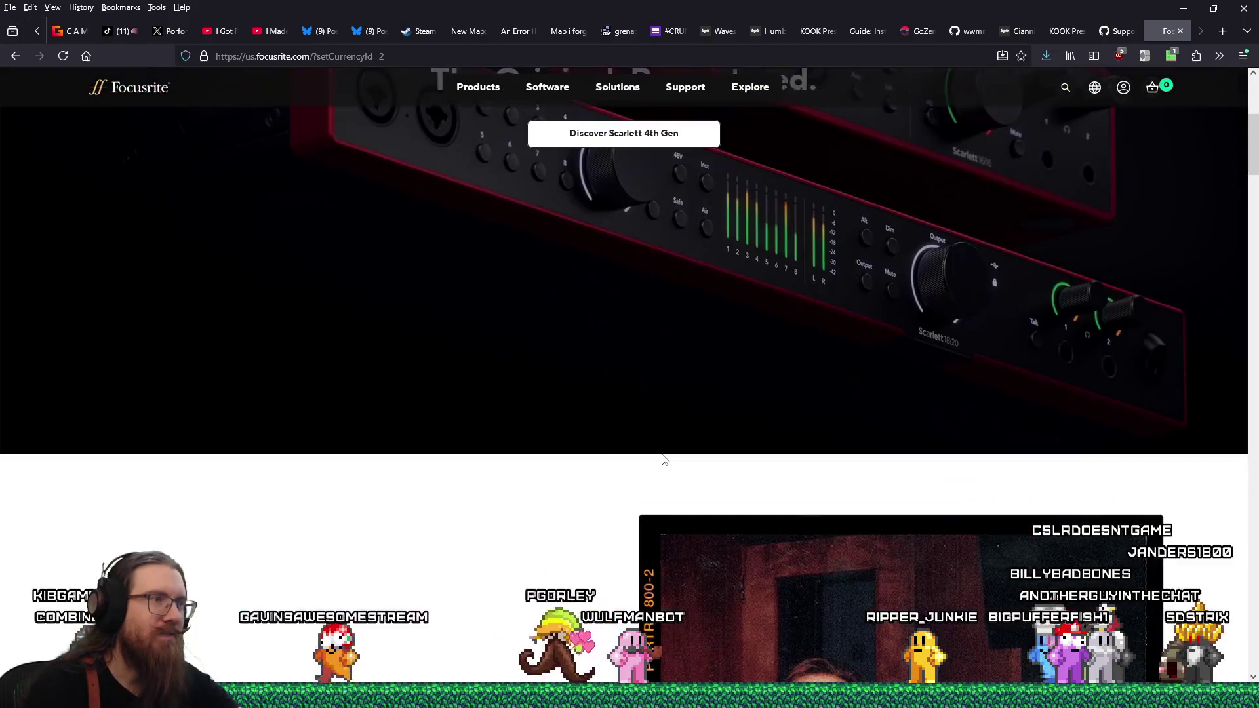
scroll(662, 454, "up", 10)
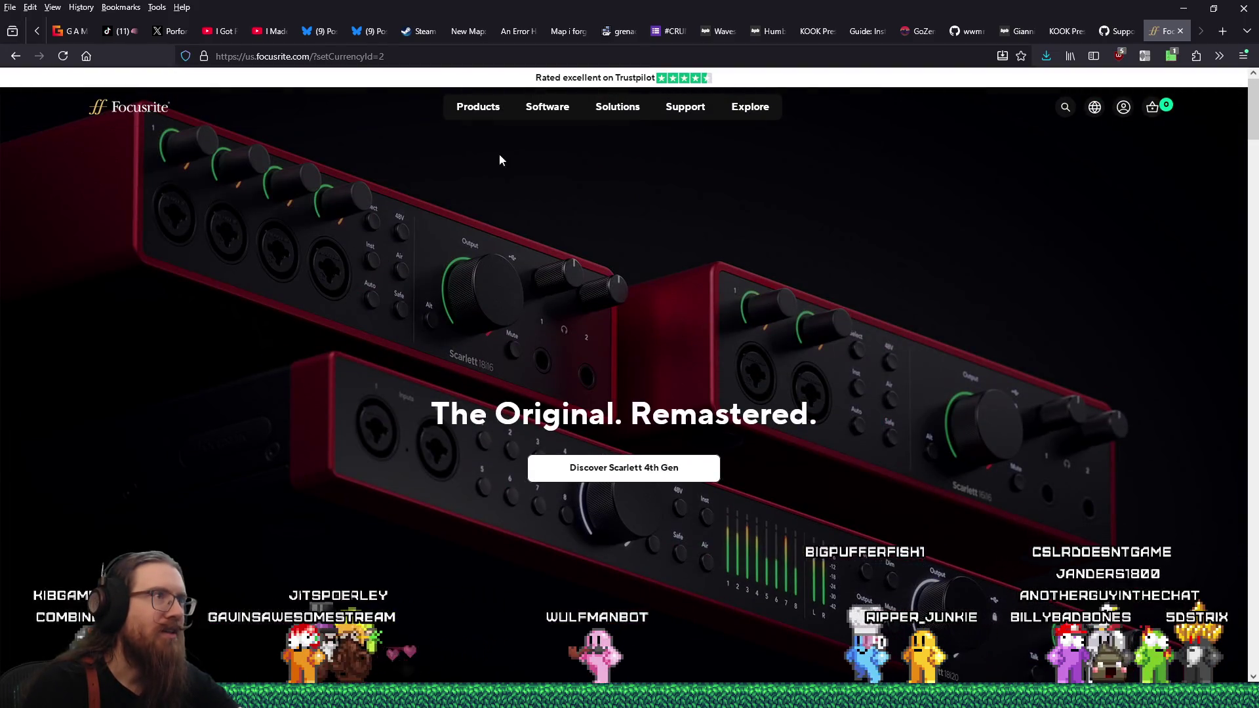
left_click(470, 110)
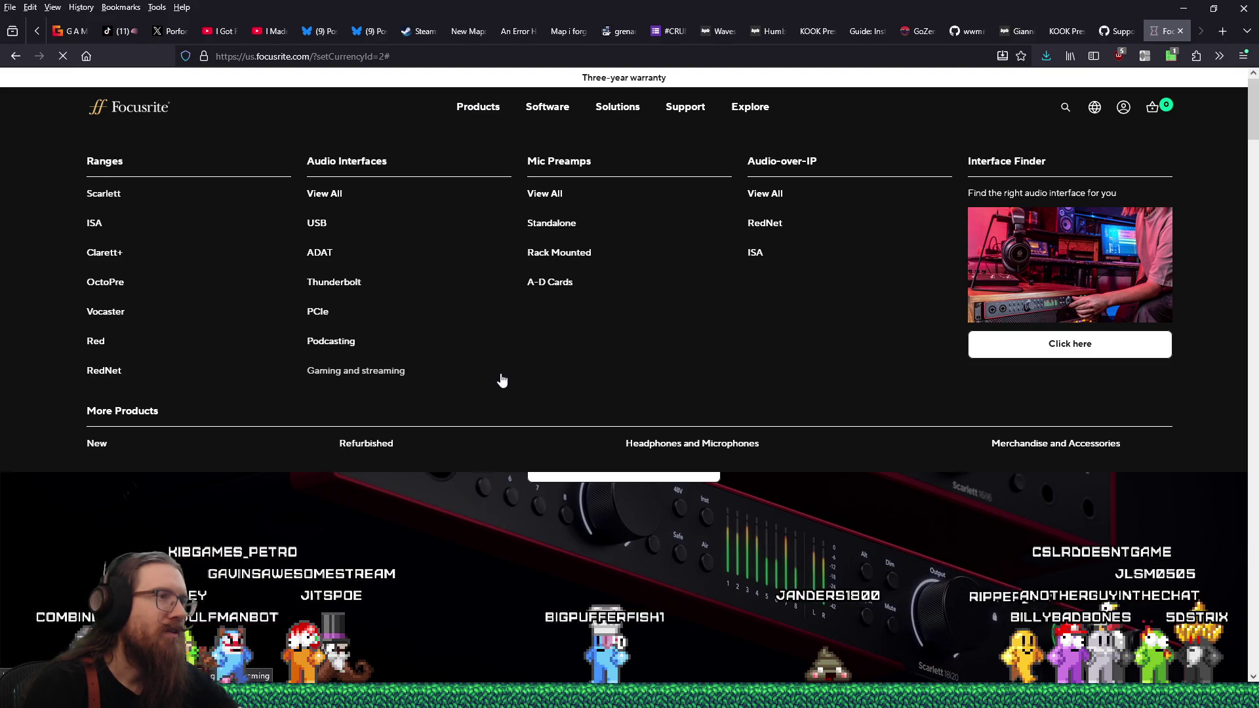
scroll(619, 413, "down", 8)
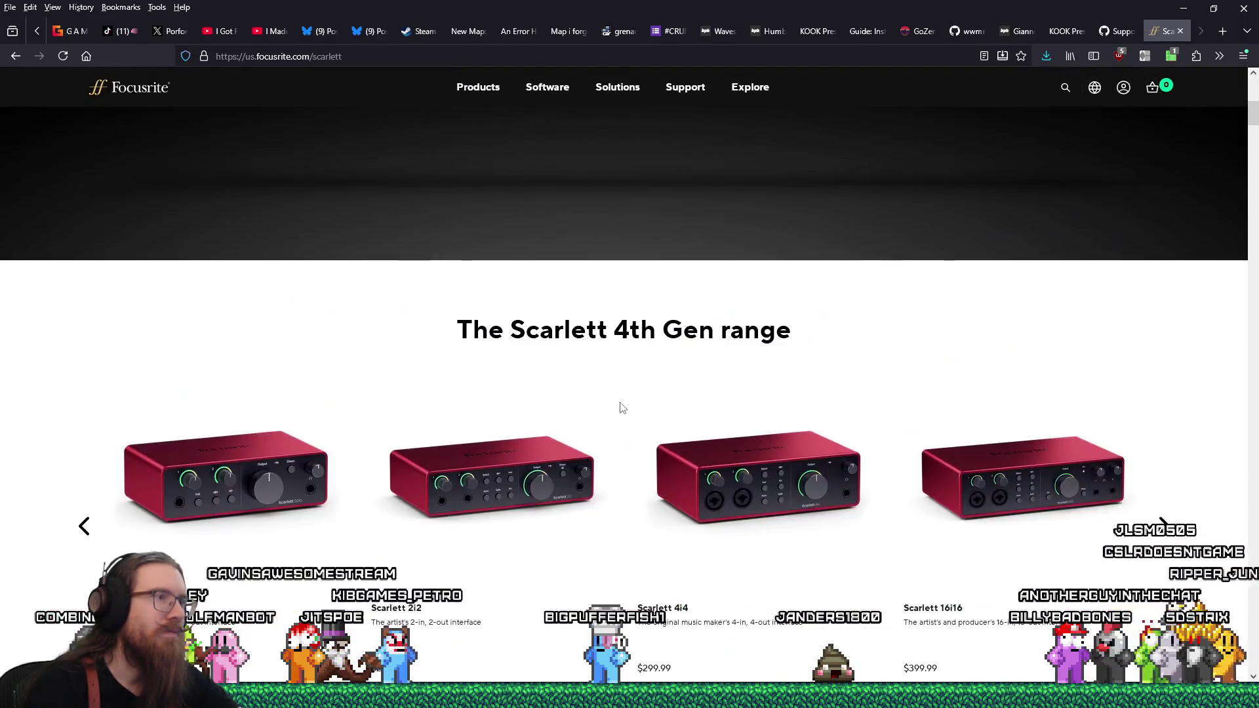
scroll(622, 408, "down", 3)
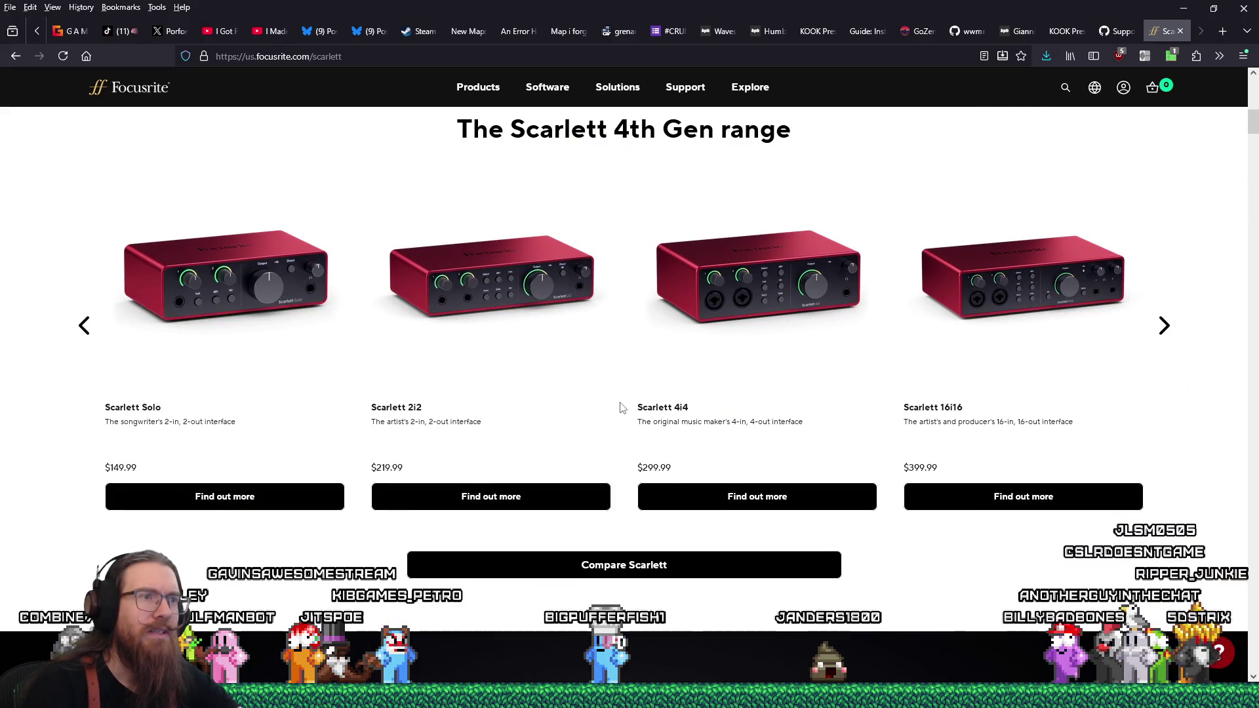
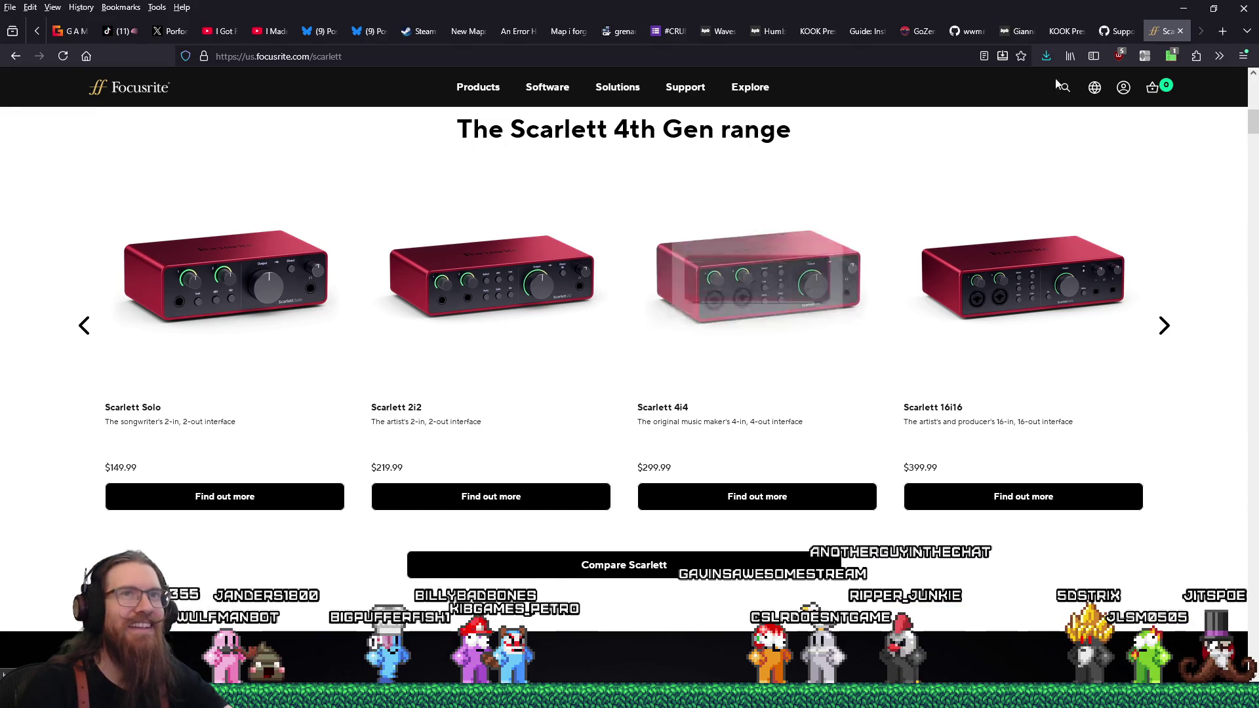
Step: Close the Focusrite Scarlett page and minimize Firefox to get back to the devlog notes
left_click(1180, 31)
left_click(1185, 8)
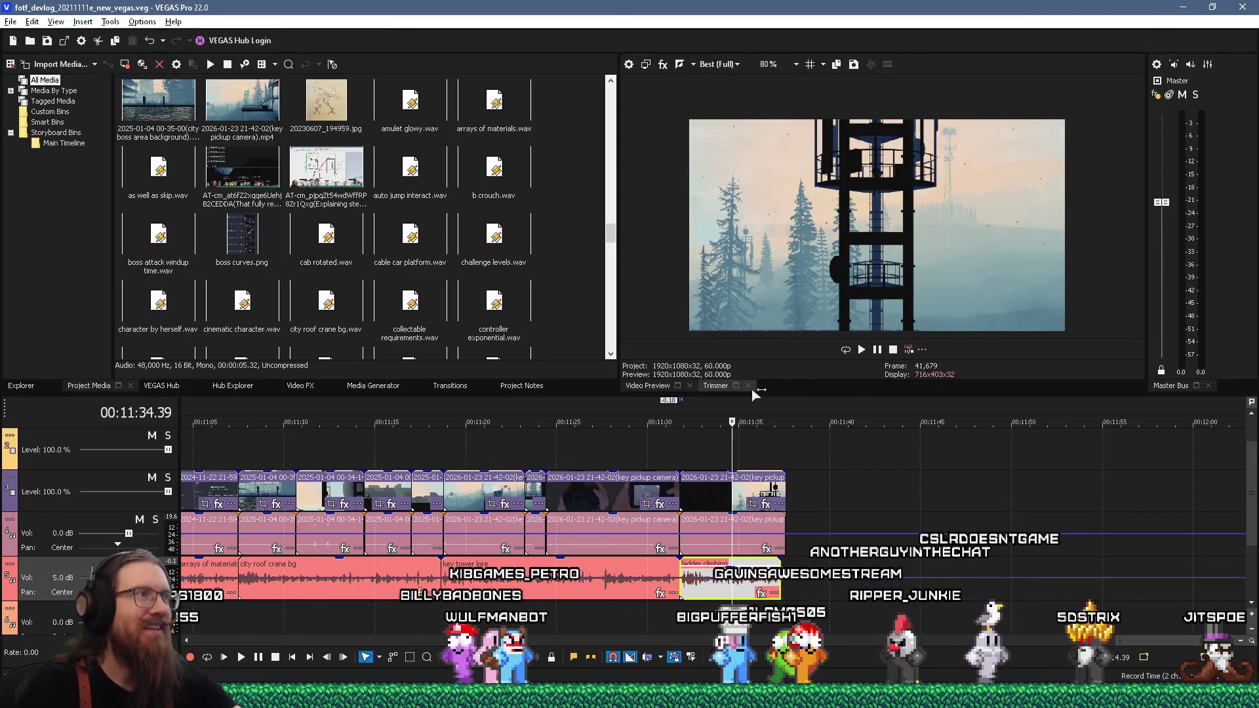
key("alt+Tab")
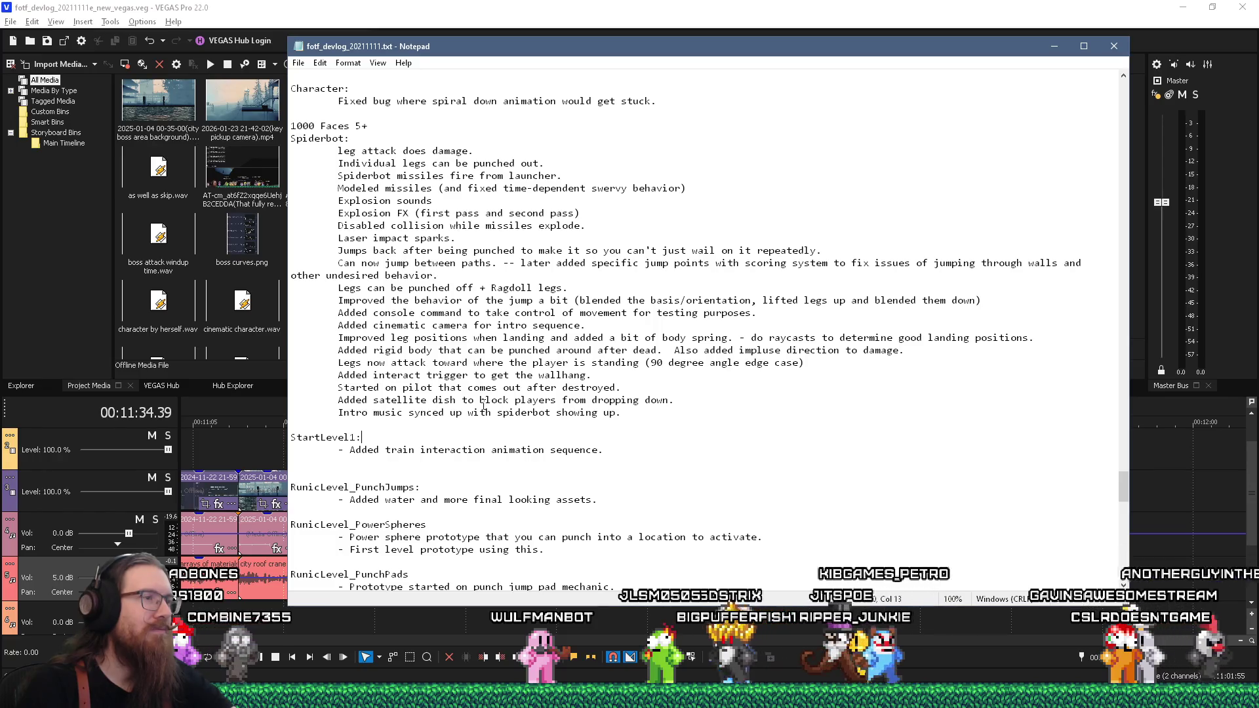
Step: Move the StartLevel1 train interaction entry under Doing:, then return to the max rebo image results
scroll(483, 405, "up", 2)
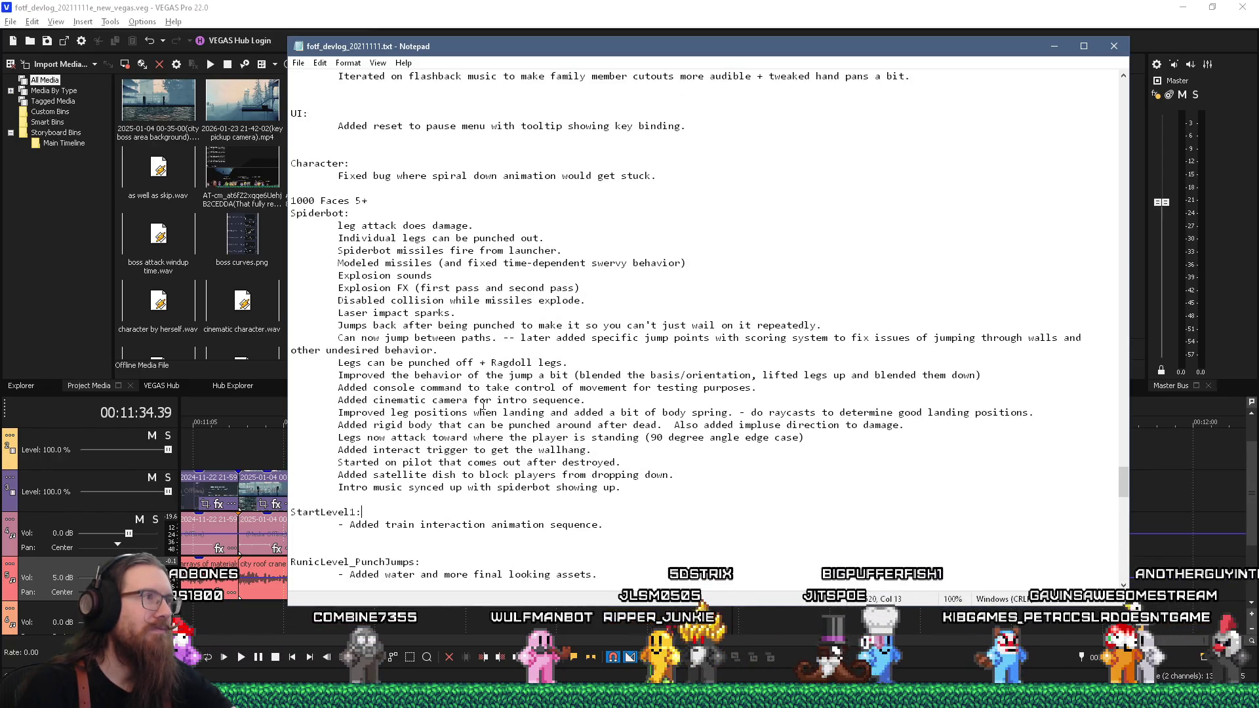
left_click_drag(607, 524, 292, 500)
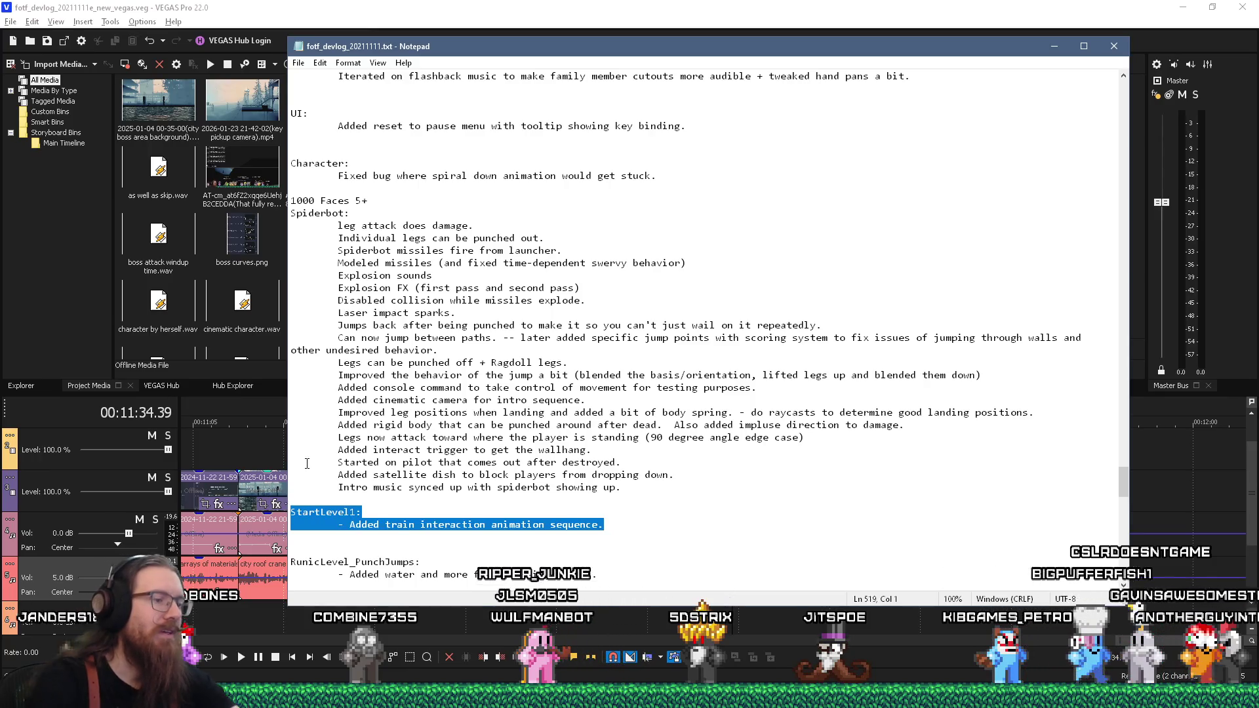
key("Delete")
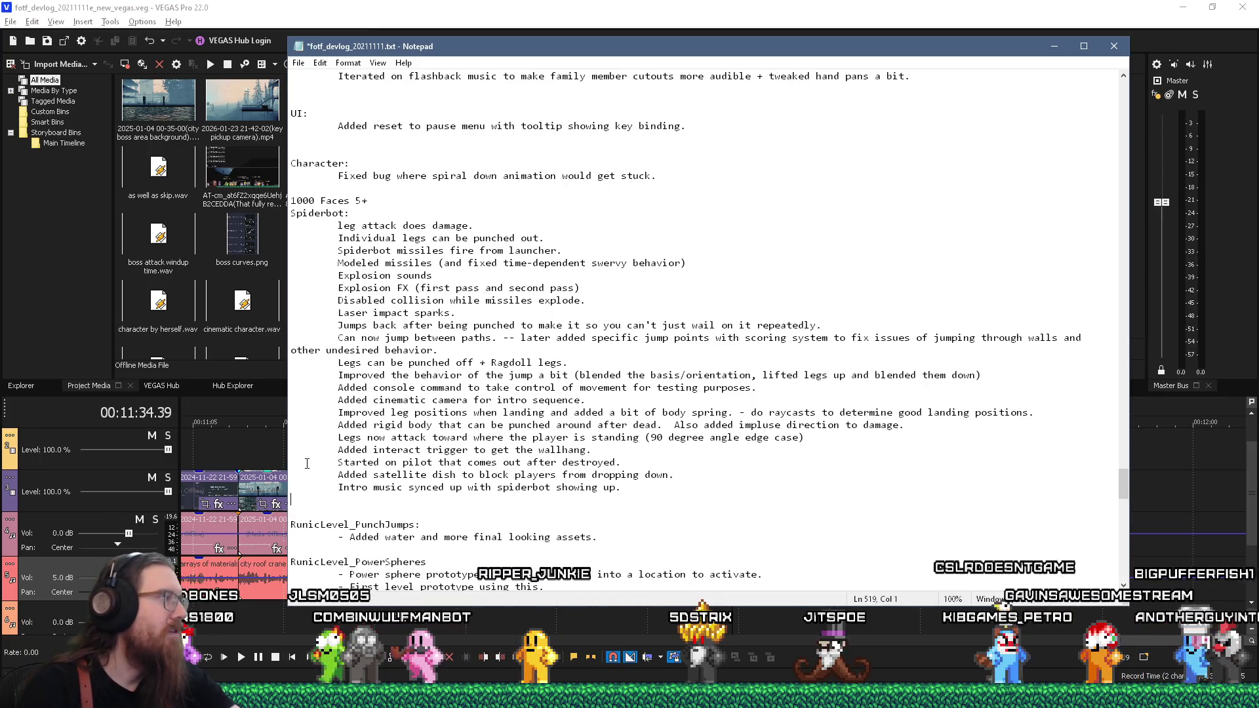
scroll(518, 349, "up", 12)
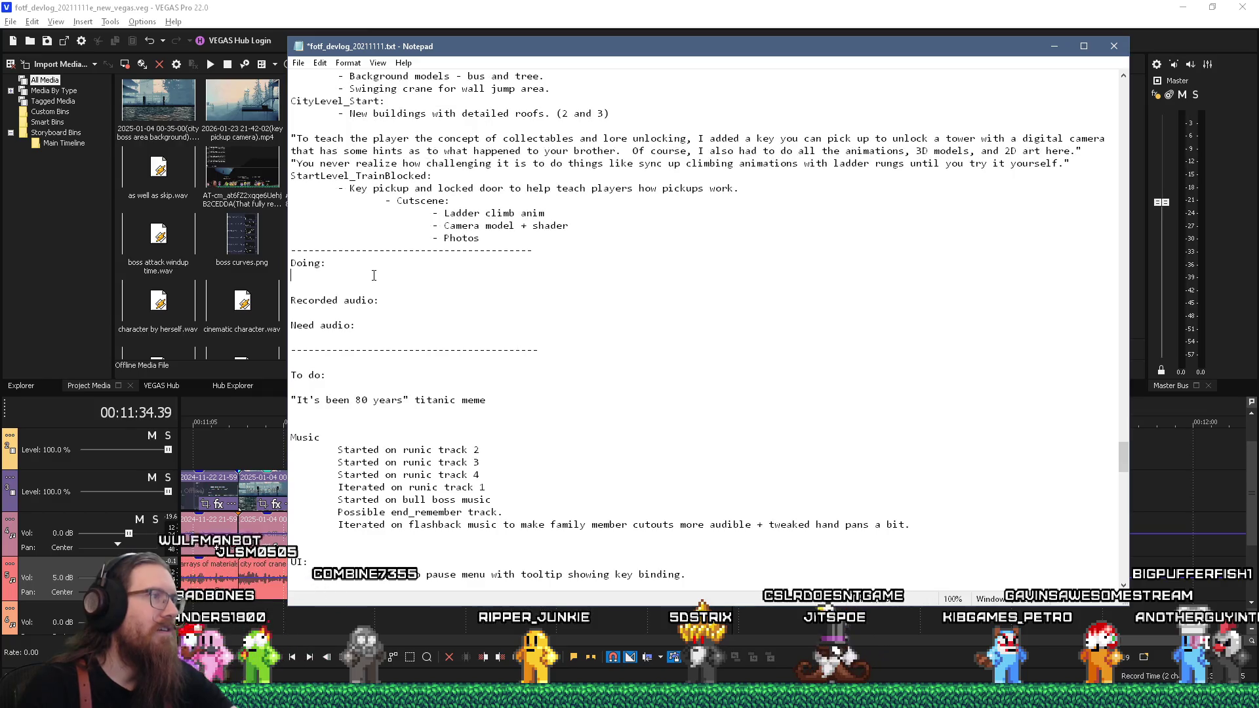
type("StartLevel1: \t- Added train interaction animation sequence.")
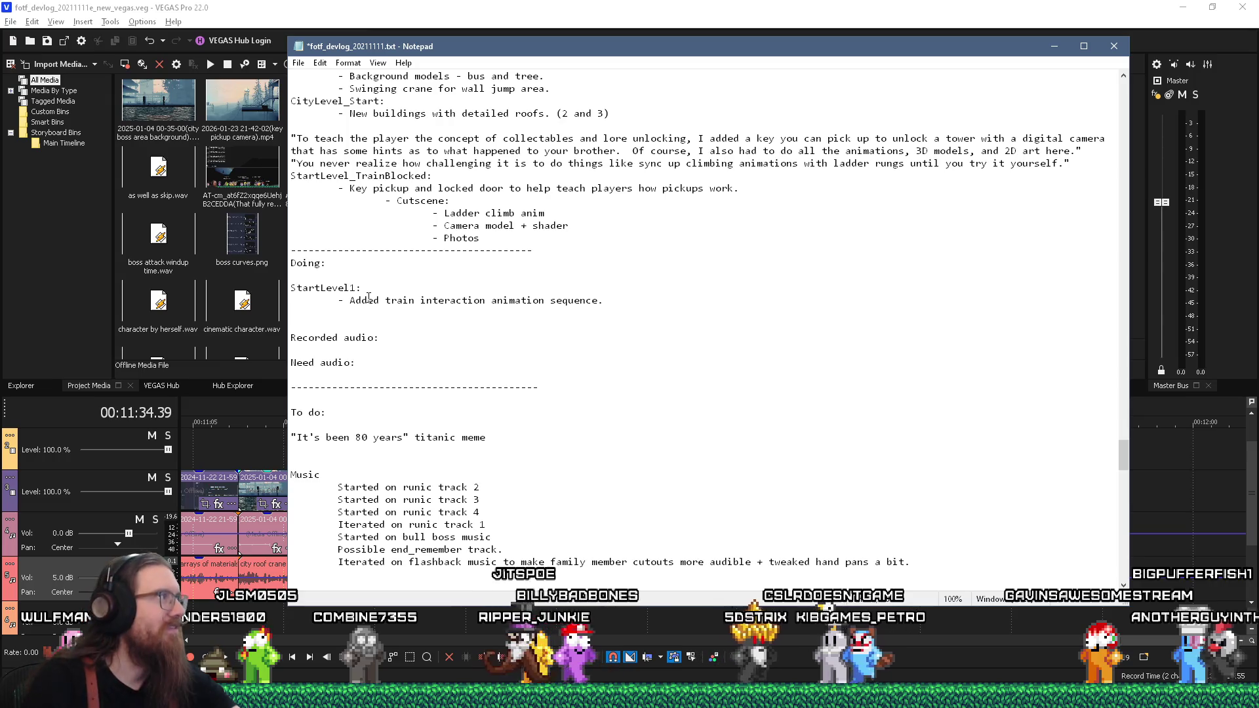
key("alt+Tab")
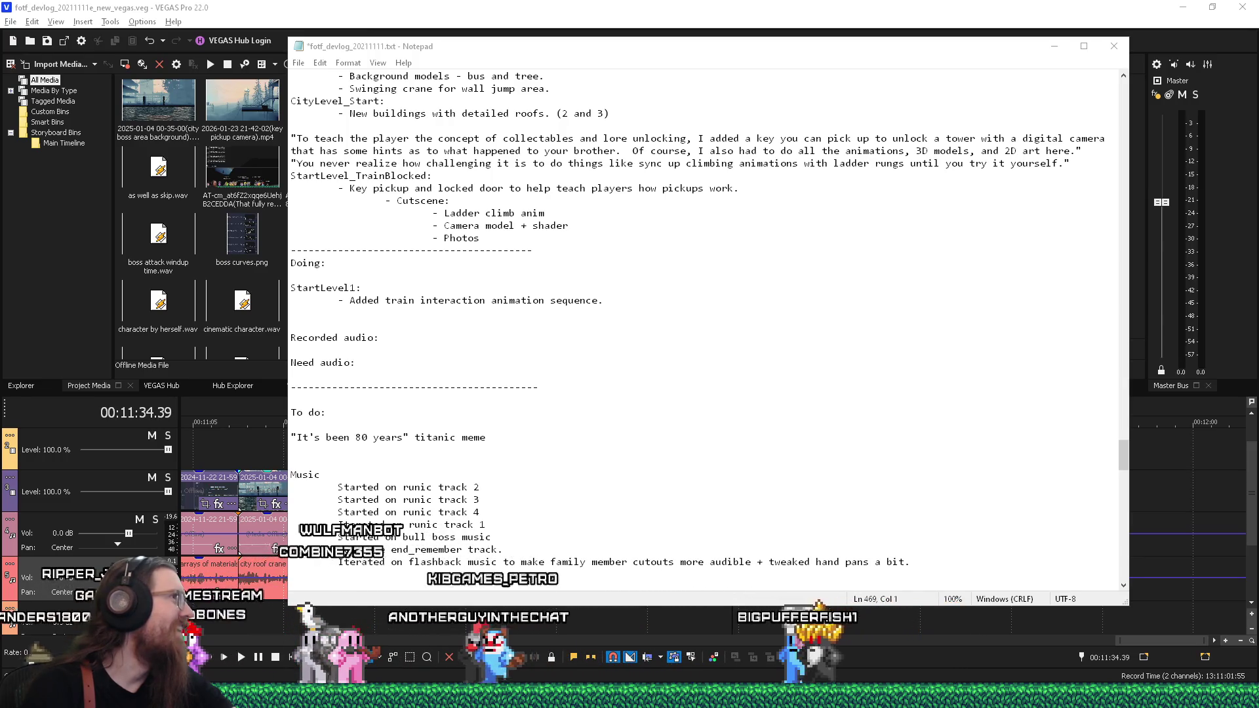
key("alt+Tab")
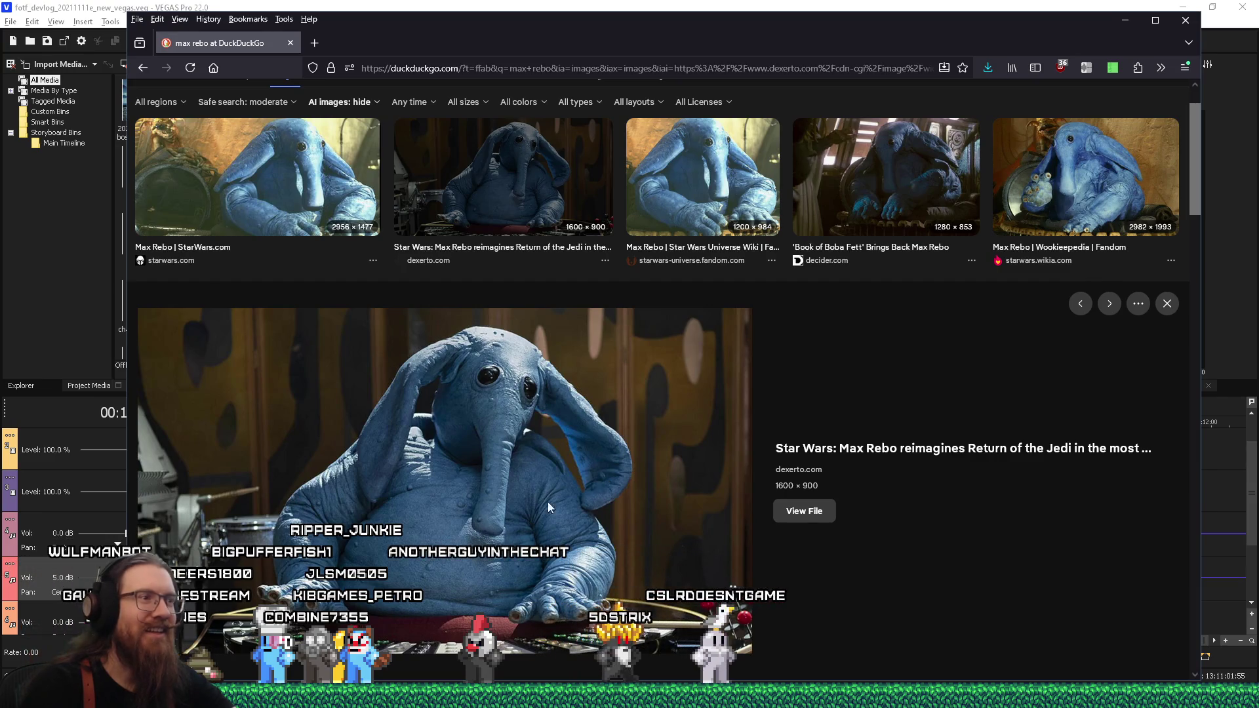
Step: Scroll through the max rebo image results, then close that browser window
scroll(552, 546, "down", 4)
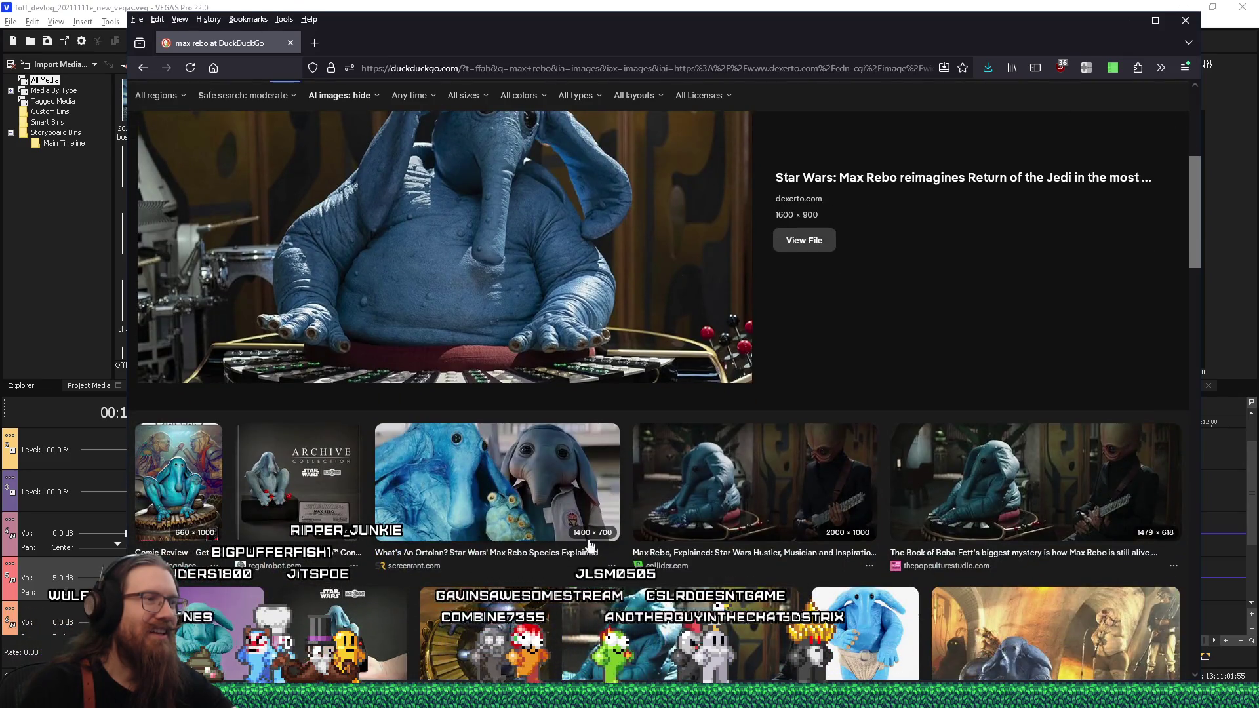
scroll(742, 554, "down", 2)
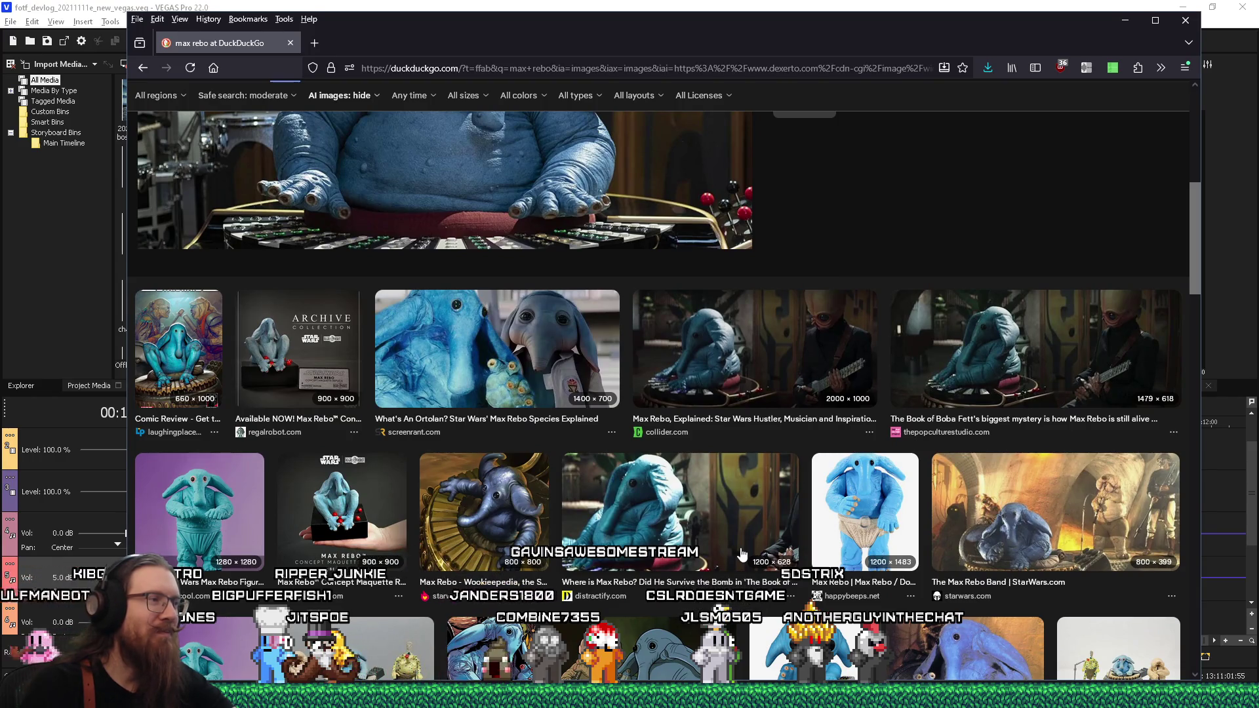
scroll(742, 554, "up", 5)
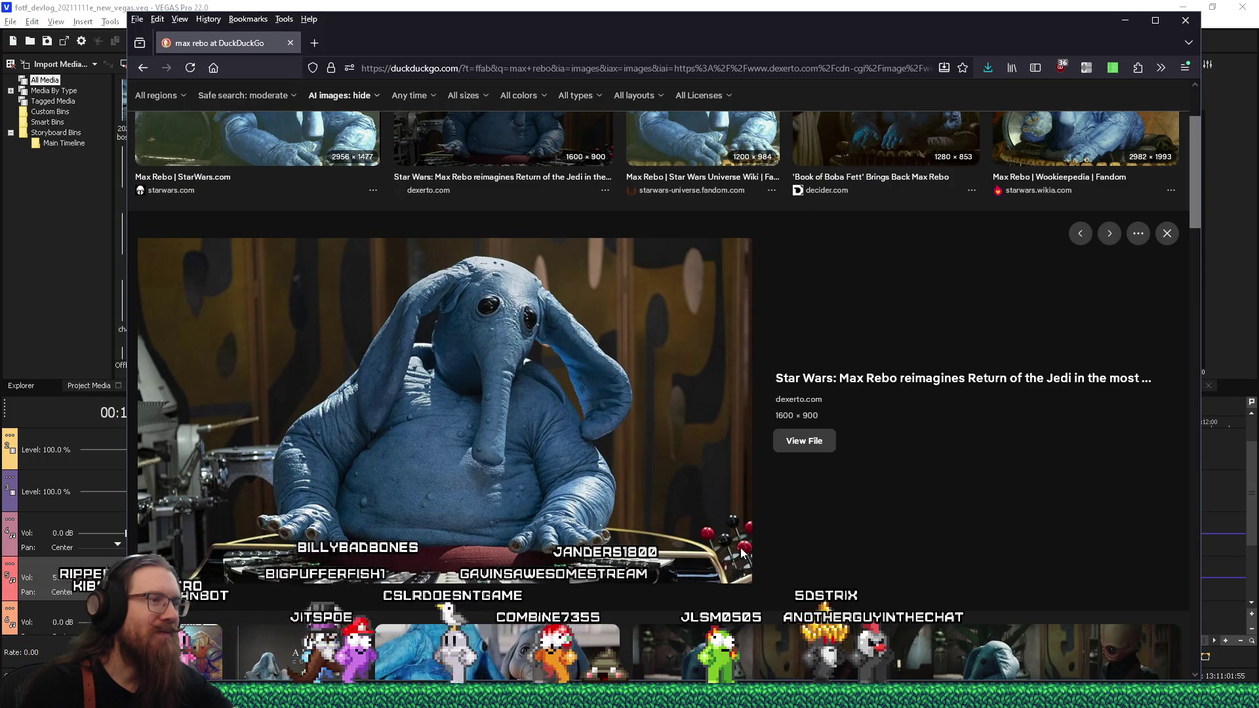
scroll(741, 548, "up", 1)
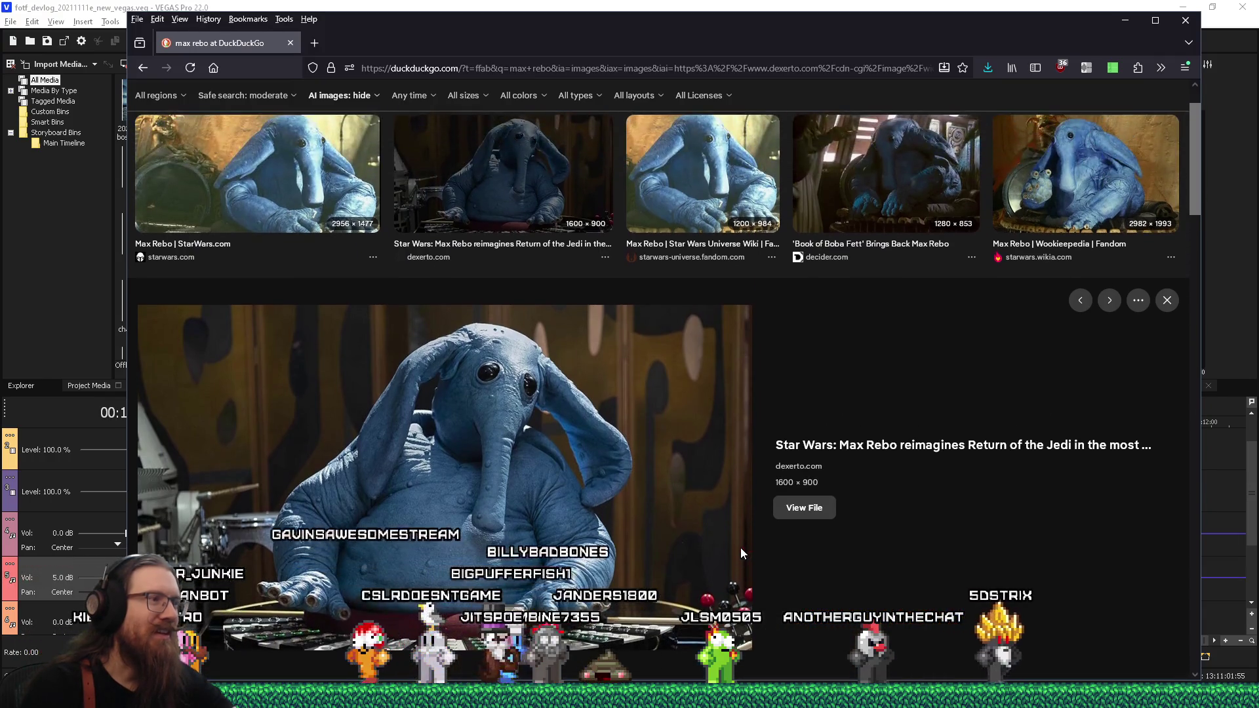
scroll(589, 497, "up", 1)
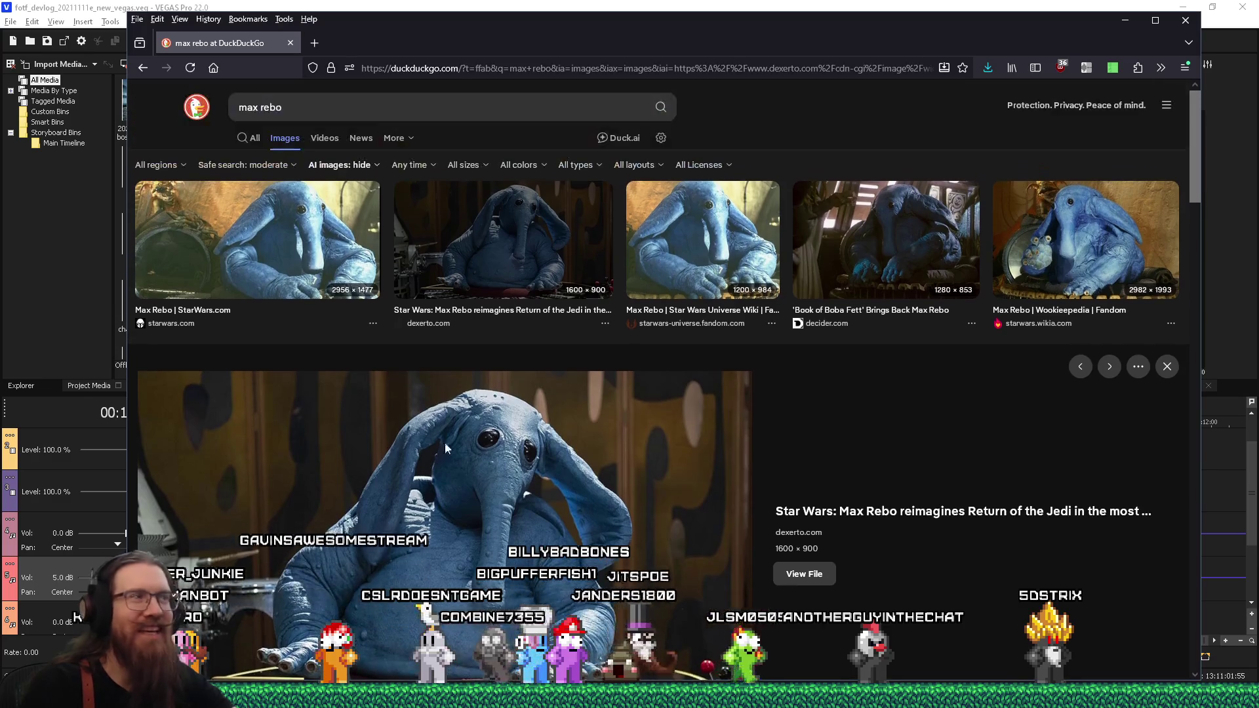
left_click(290, 43)
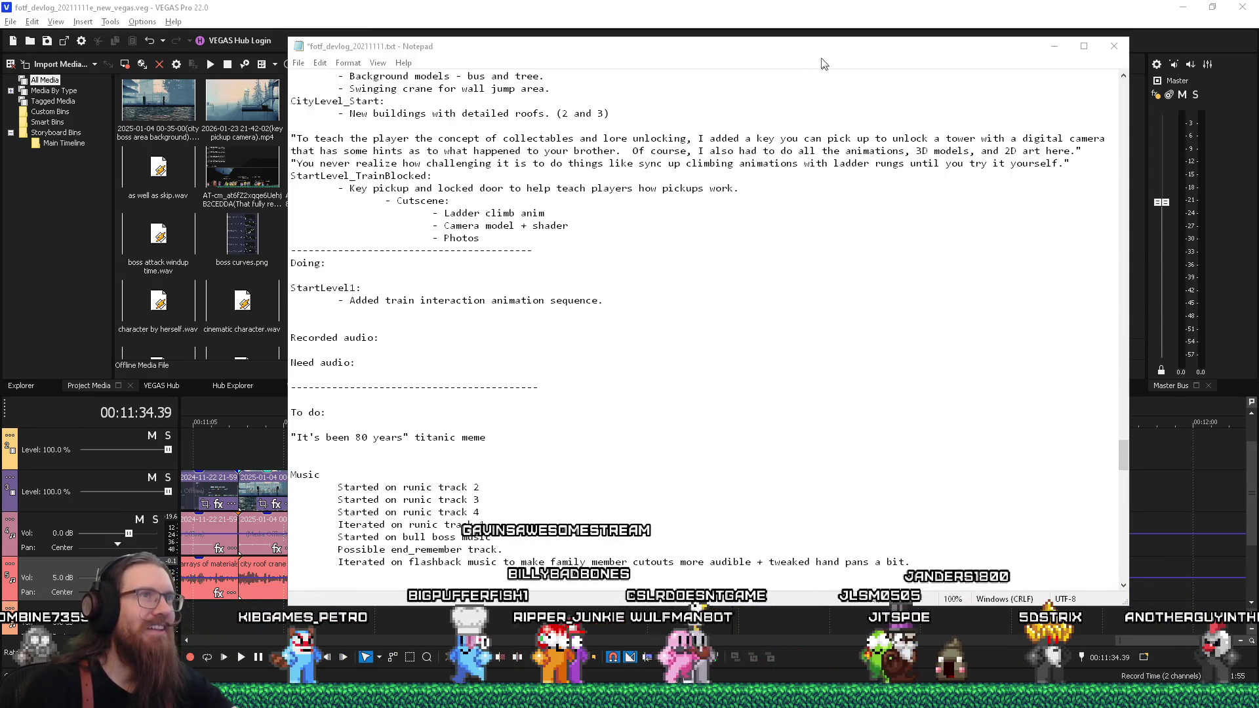
Step: Nudge the Notepad window, start VEGAS playback, and switch to the gonk droid results
left_click_drag(834, 53, 843, 73)
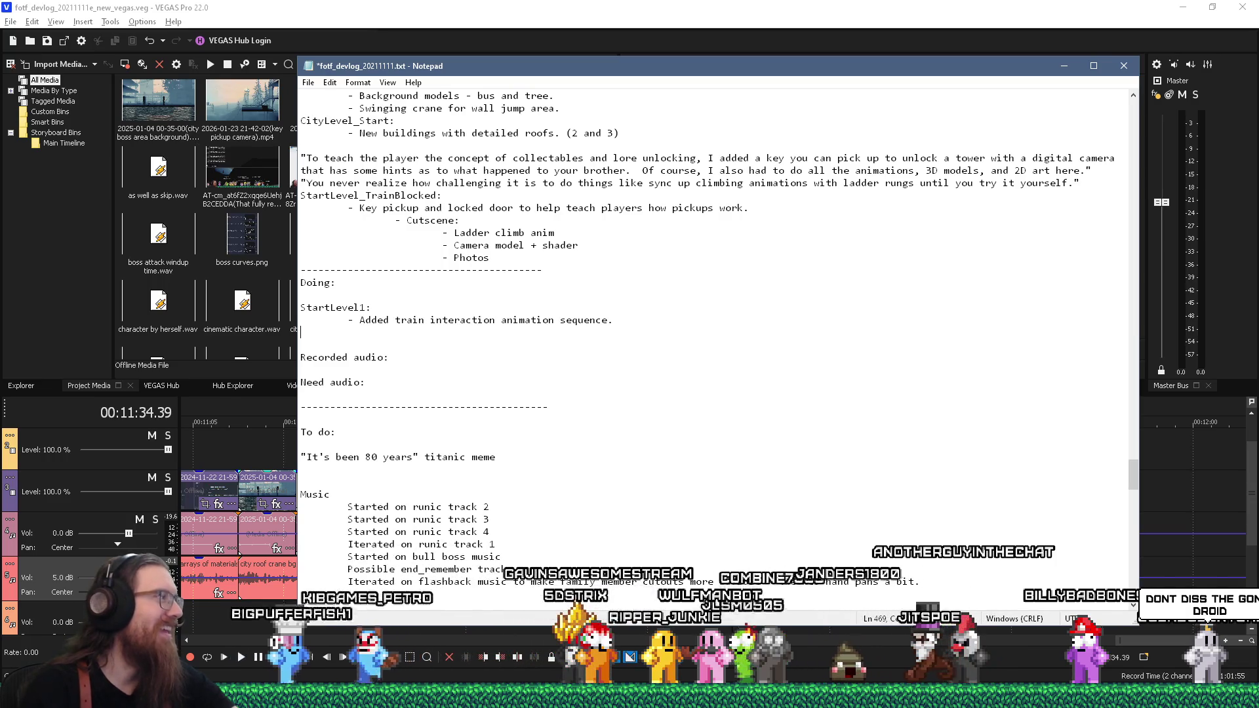
key("space")
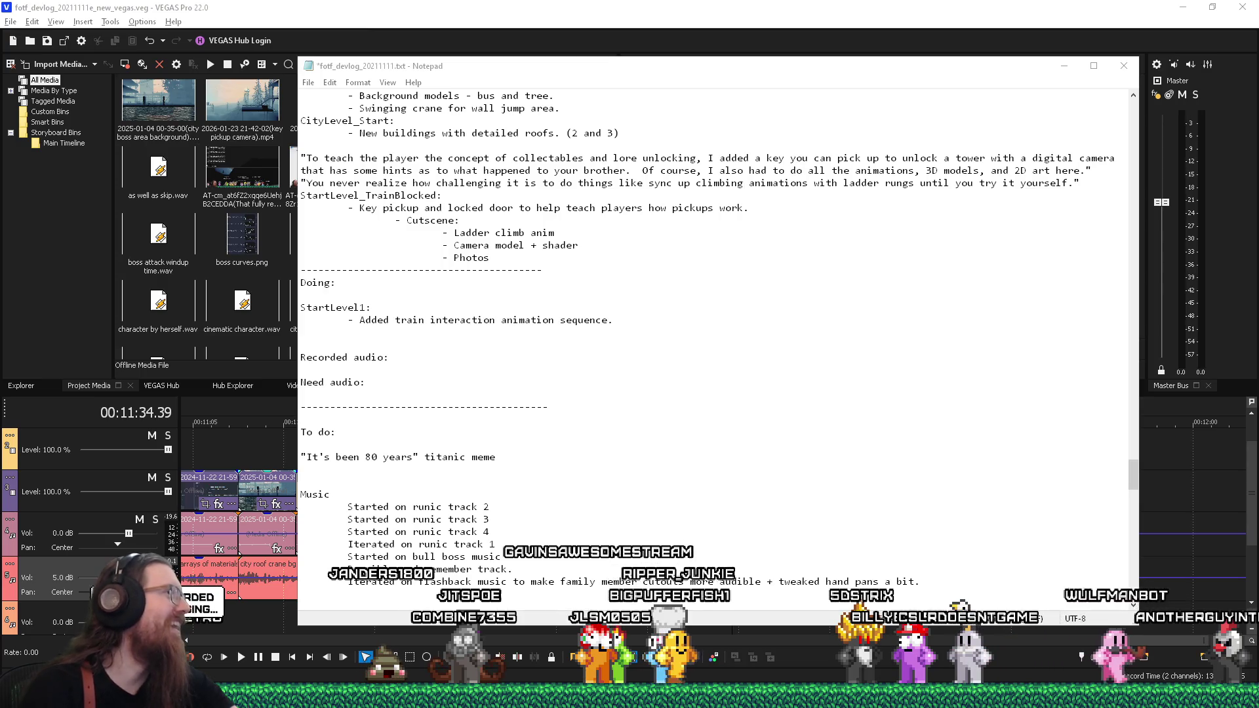
key("alt+Tab")
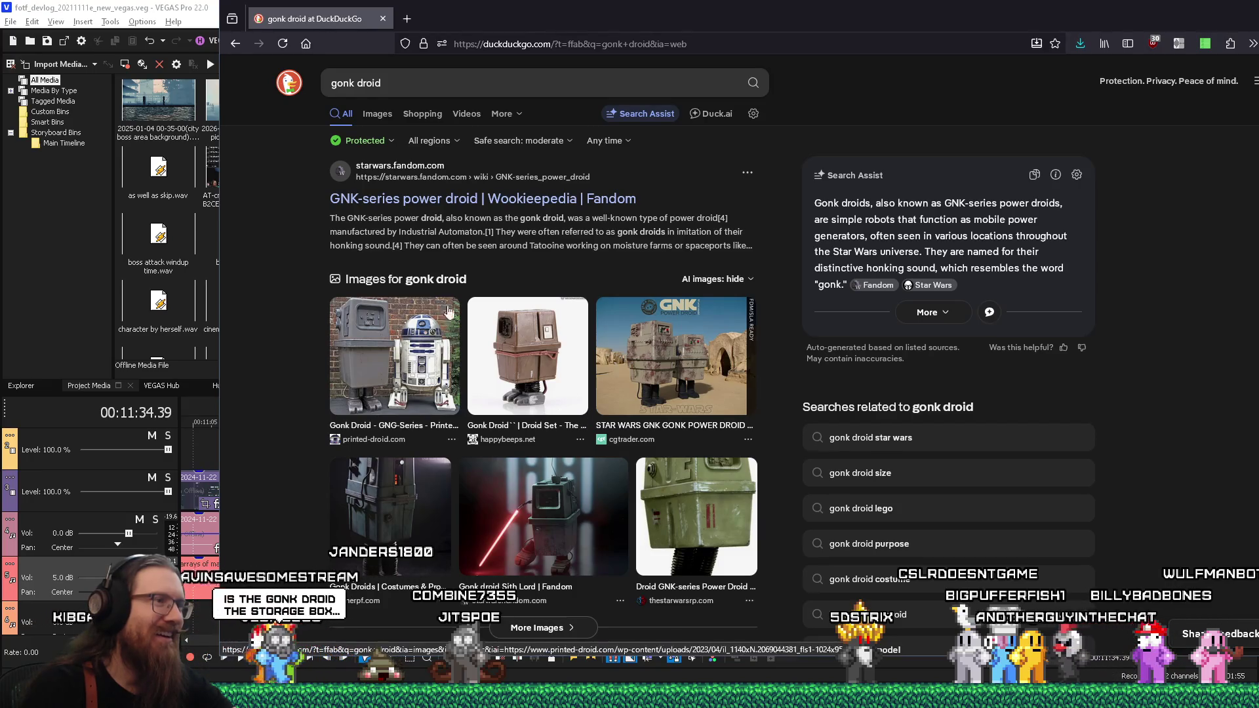
Step: Close the Firefox window with the gonk droid search results
left_click(382, 20)
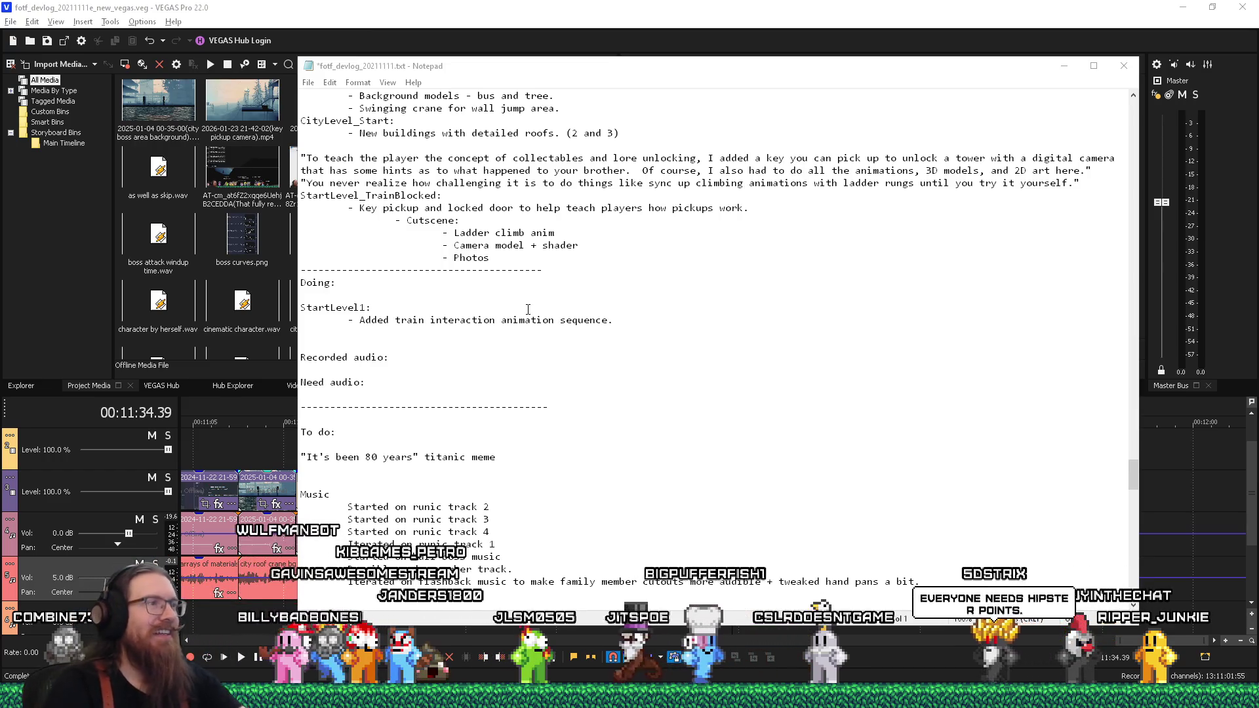
left_click(377, 301)
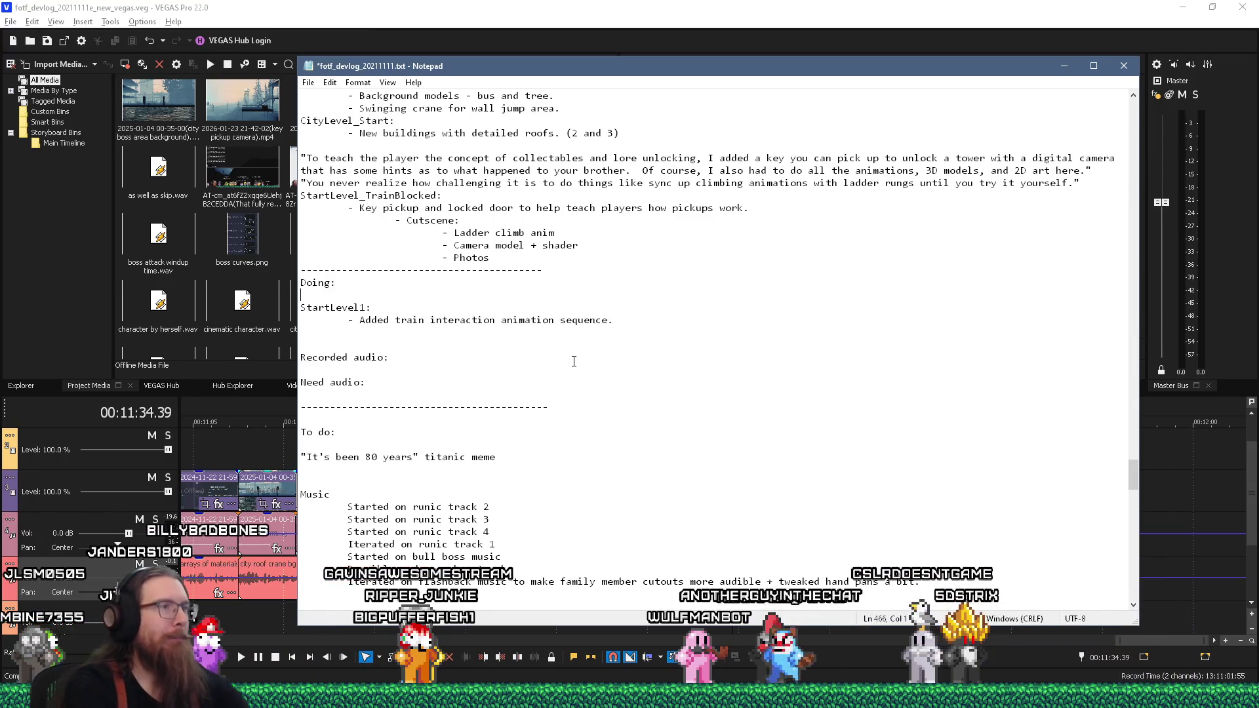
key("Return")
Step: Write the Doing: note about having Ang do a quick train repair before the next level
type("To add a")
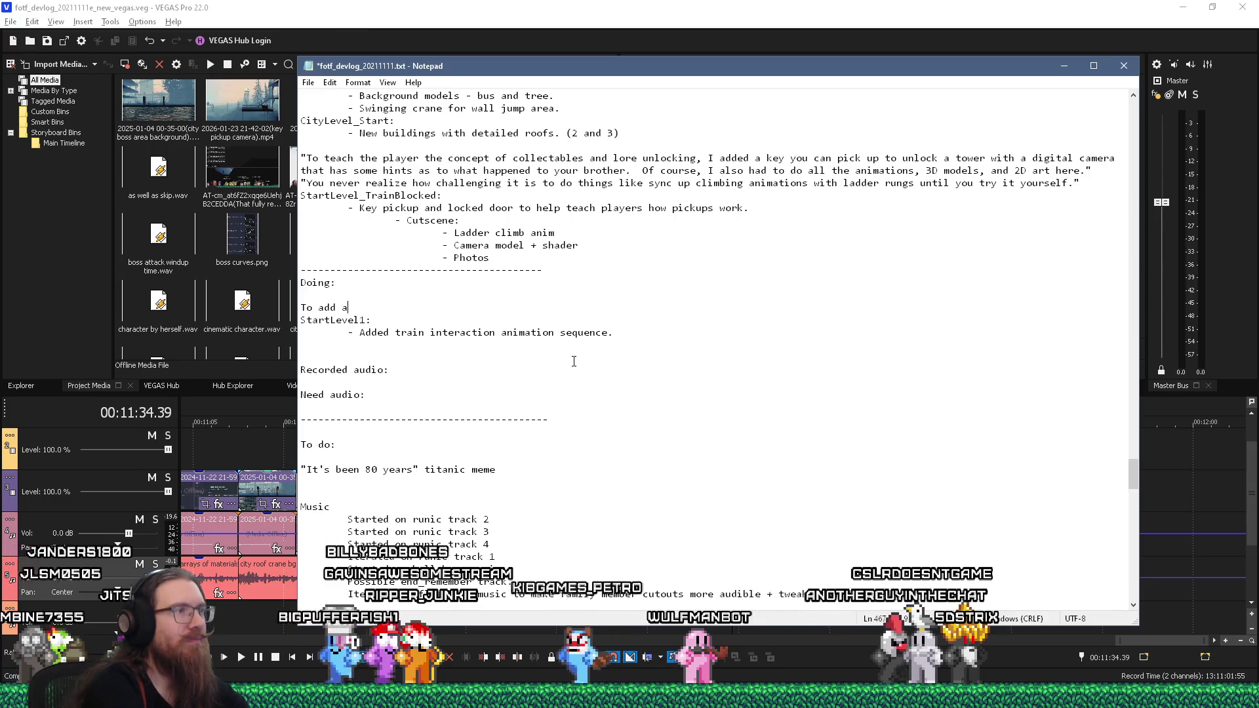
type(" littl")
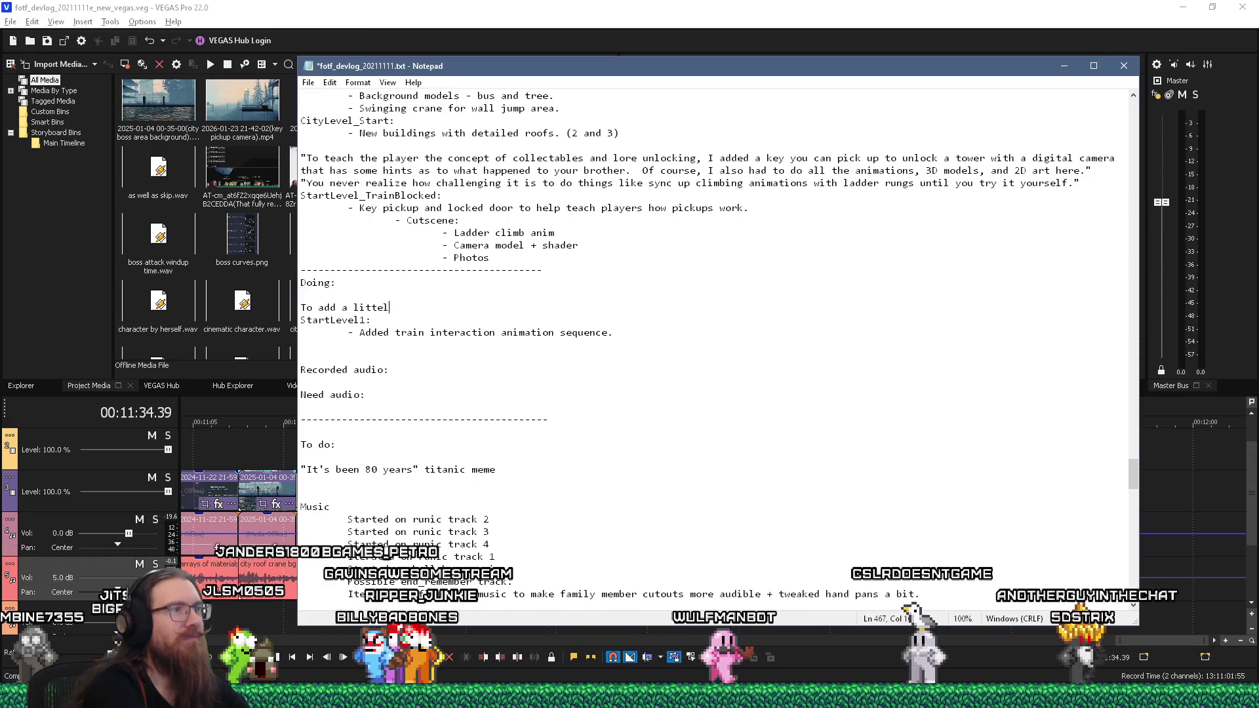
type("e more f")
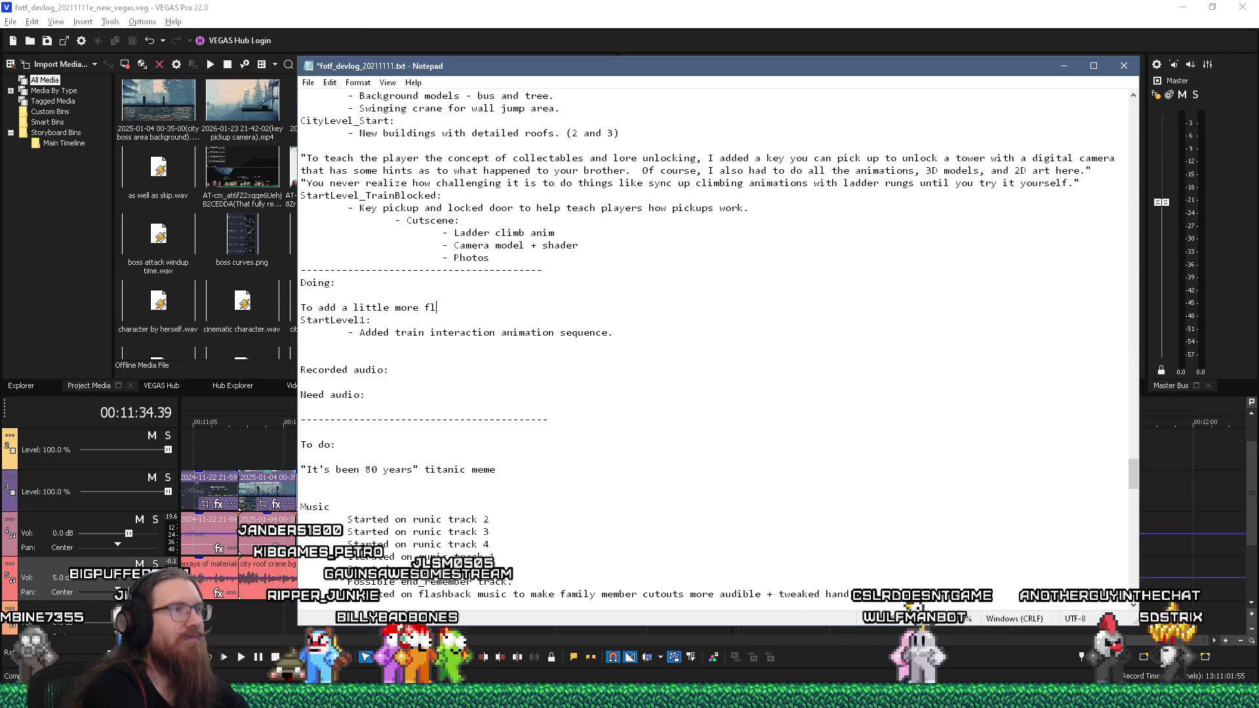
type("lavor, I had")
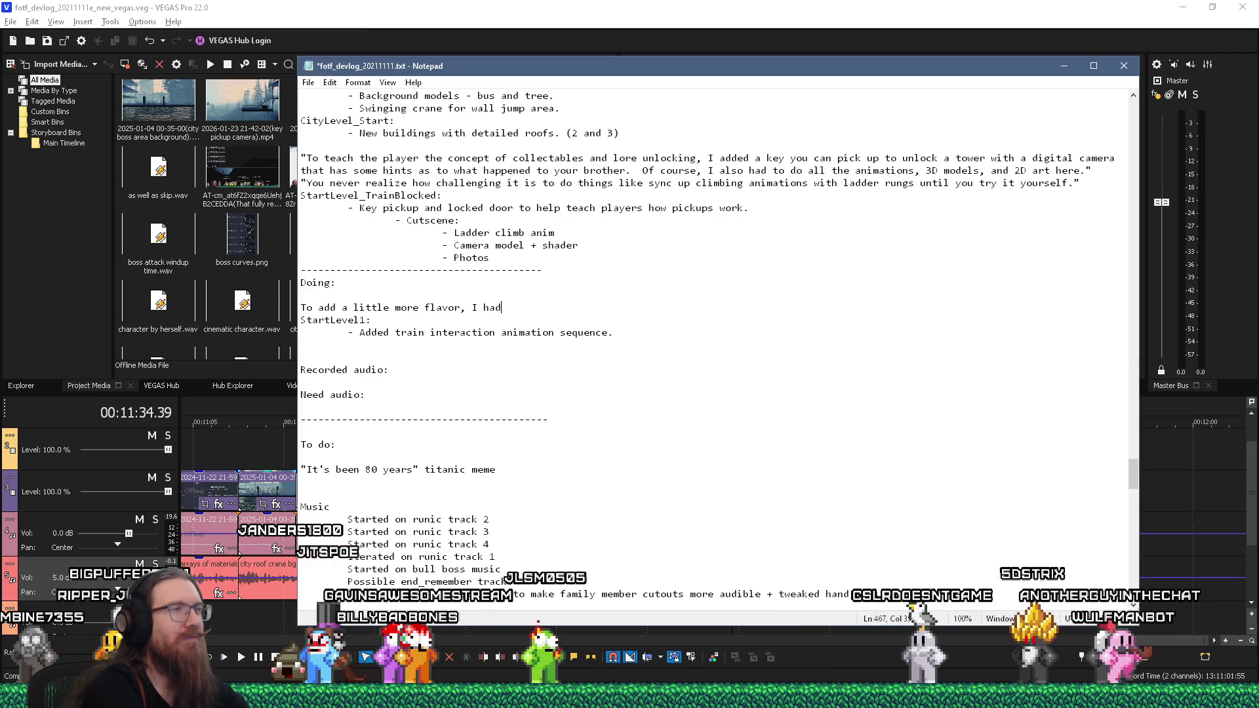
type(" Angelic")
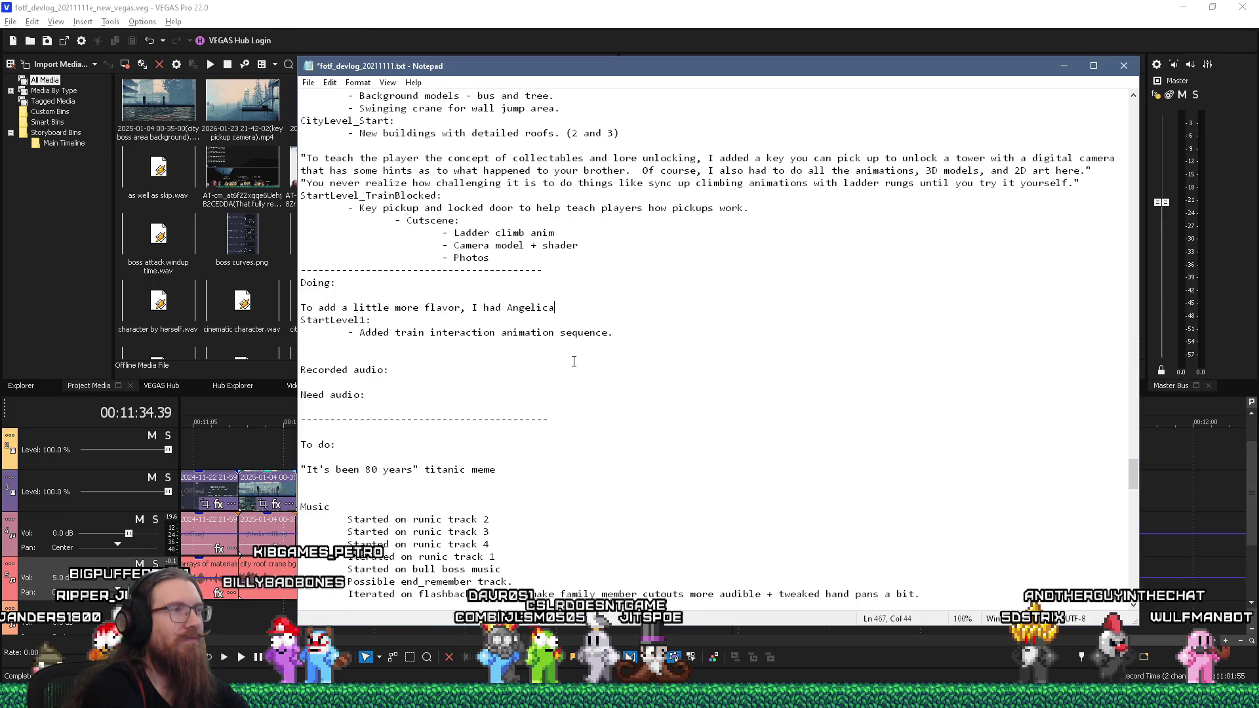
type("a")
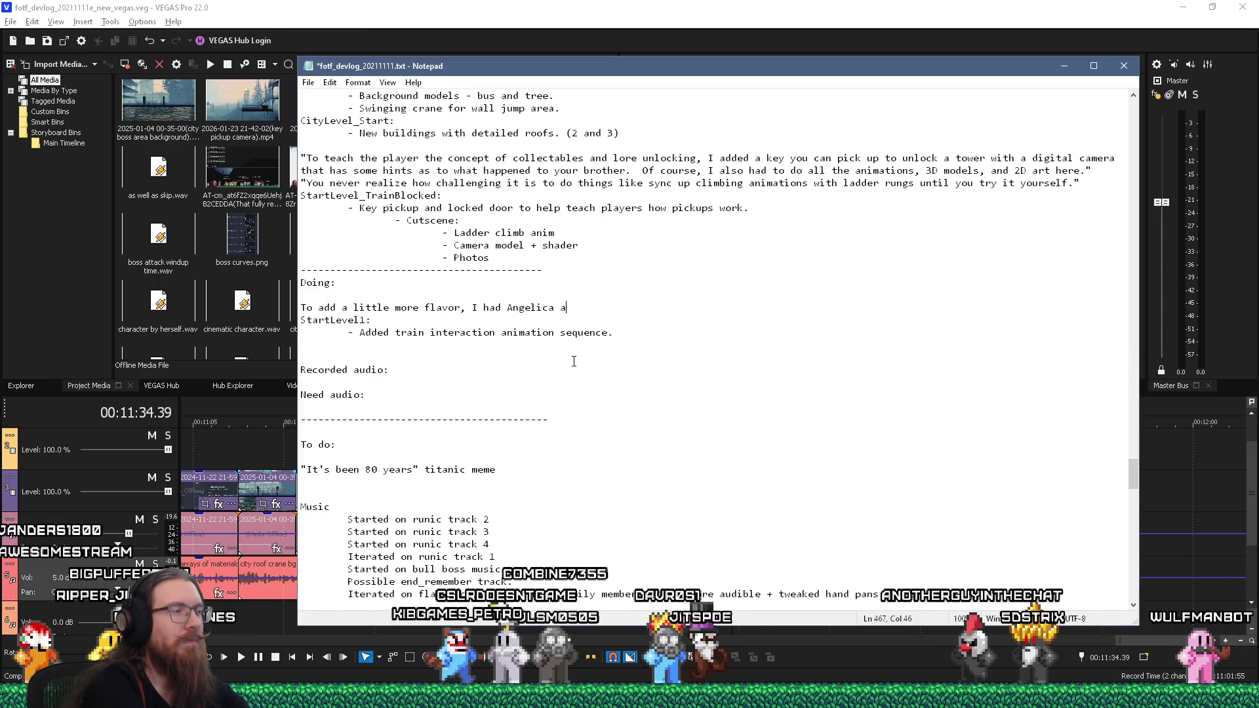
key("BackSpace")
type("do a quick repair to the")
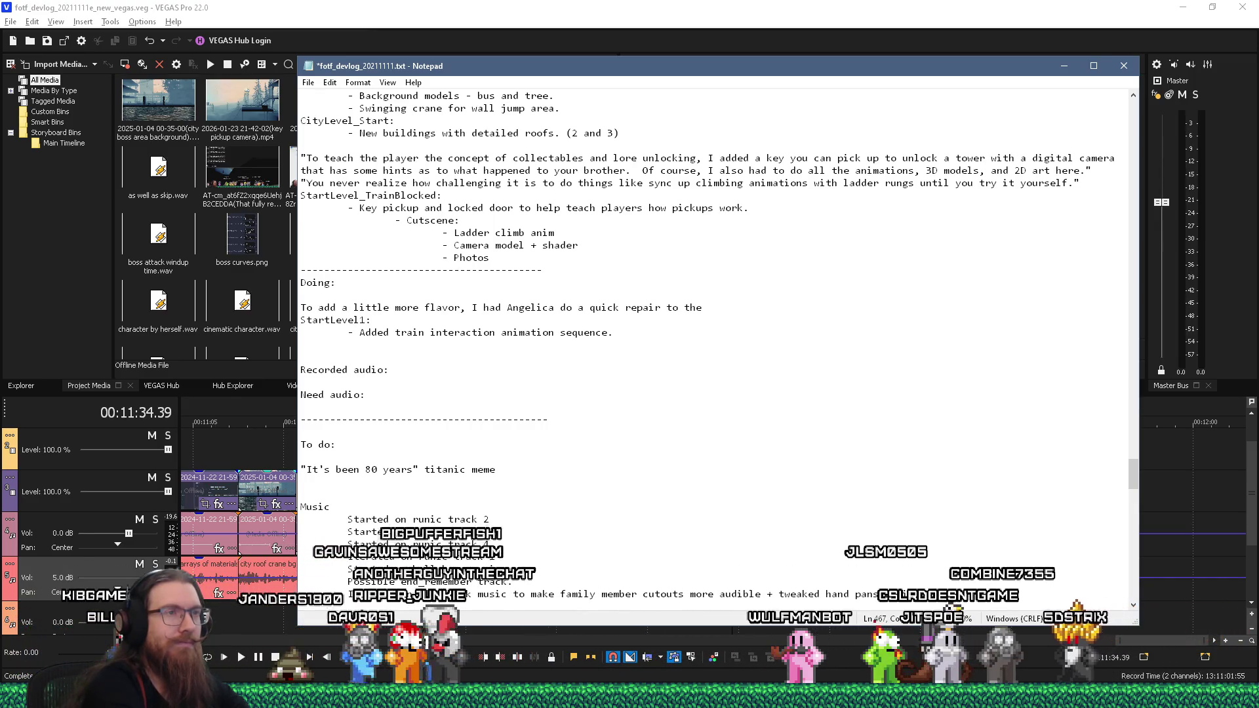
type("train before transitio")
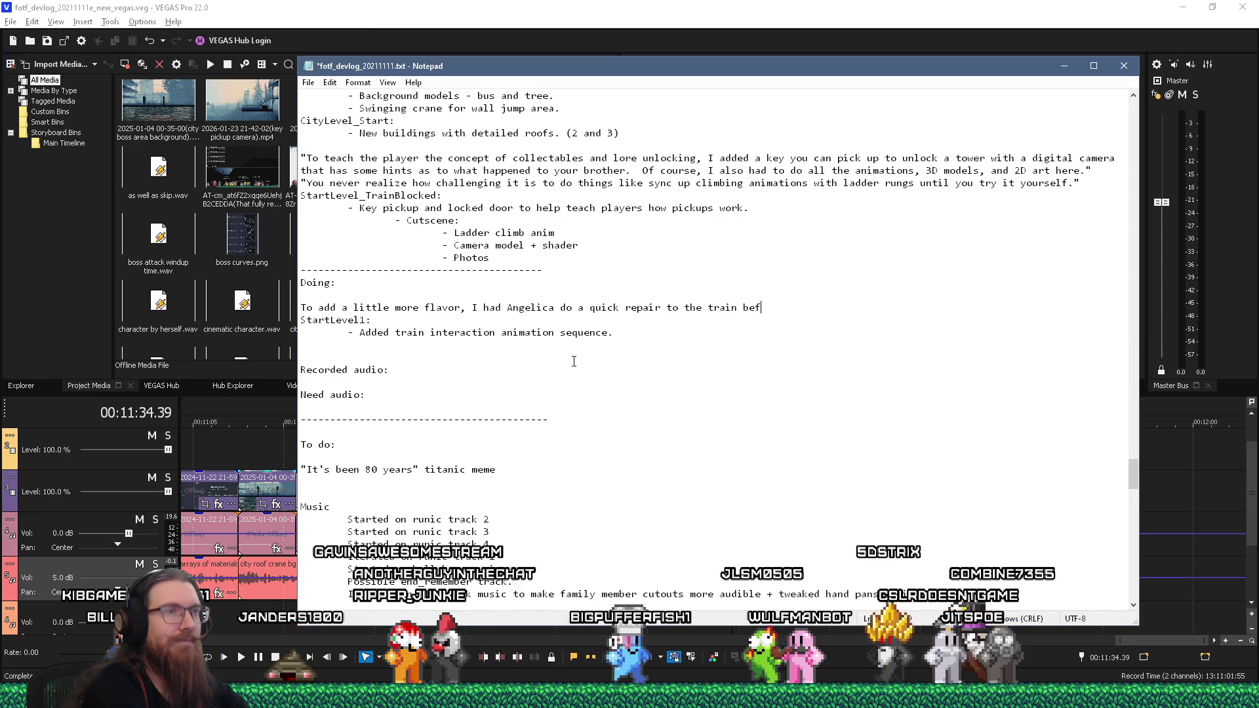
type("ning ")
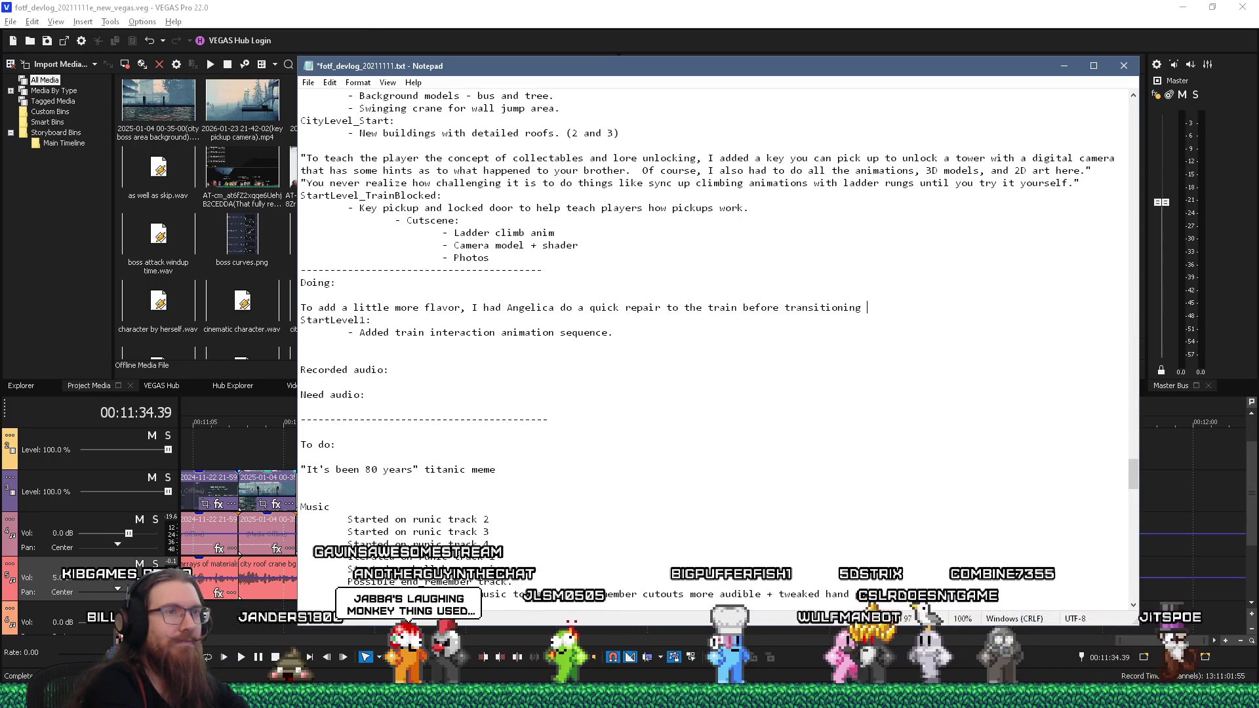
type("to the next level.")
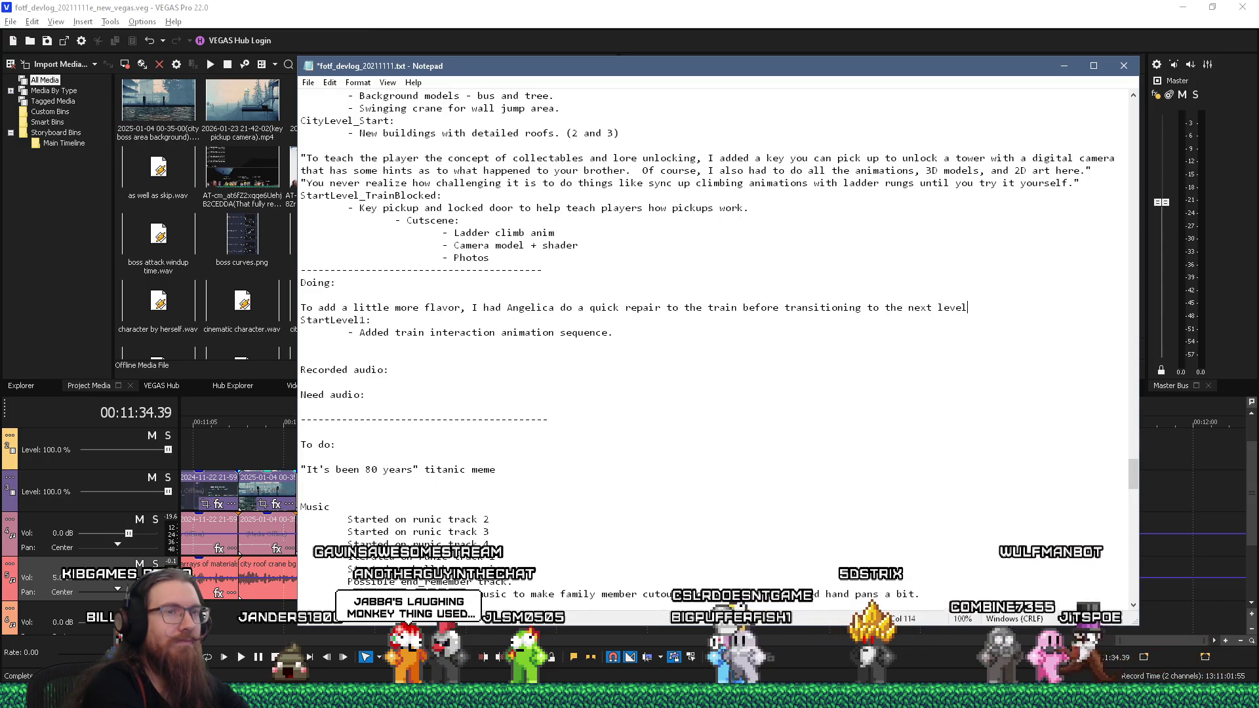
key("Return")
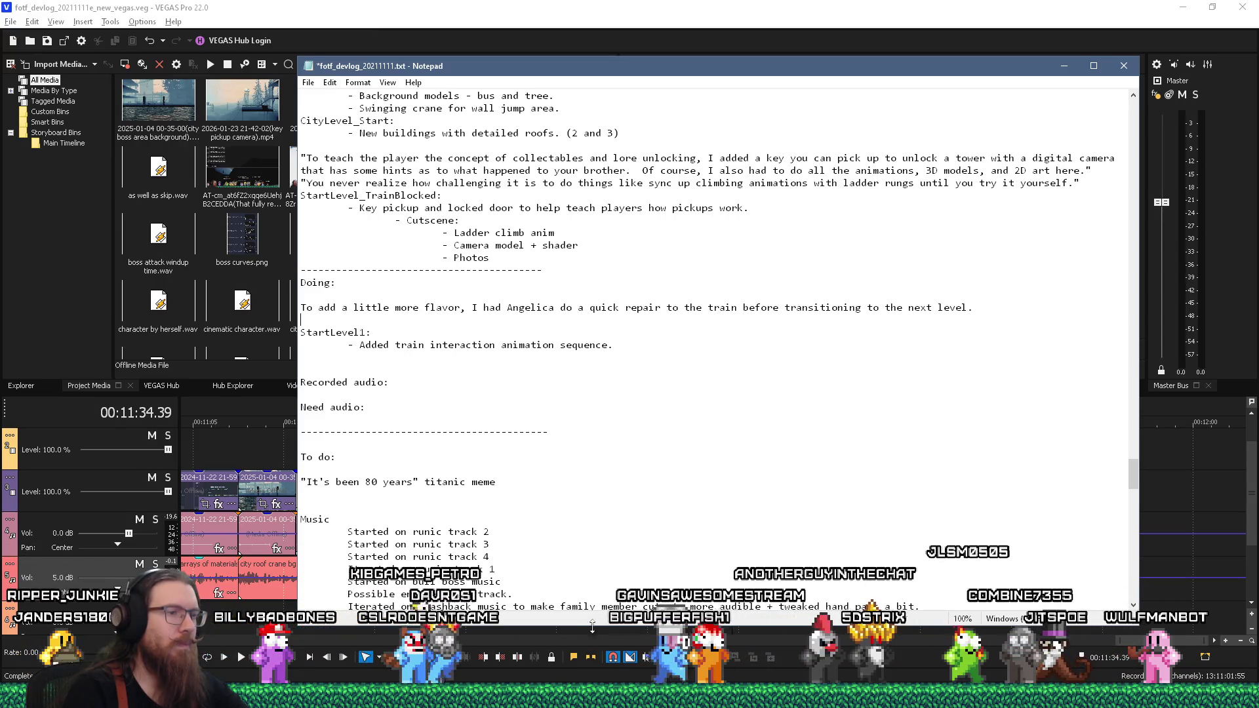
key("alt+Tab")
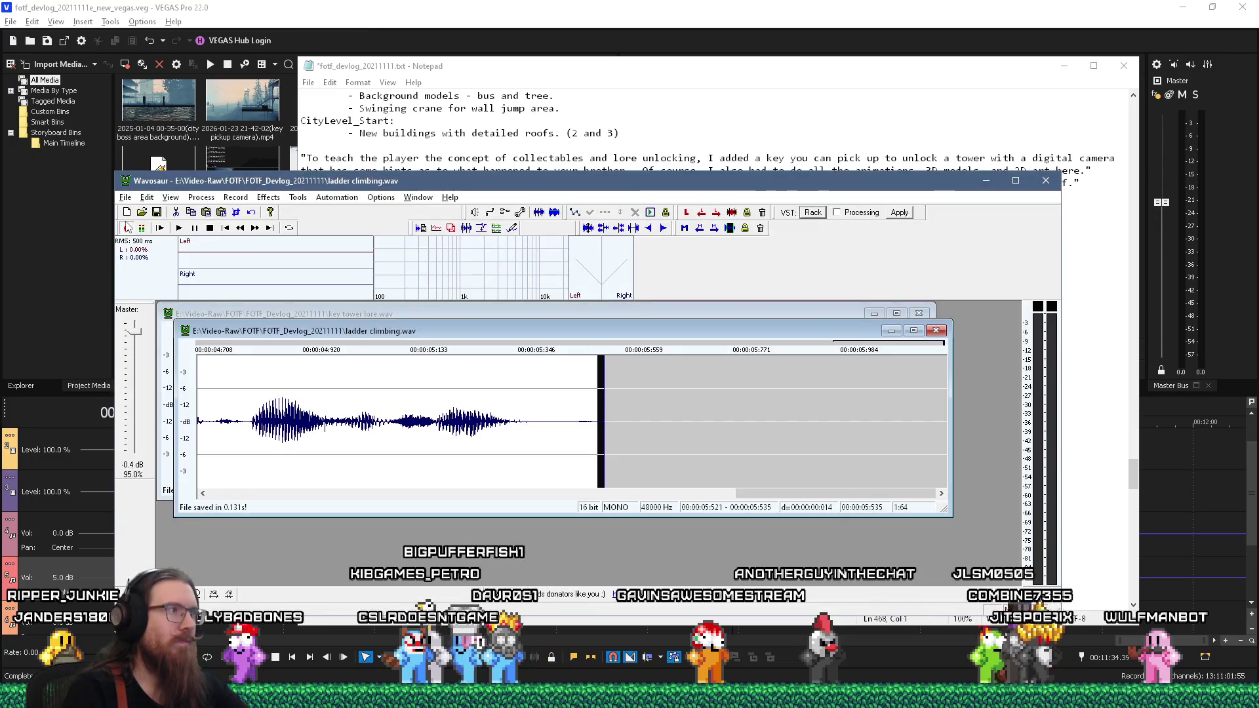
Step: Record a new voiceover take in Wavosaur
key("r")
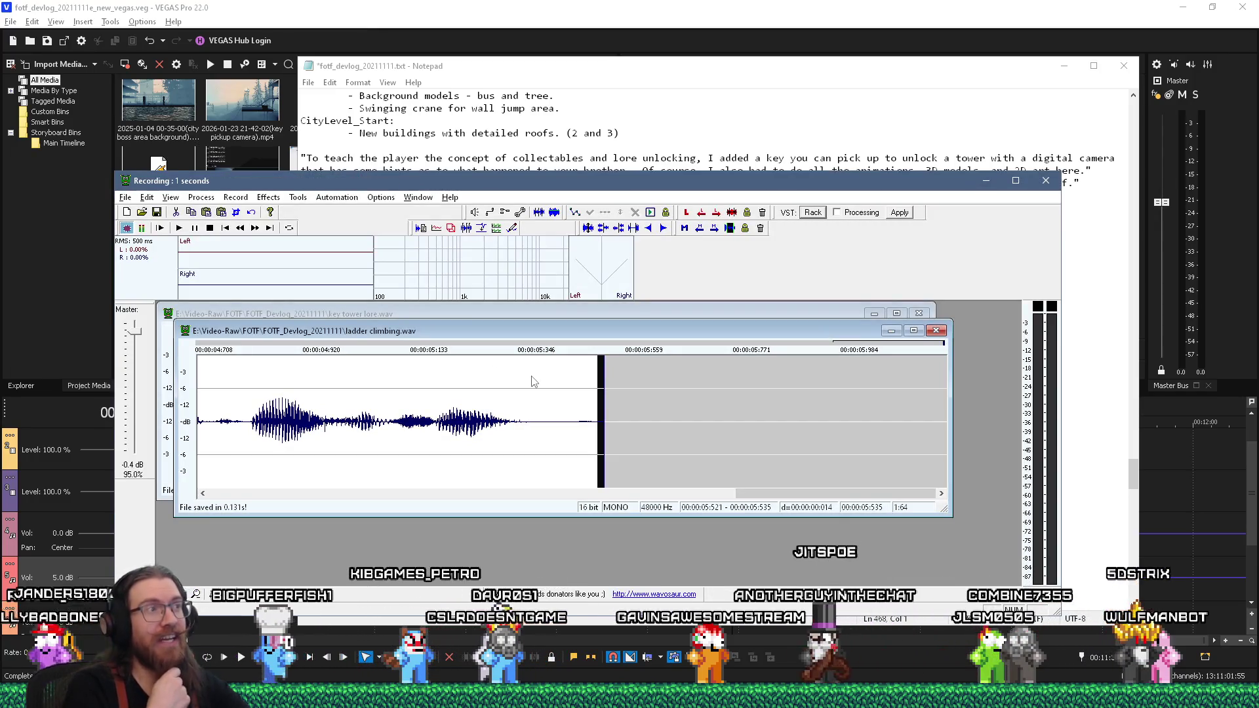
key("space")
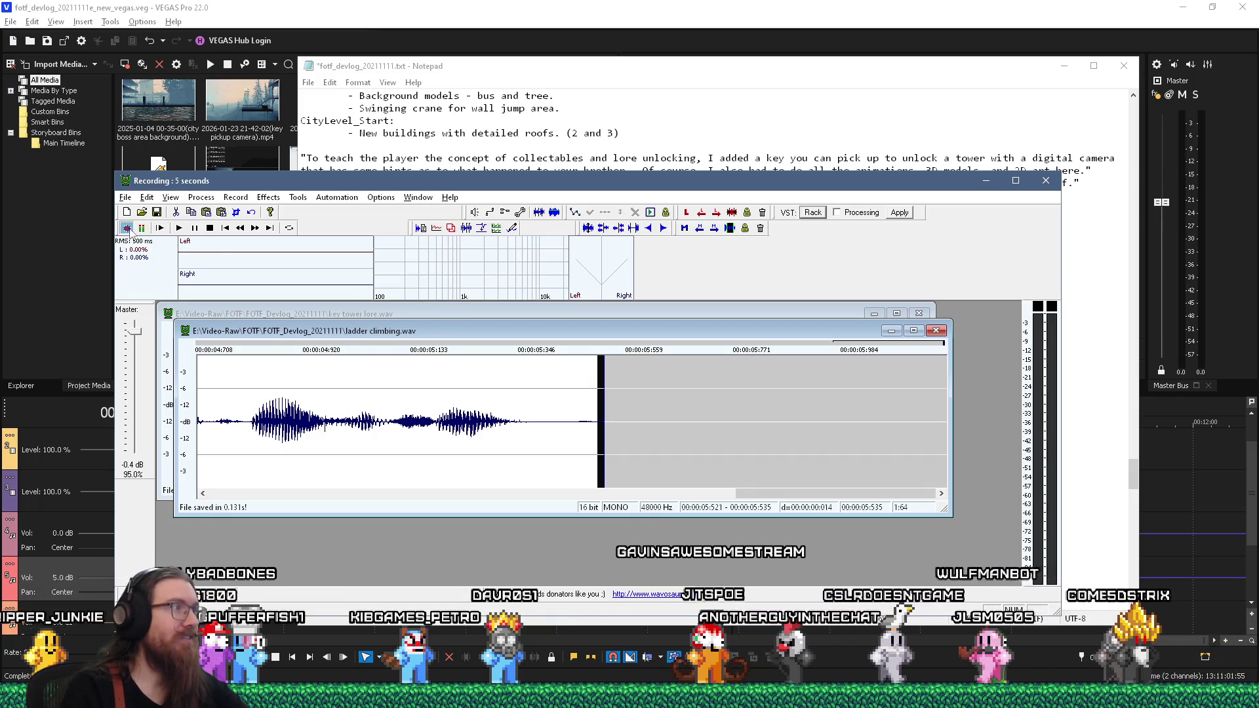
left_click(128, 229)
Step: Convert the take to mono using the left channel only, and boost it by 6 dB
left_click(194, 199)
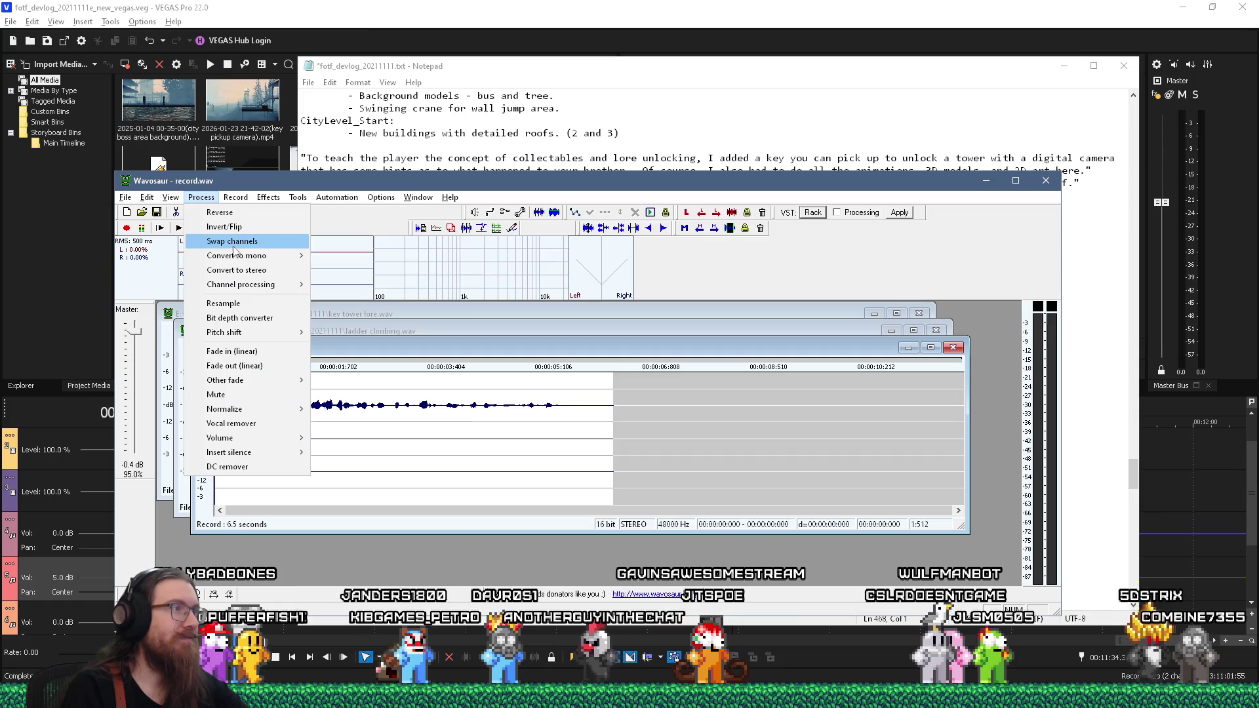
mouse_move(246, 258)
left_click(351, 287)
double_click(394, 417)
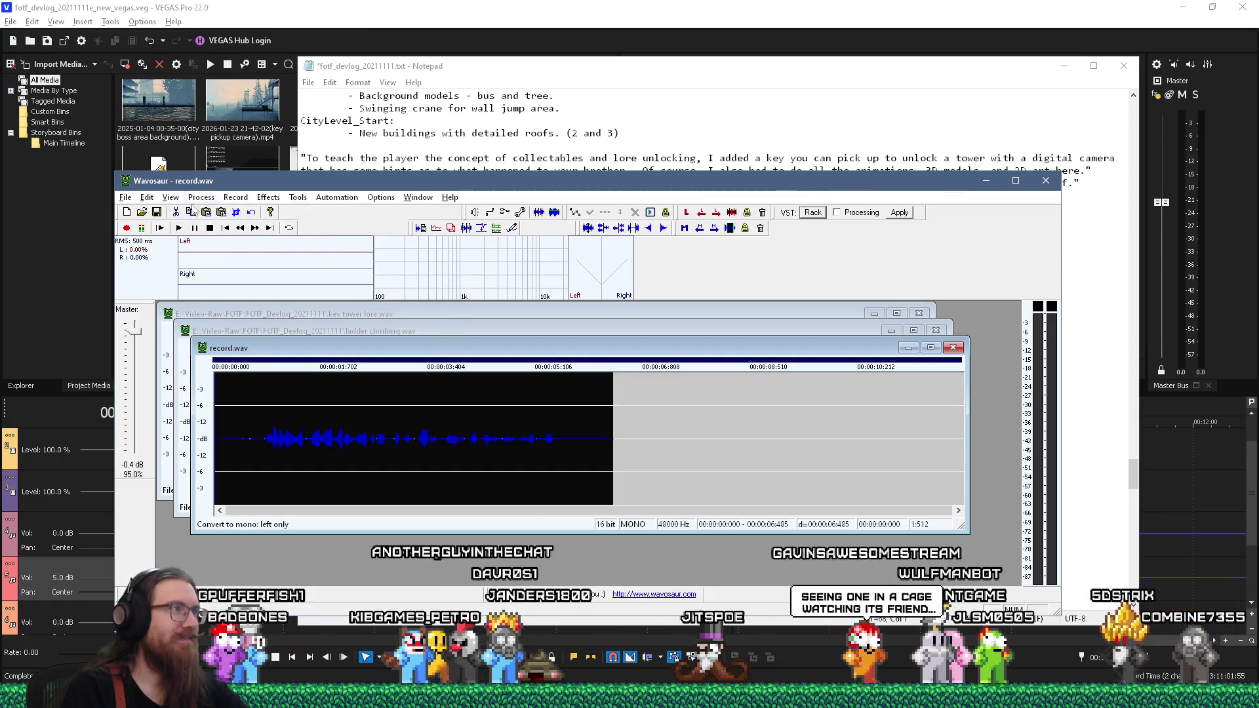
left_click(201, 197)
mouse_move(249, 437)
left_click(325, 438)
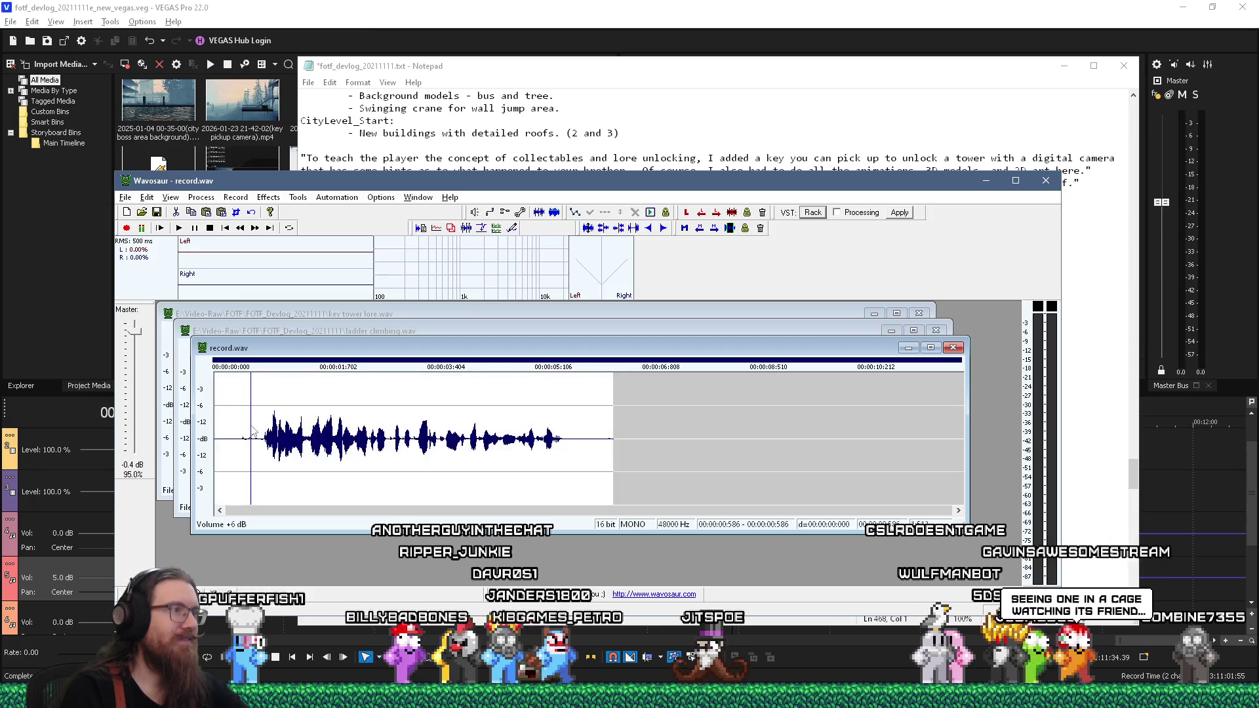
Step: Trim the unwanted lead-in and tail from the recording
mouse_move(258, 426)
left_mouse_down()
mouse_move(214, 426)
mouse_move(227, 453)
left_mouse_up()
key("Delete")
scroll(226, 452, "up", 2)
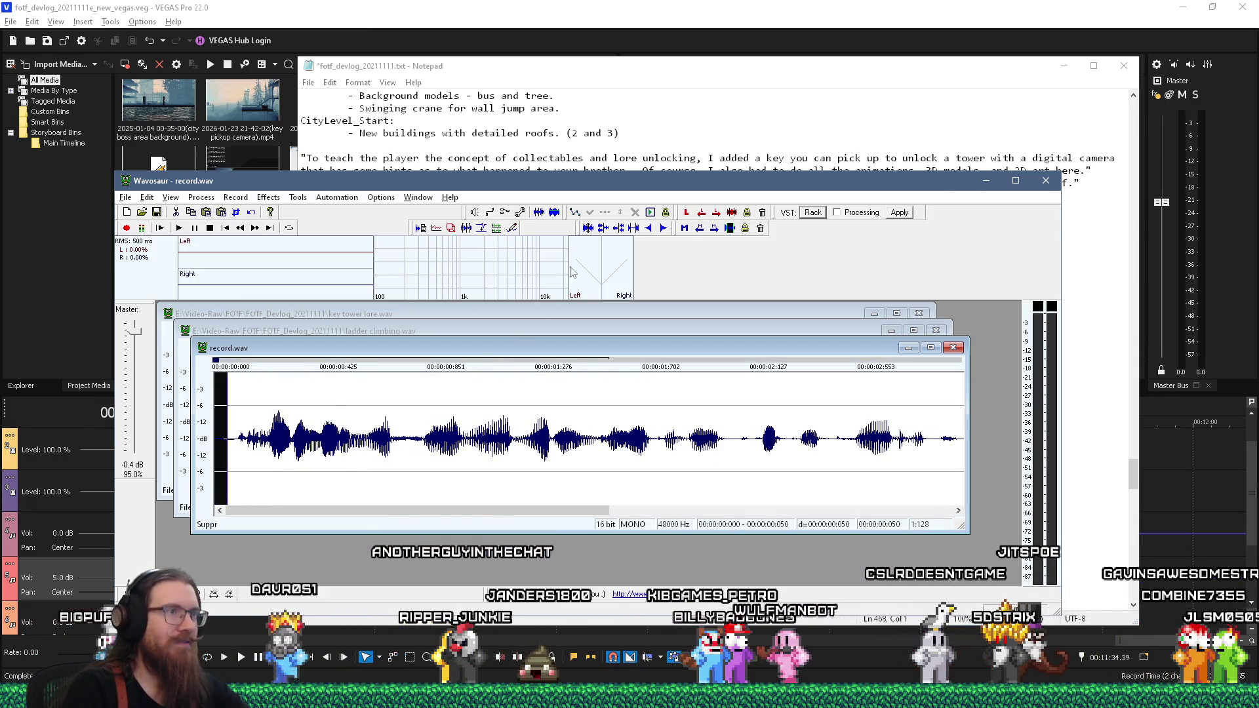
scroll(673, 367, "down", 1)
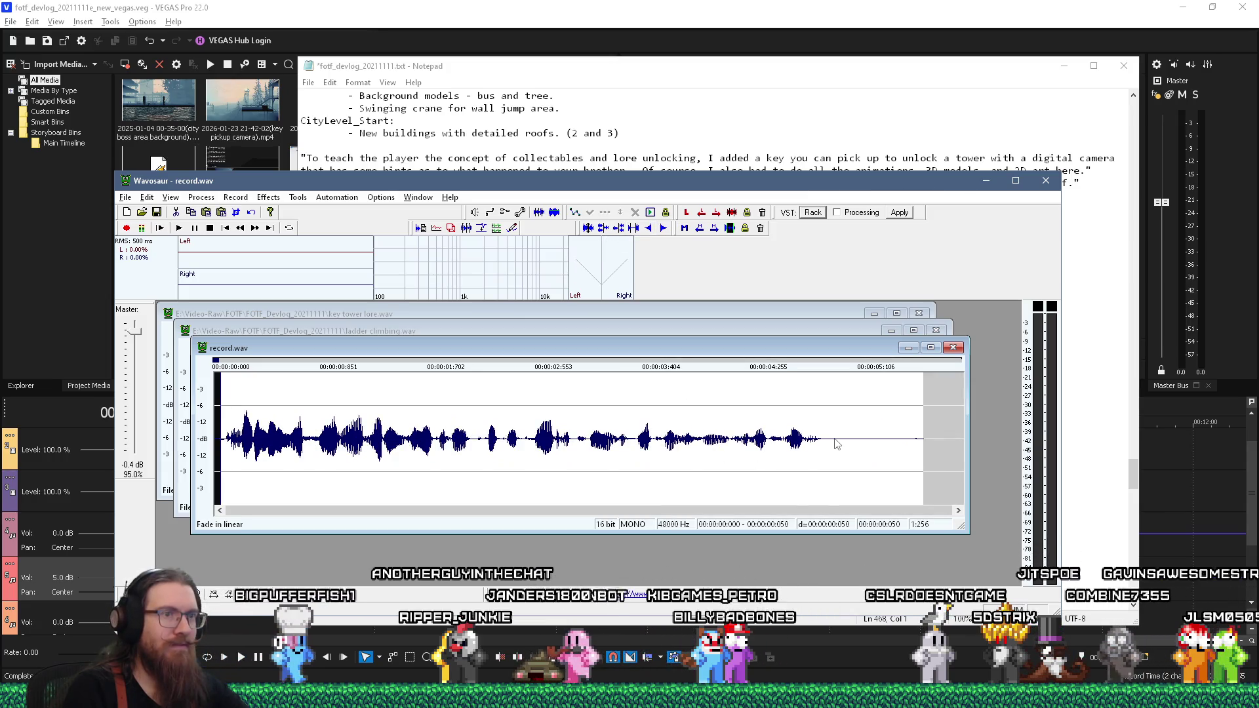
left_click_drag(832, 439, 1054, 452)
key("Delete")
scroll(879, 447, "up", 2)
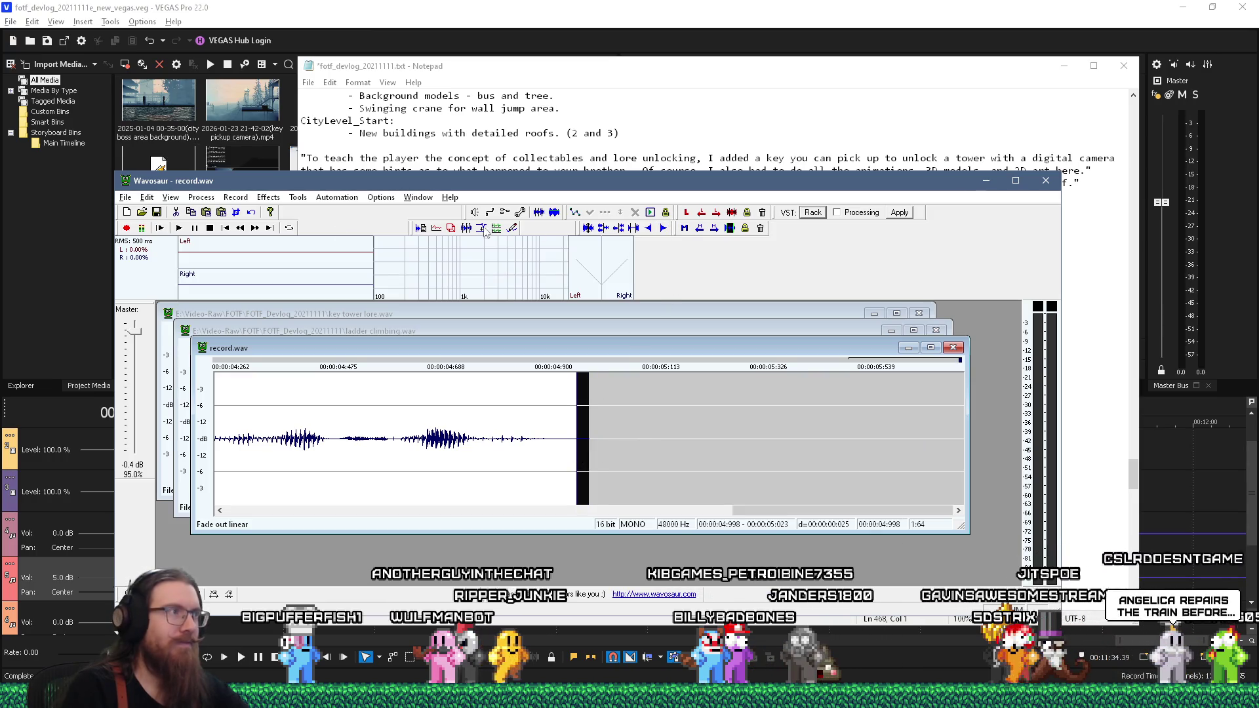
left_click(157, 211)
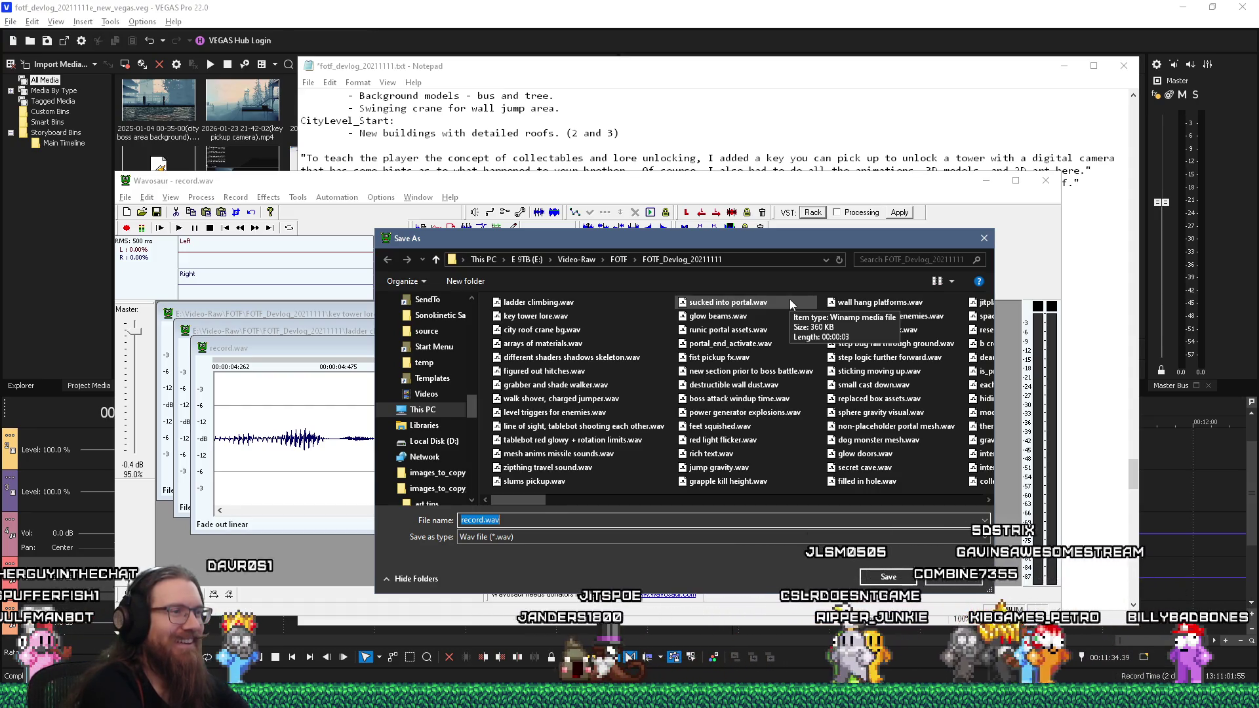
Step: Name the file 'train repair' and confirm saving it as train repair.wav
type("train repair")
key("Return")
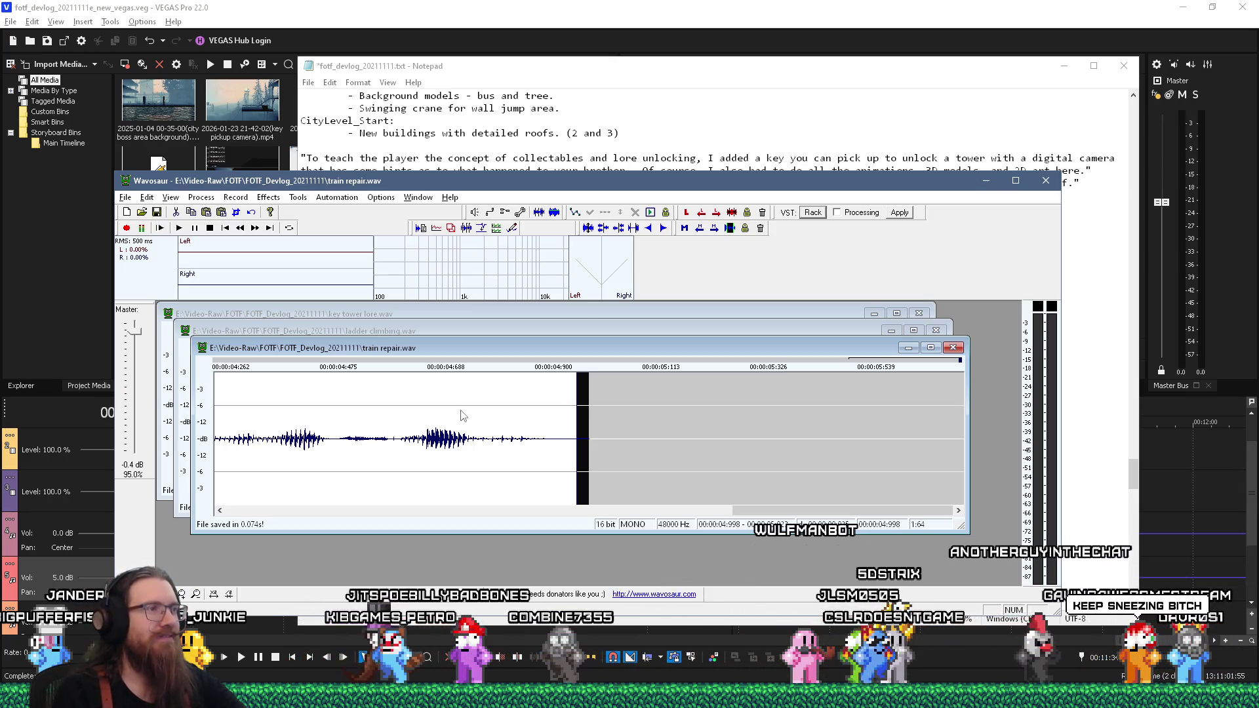
Step: Shift the train repair.wav window aside and switch to the Wulfmanbot (DEBUG) chat window
left_click_drag(514, 349, 532, 361)
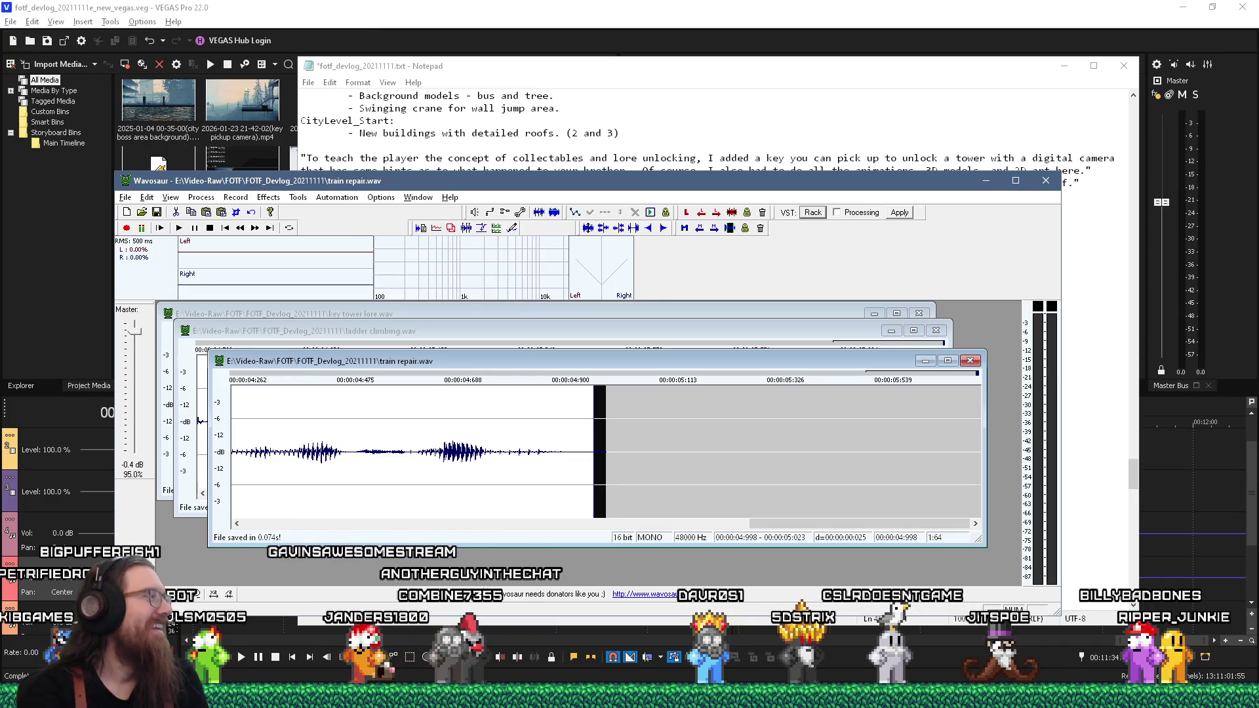
key("alt+Tab")
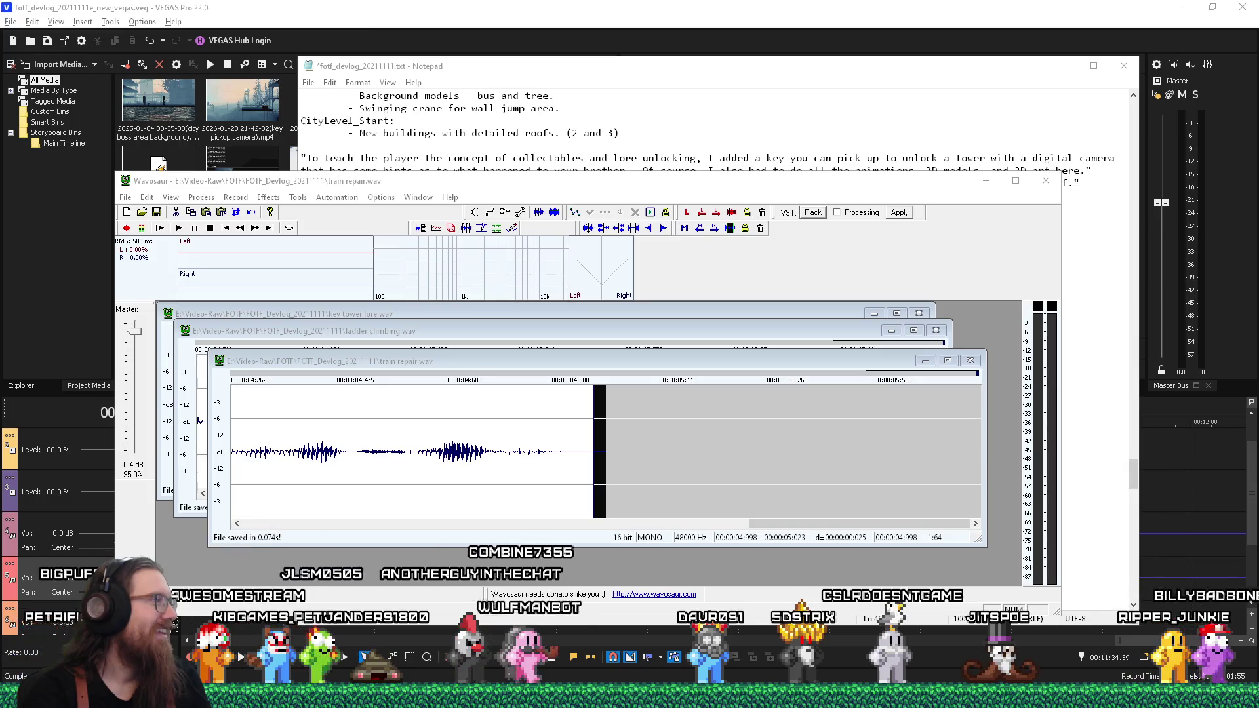
key("alt+Tab")
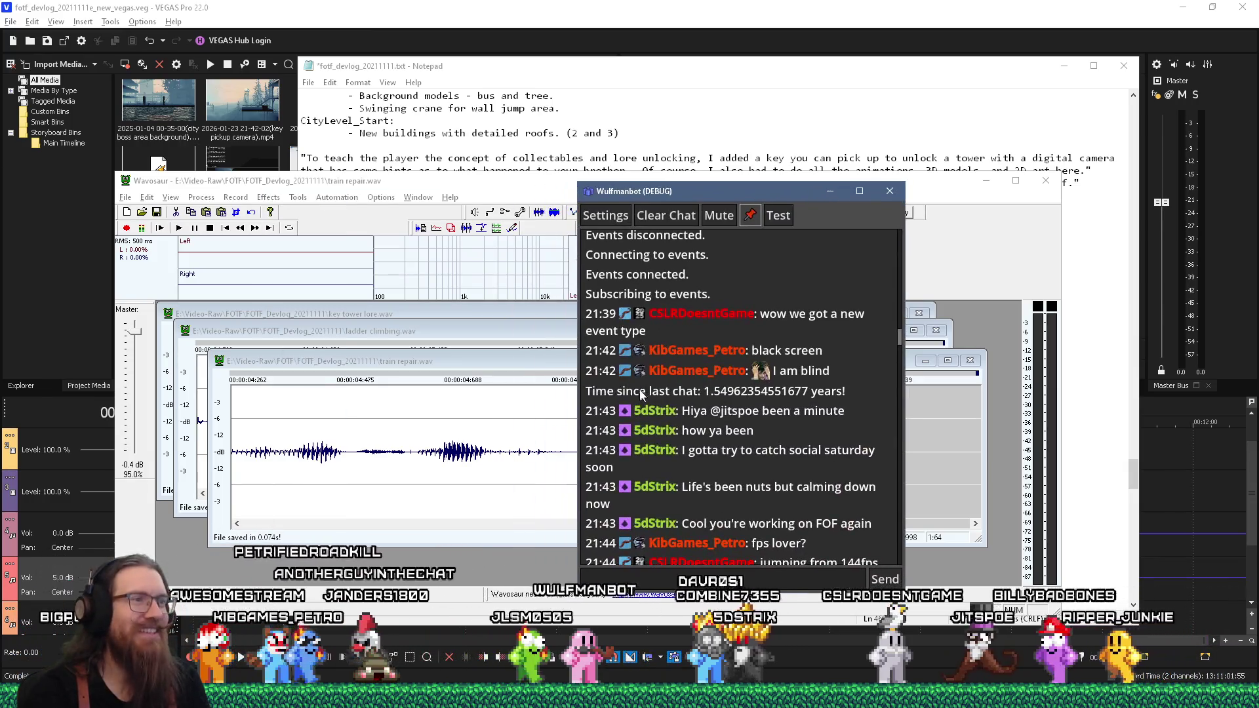
Step: Drag the Wulfmanbot and Wavosaur windows aside and bring the VEGAS Pro devlog timeline forward
left_click_drag(700, 391, 736, 391)
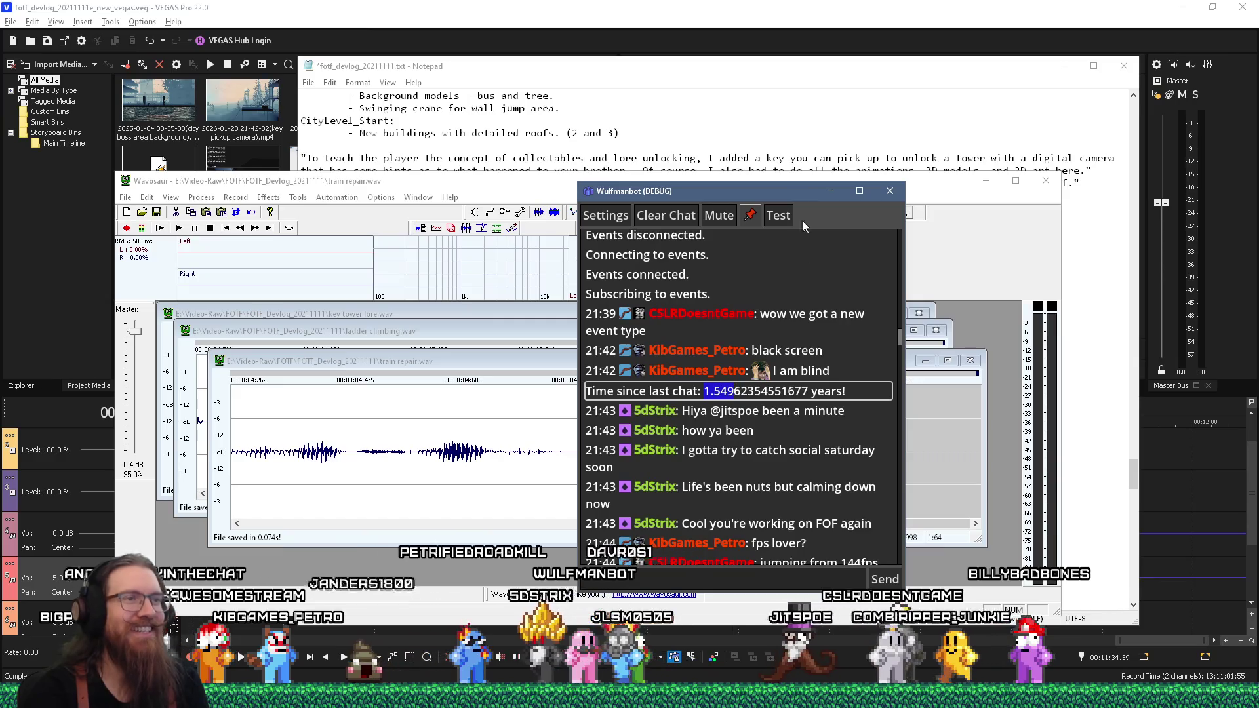
left_click_drag(788, 187, 249, 186)
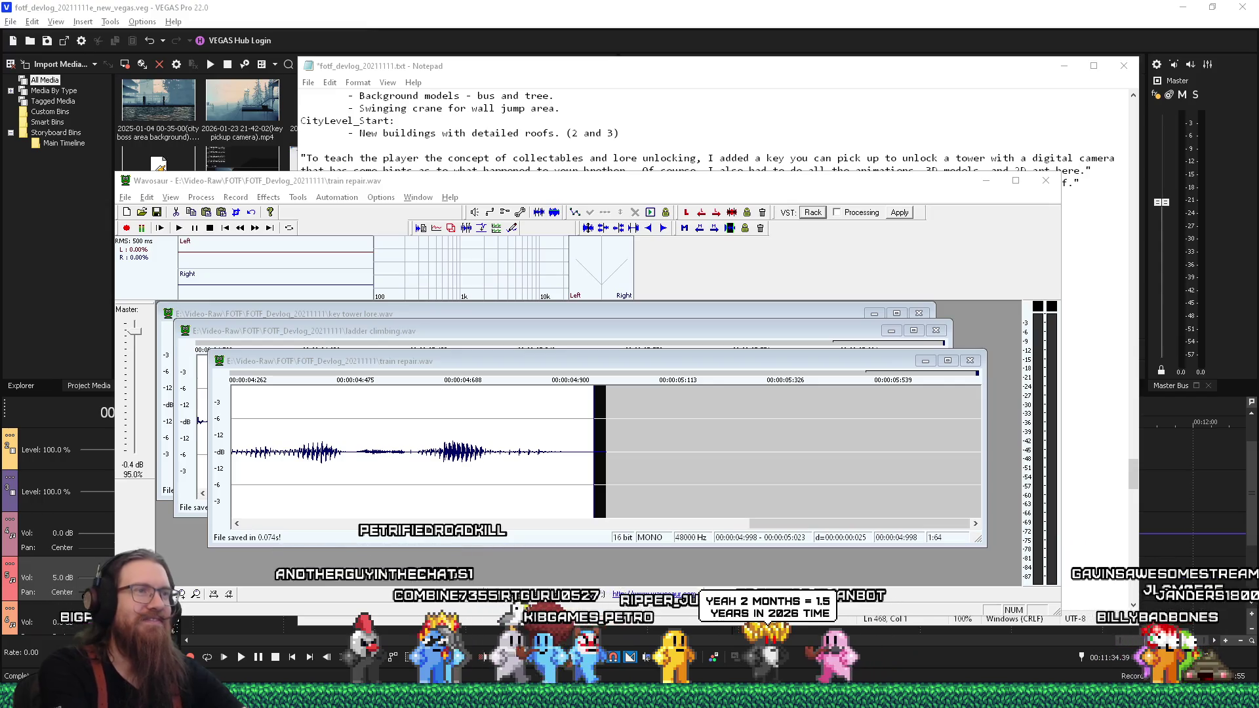
left_click_drag(330, 173, 363, 171)
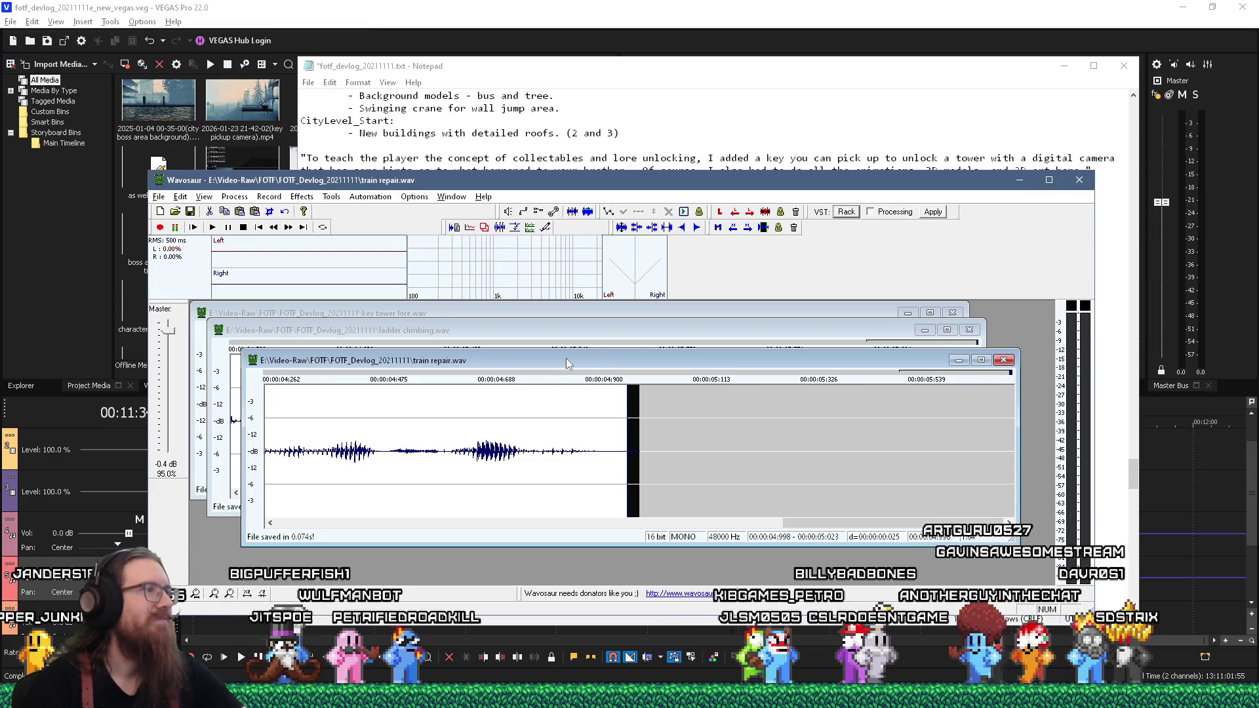
left_click(581, 6)
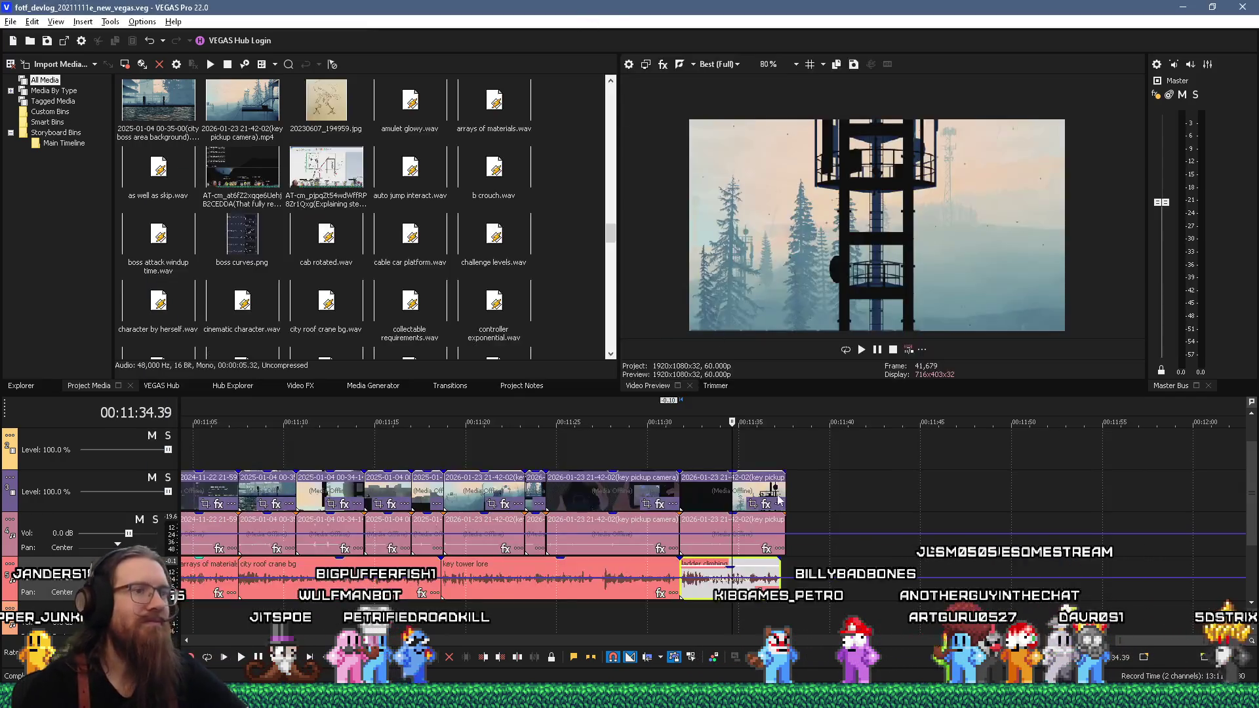
Step: Place train repair.wav on the audio track right after the ladder climbing clip
left_click(785, 577)
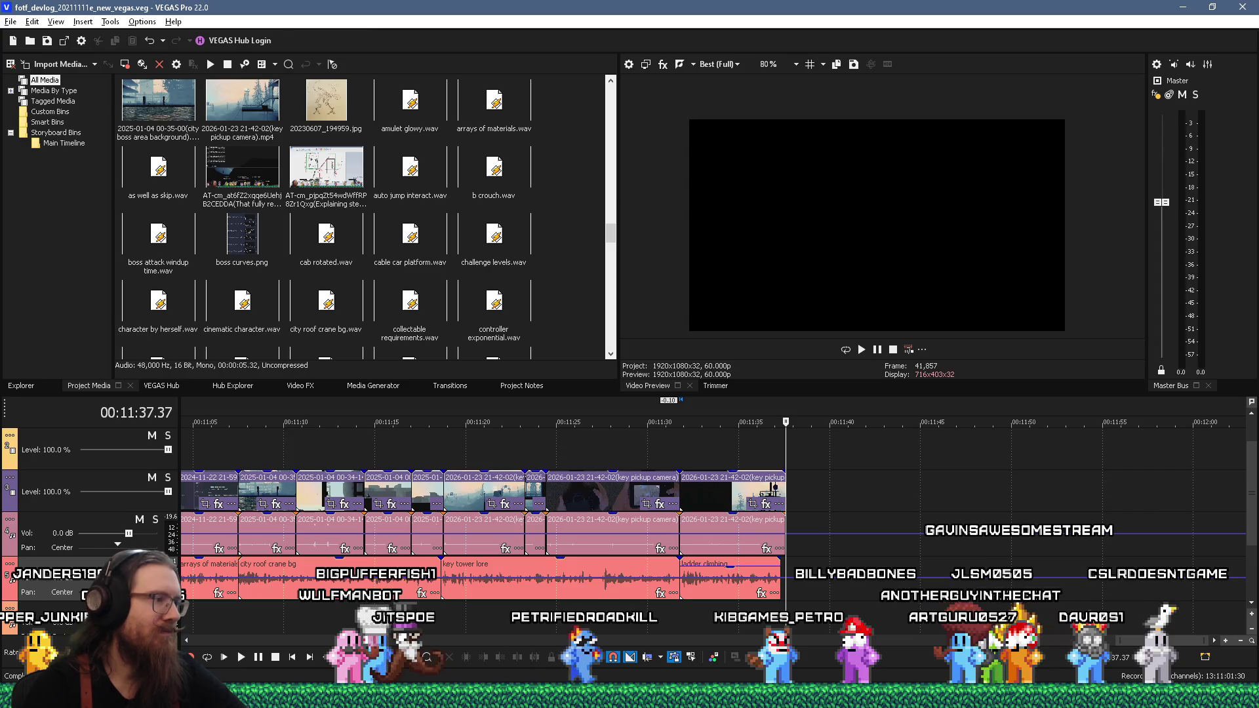
mouse_move(276, 698)
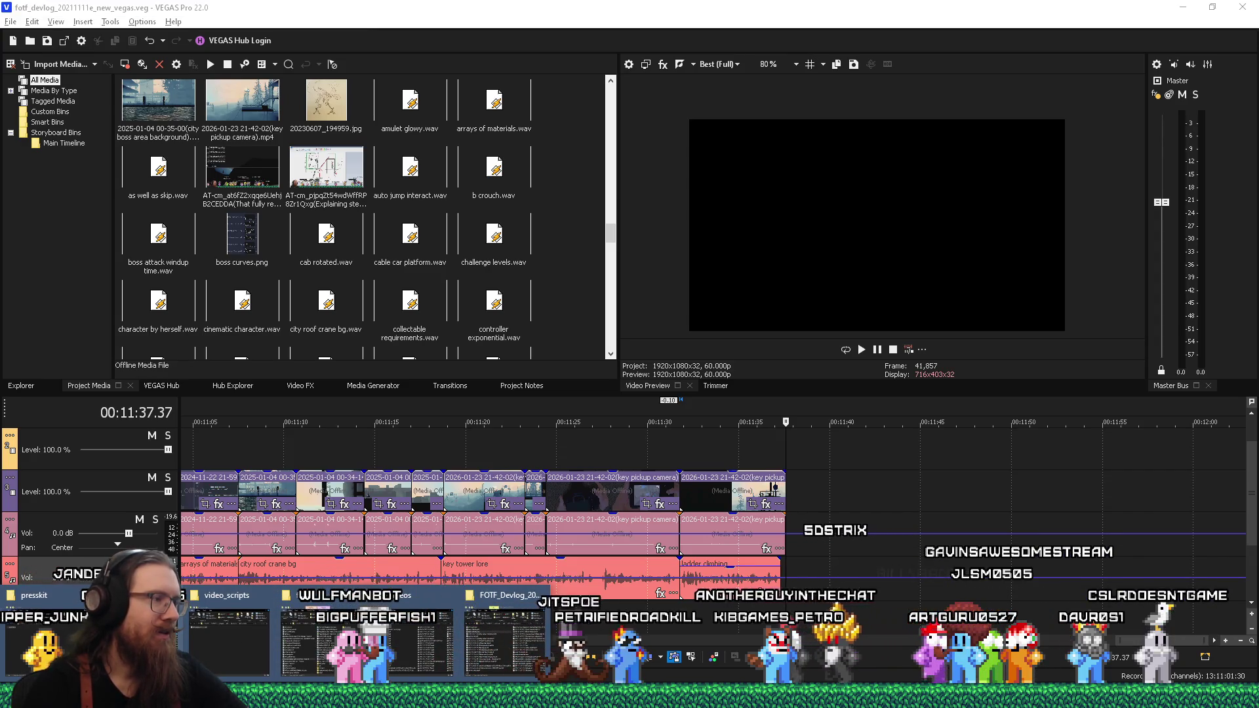
left_click(485, 655)
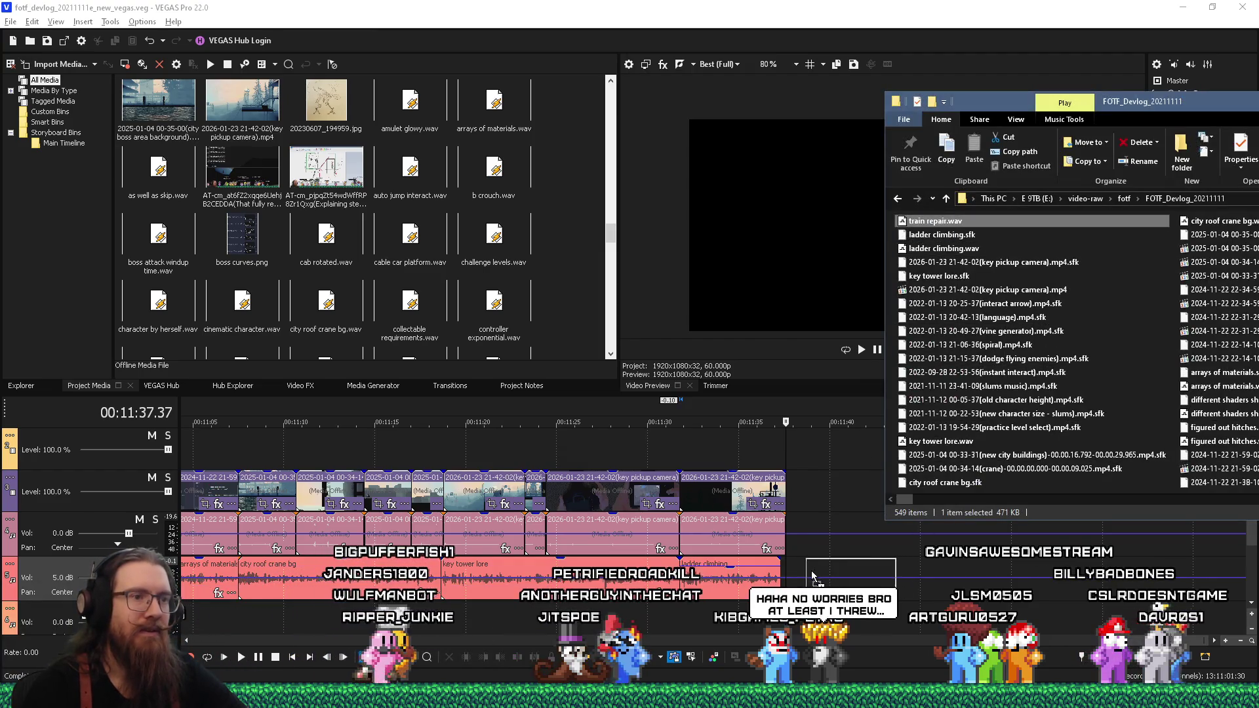
left_click_drag(931, 221, 807, 573)
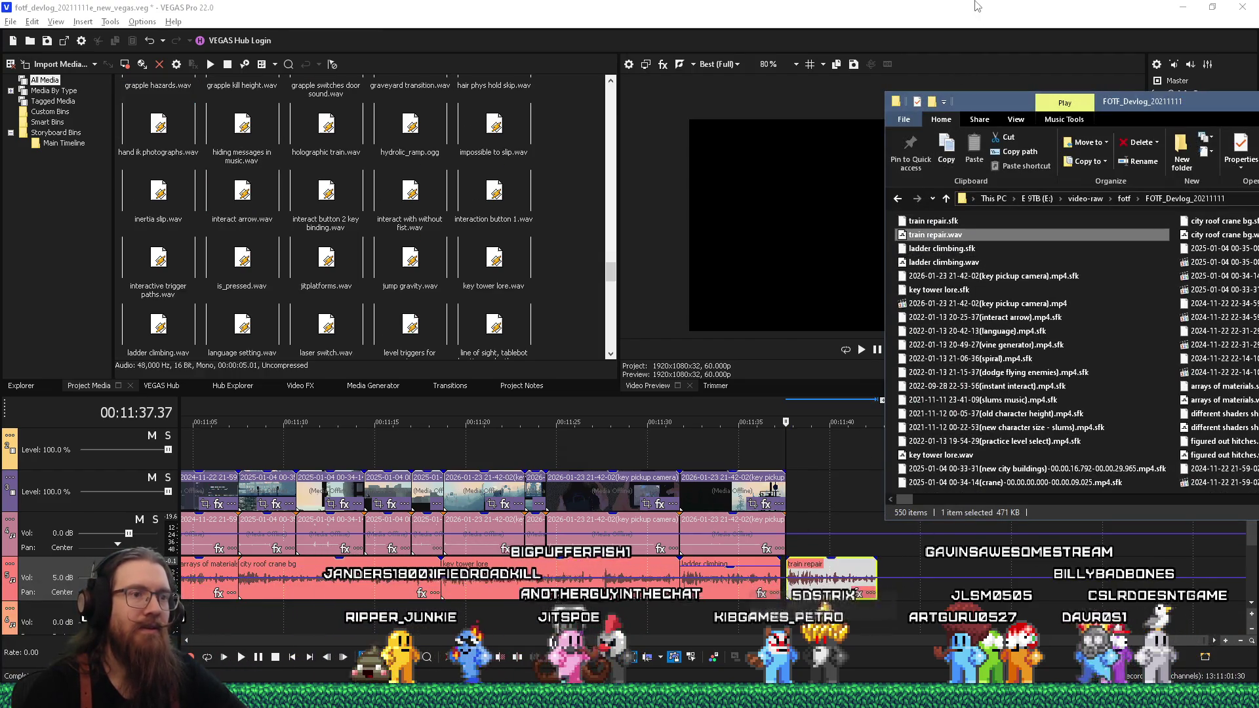
left_click(975, 7)
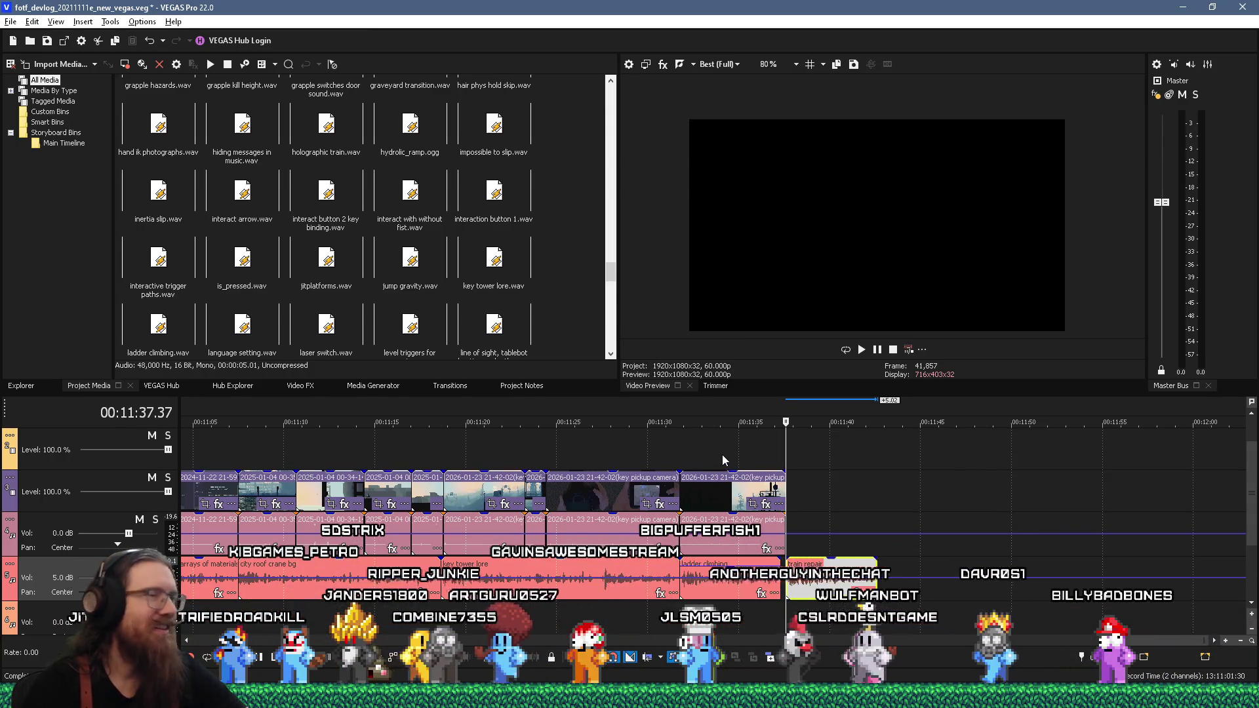
Step: Switch from VEGAS Pro to the Godot editor
key("alt+Tab")
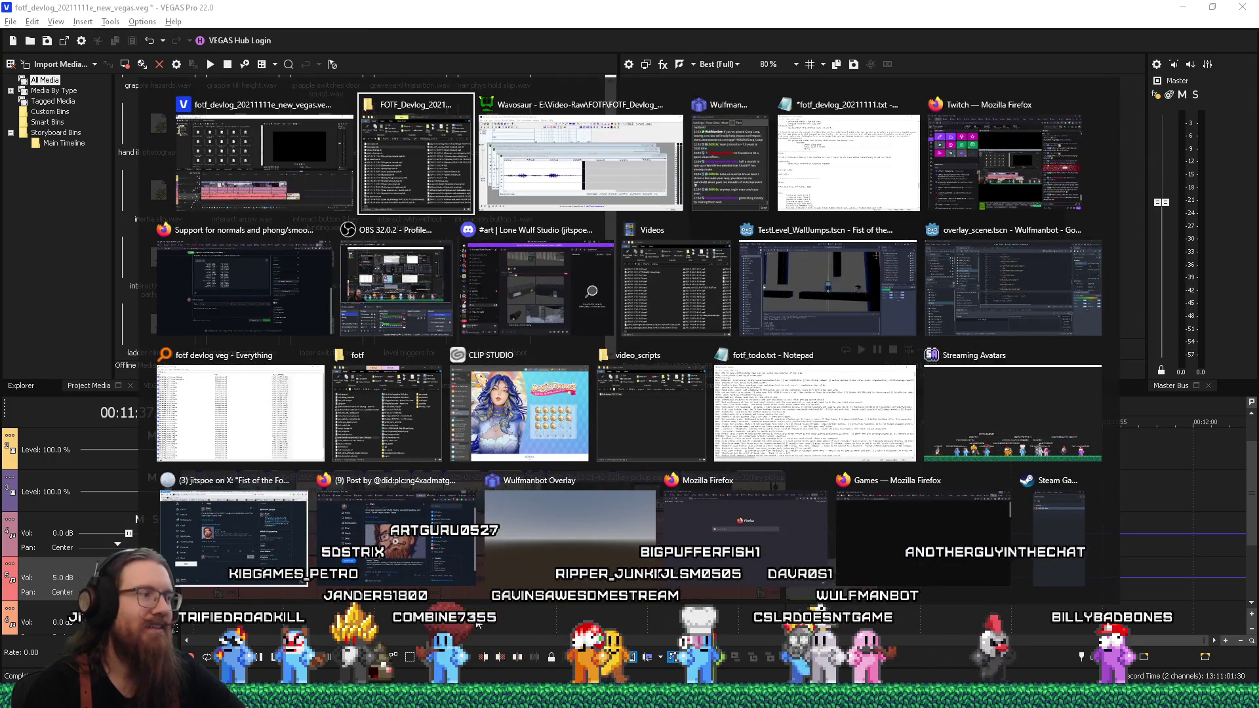
key("alt+shift+Tab")
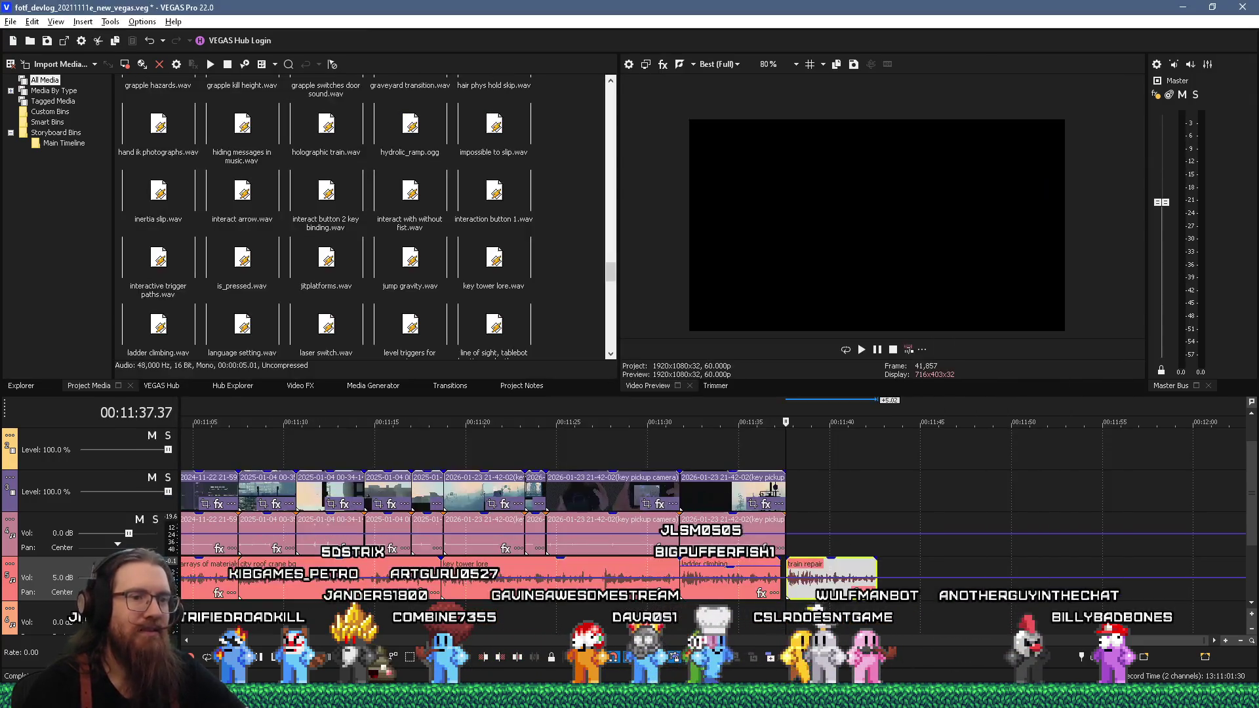
key("alt+Tab")
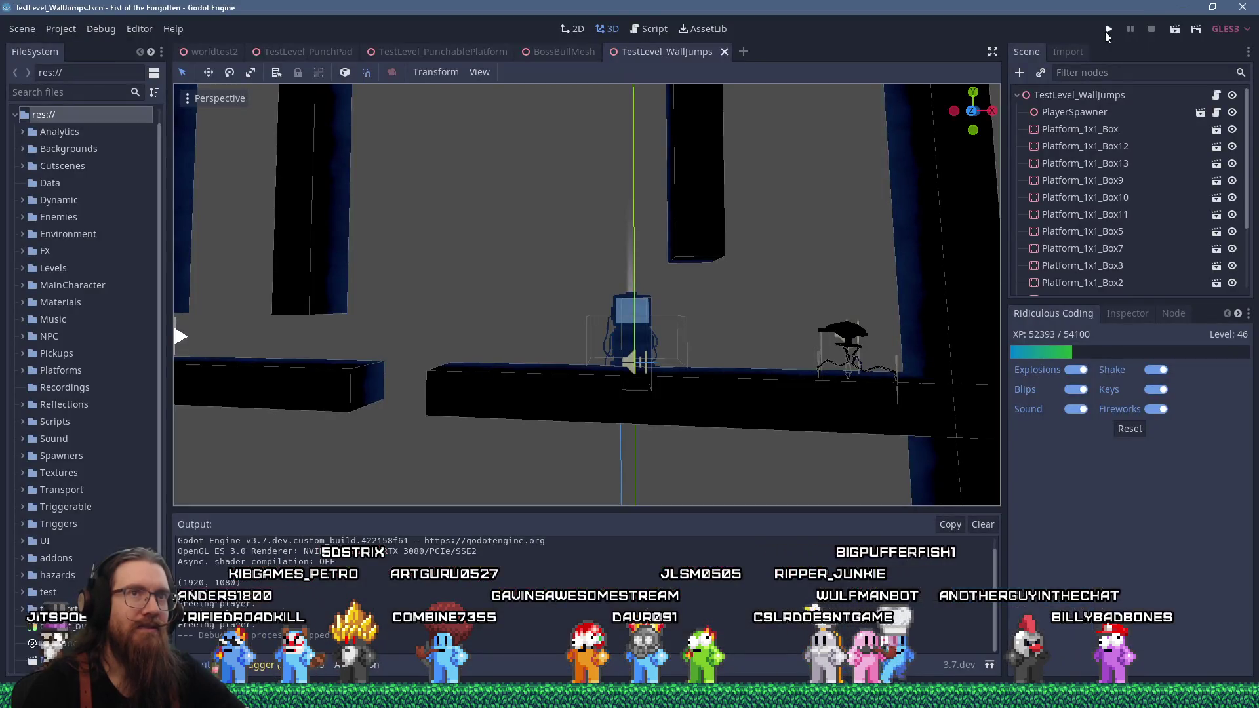
Step: Run the game and load StartLevel1 with the console 'map' command
key("F5")
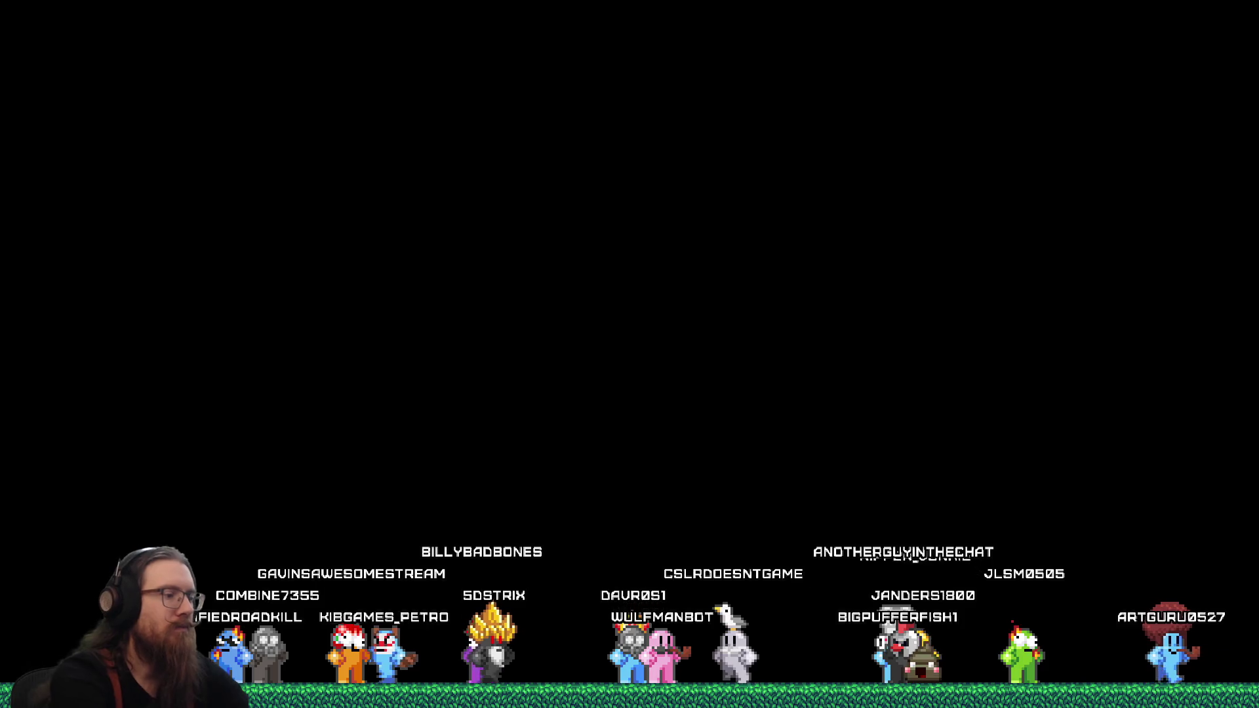
key("grave")
type("rtLevel1")
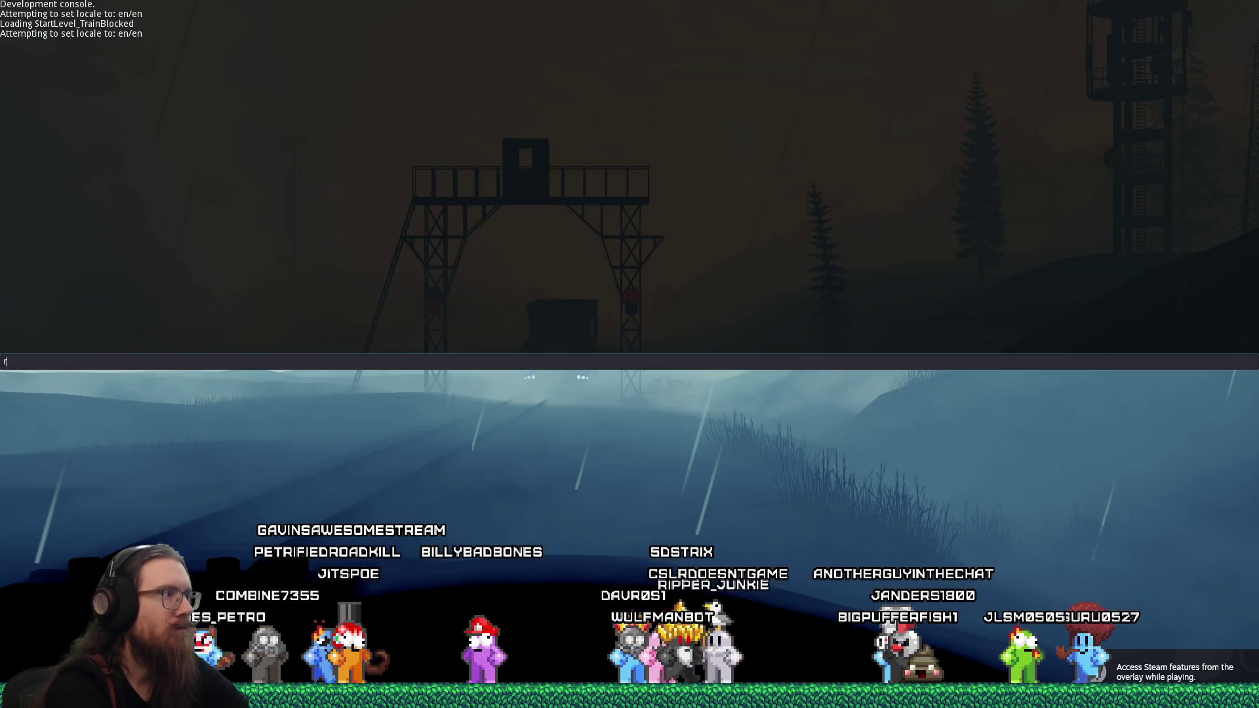
key("BackSpace")
type("map StartLevel1")
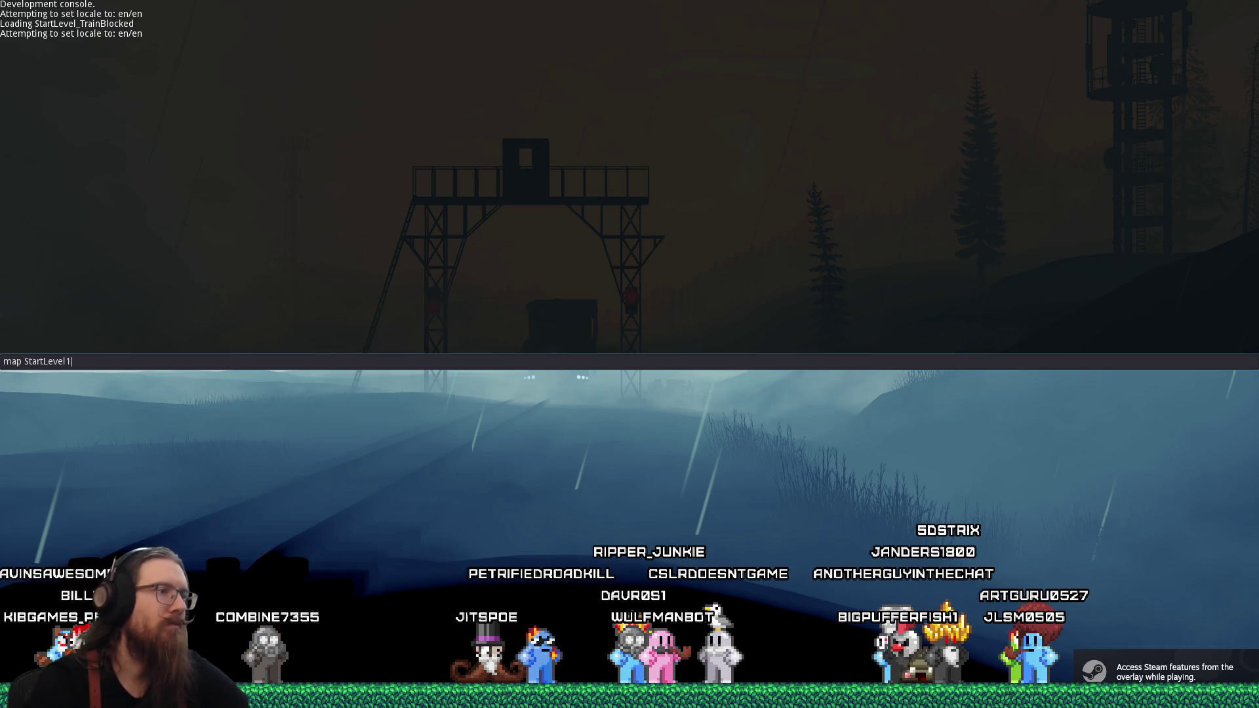
key("Return")
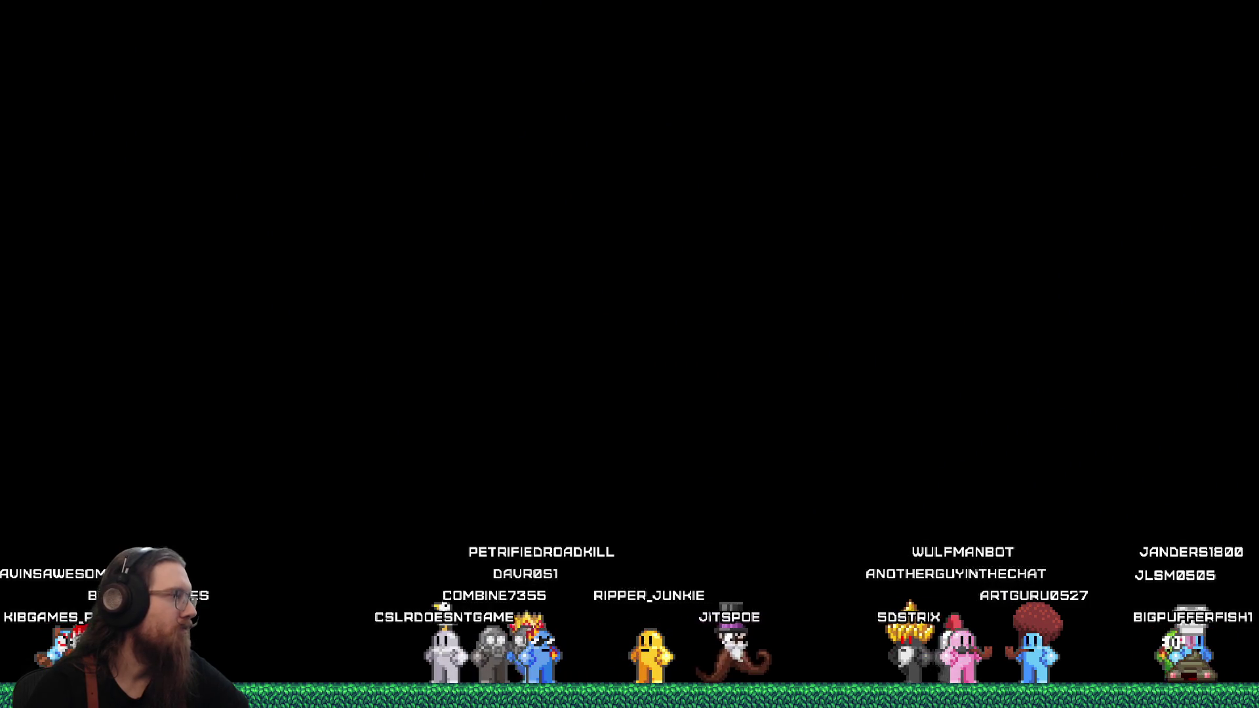
key("alt+Tab")
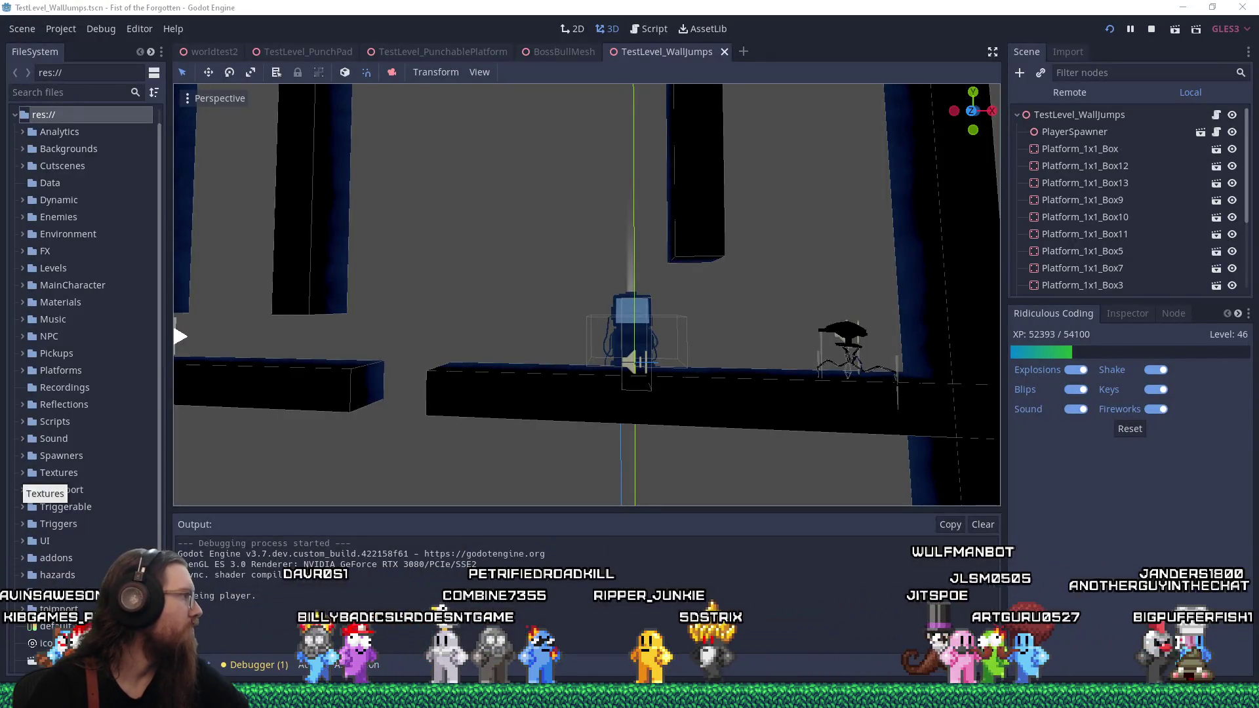
key("alt+Tab")
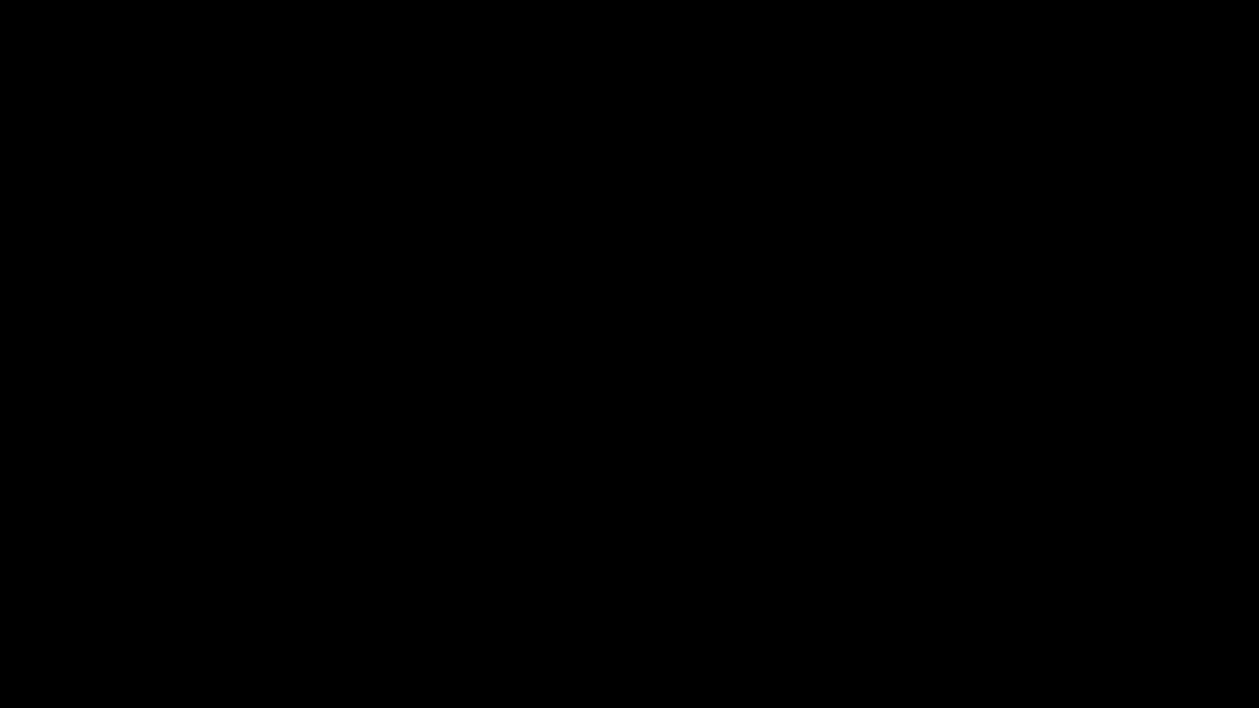
Step: Run right out of the cave, past the train carriages and over the rock blocks
key("Right")
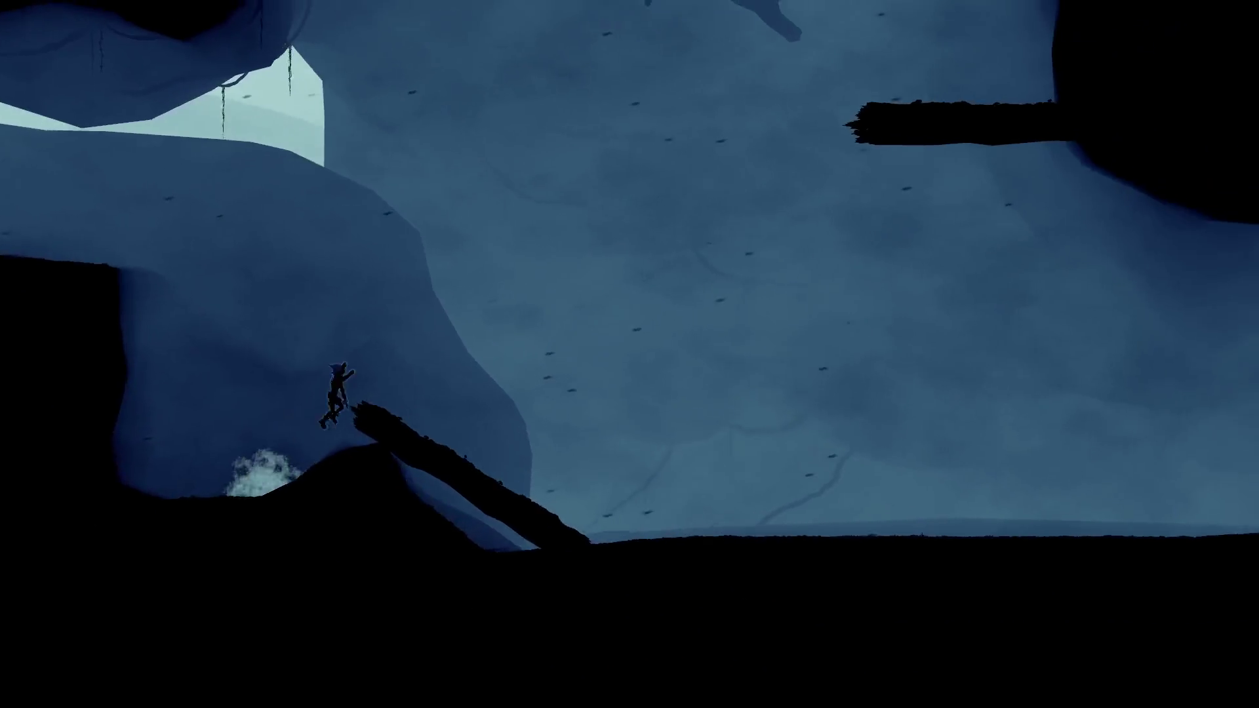
key("Right")
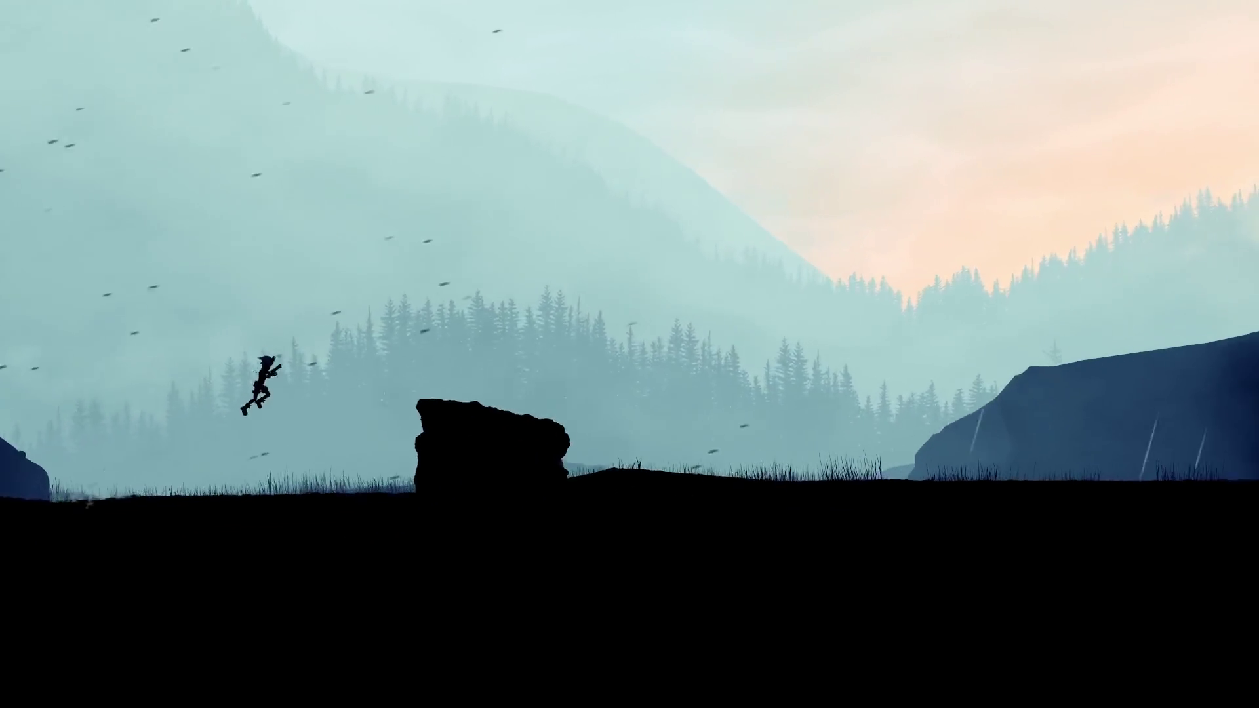
key("Right")
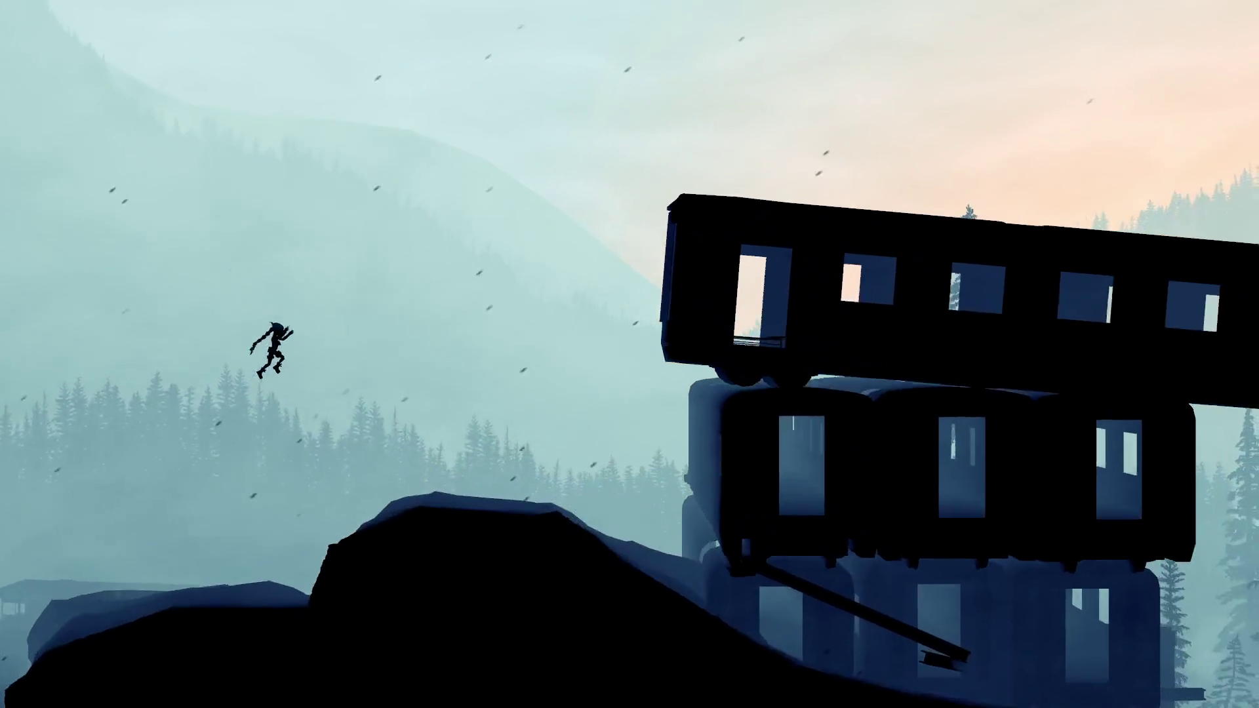
key("Right")
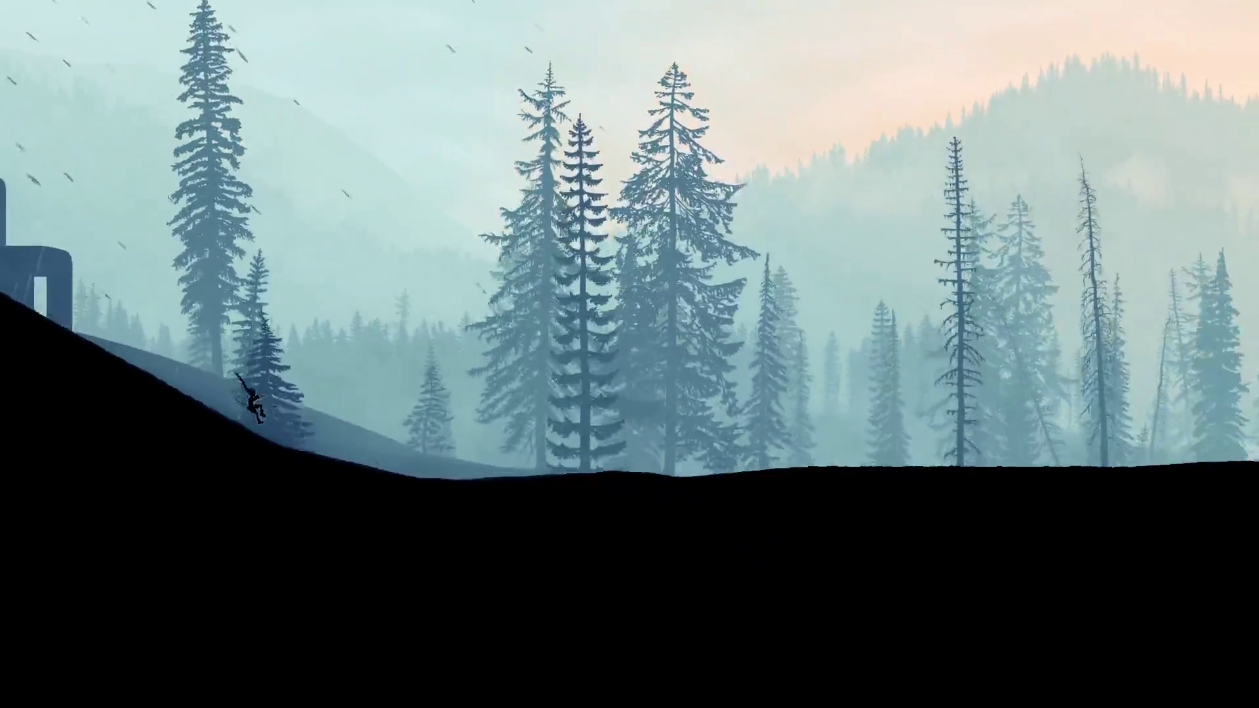
key("Right")
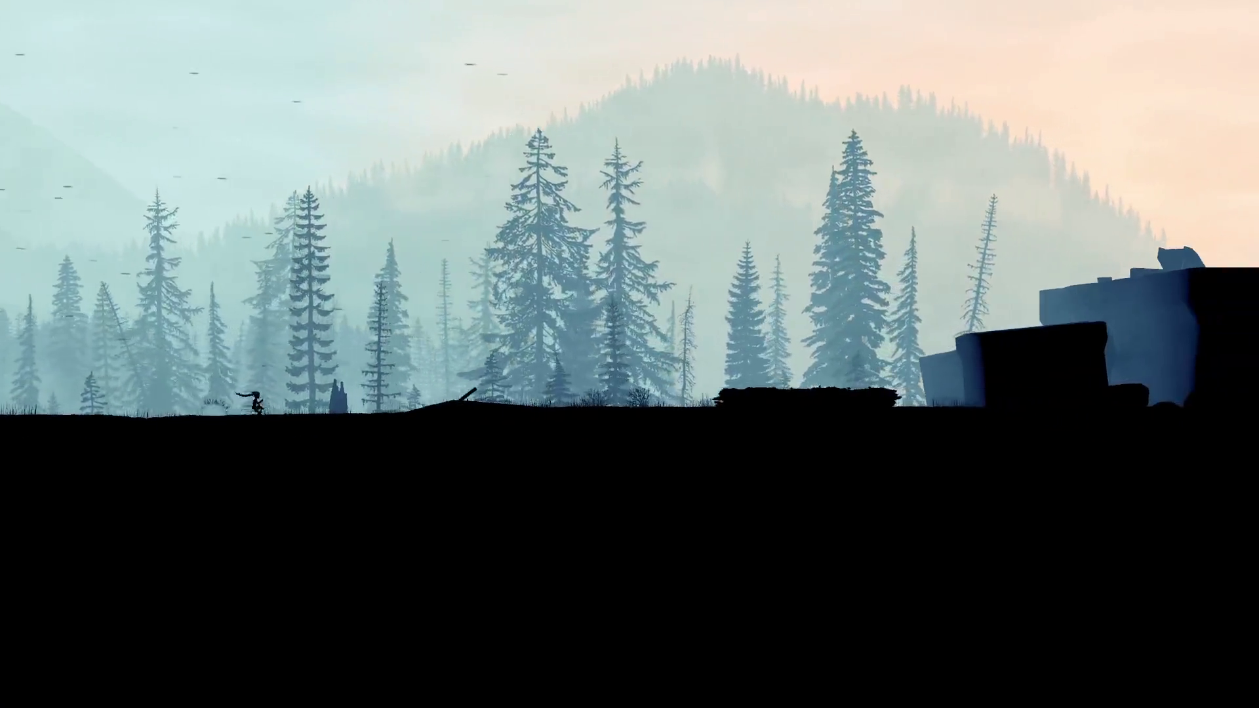
key("Right")
key("space")
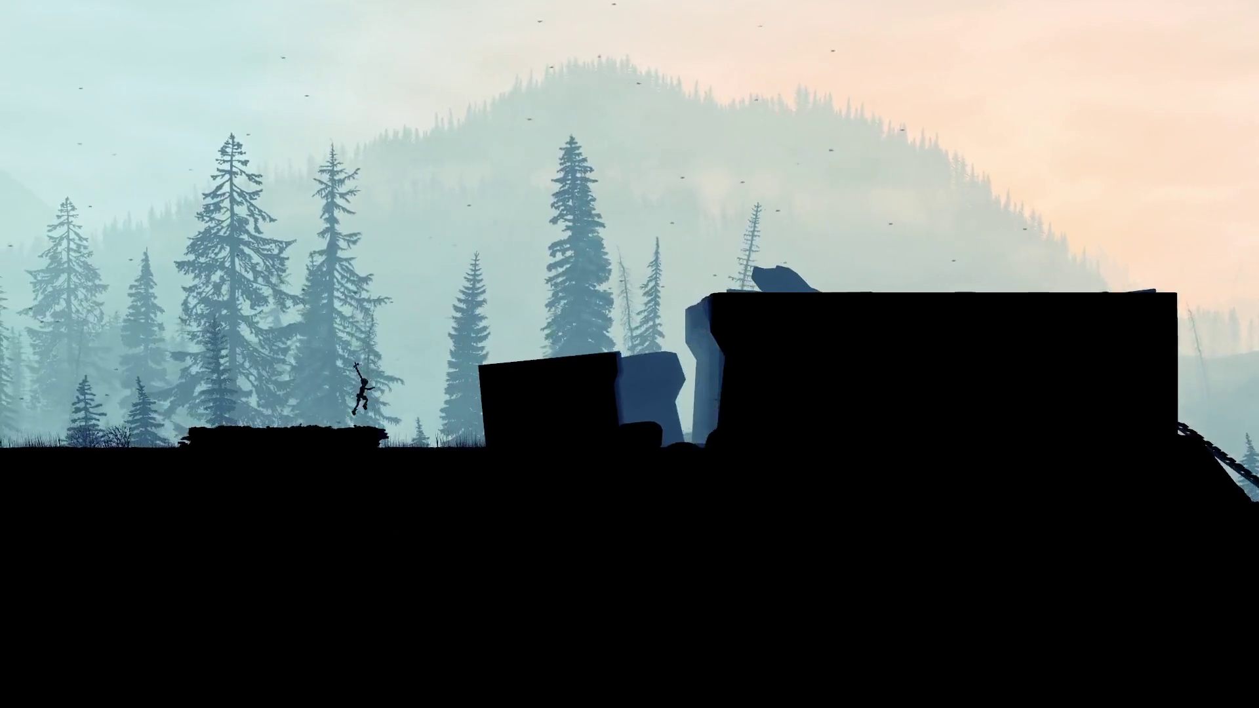
key("Right")
key("Right")
key("space")
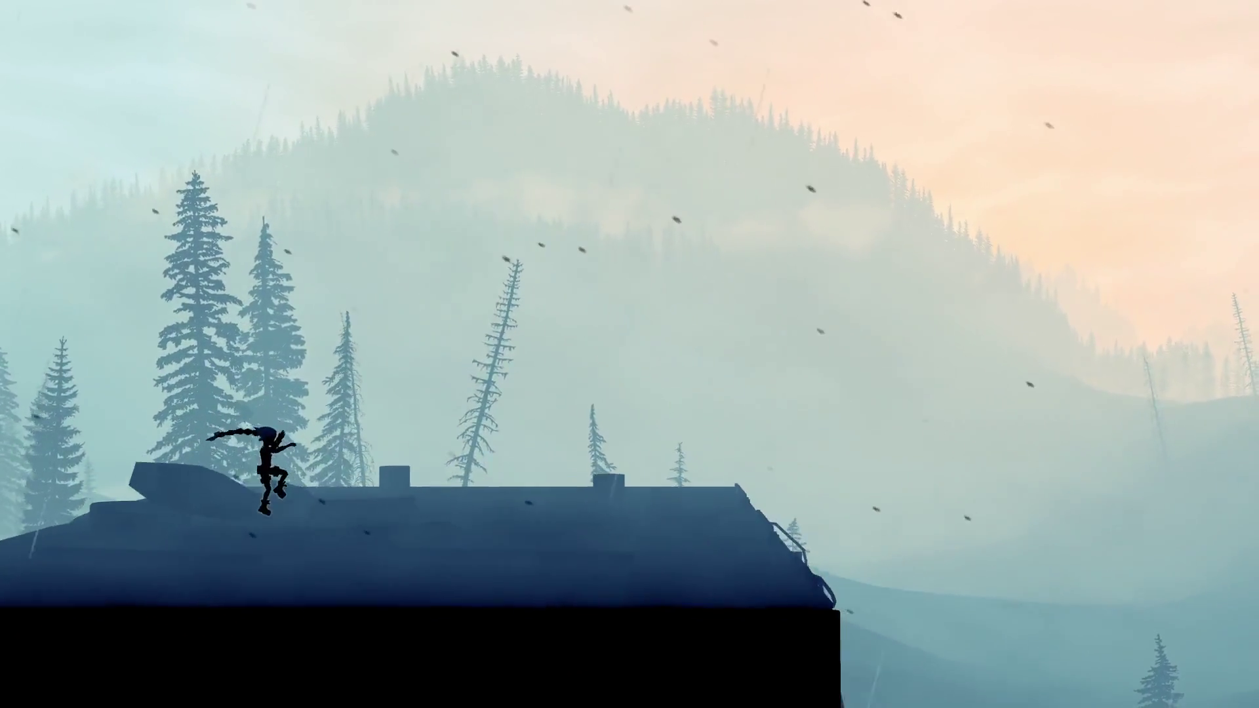
key("Right")
key("space")
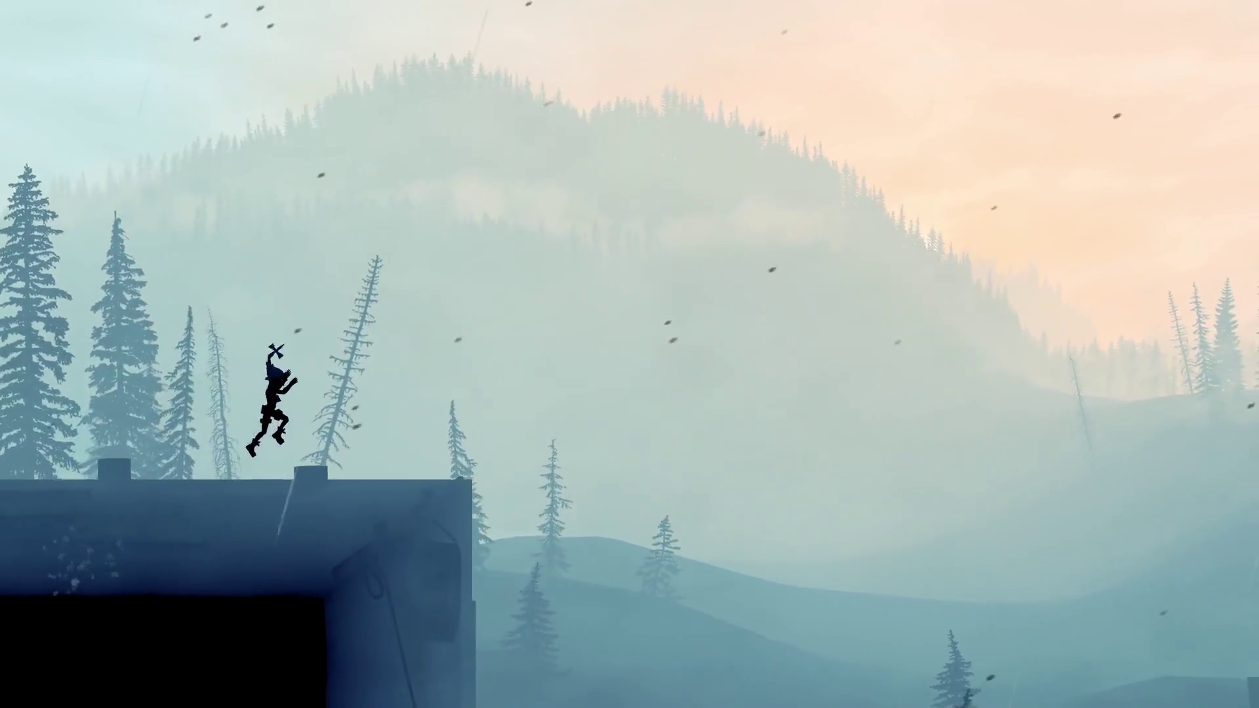
Step: Leap across the ledges into the tunnel, wait for the train, then quit via the console
key("Right")
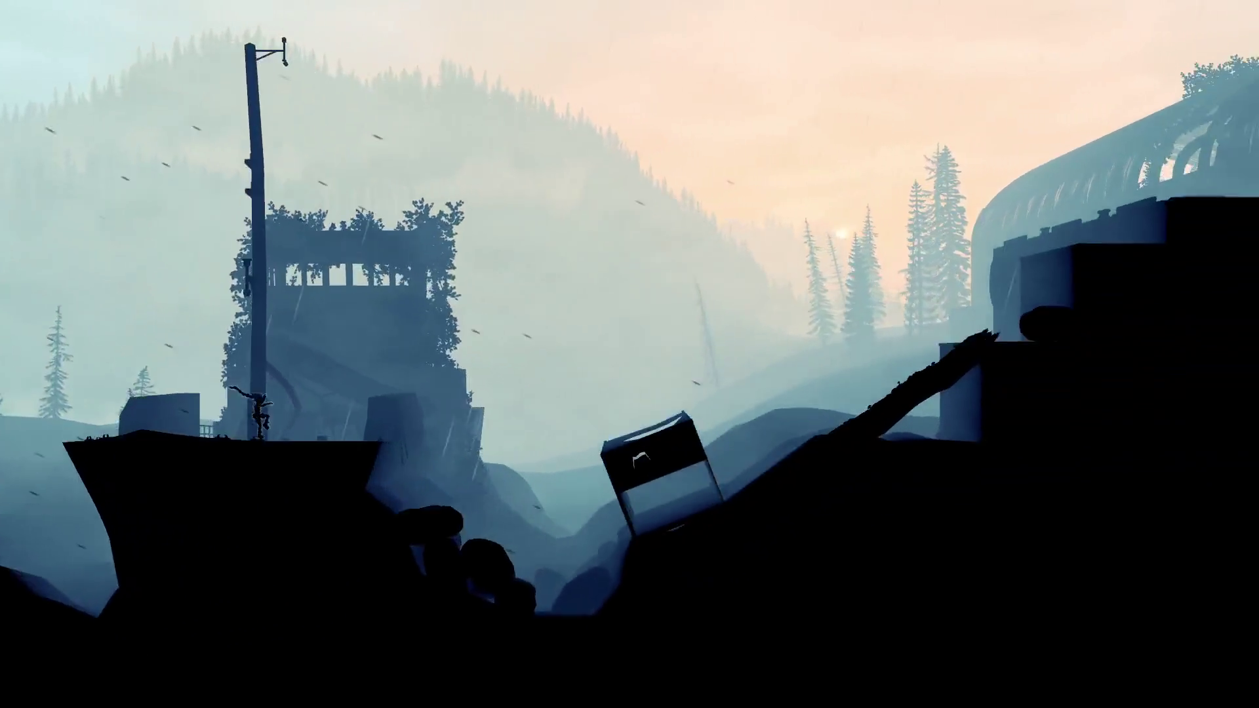
key("space")
key("Right")
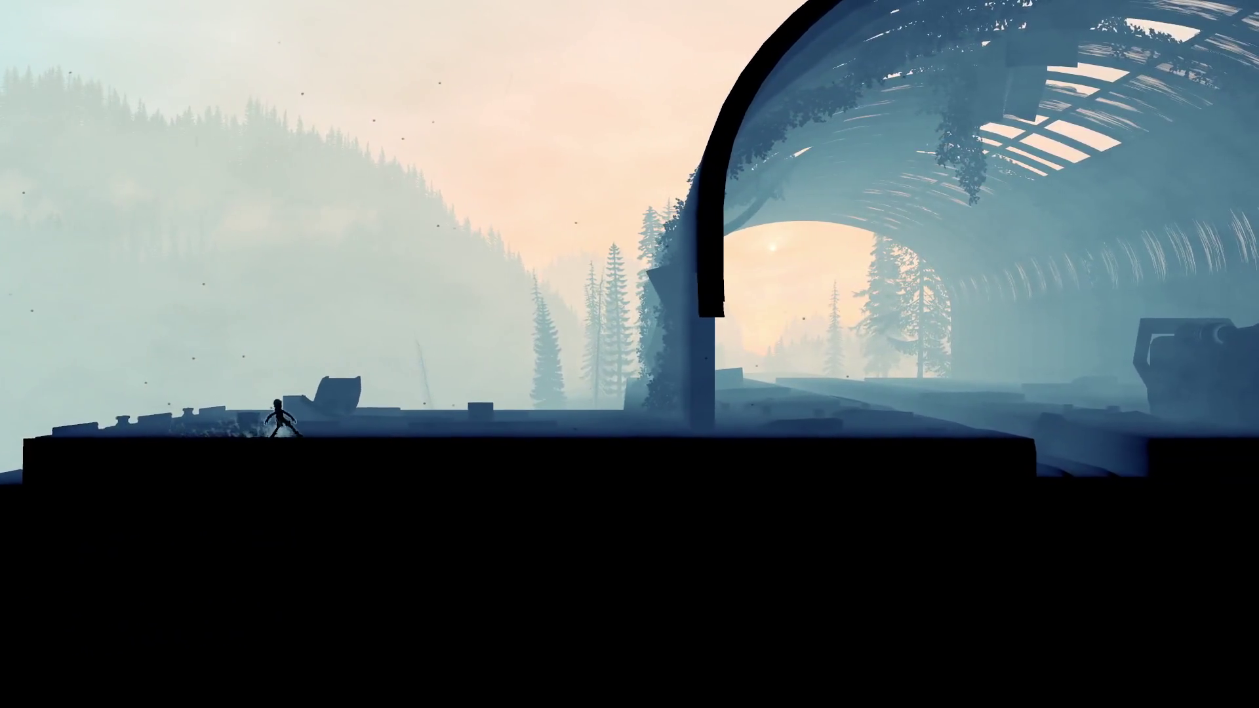
key("Right")
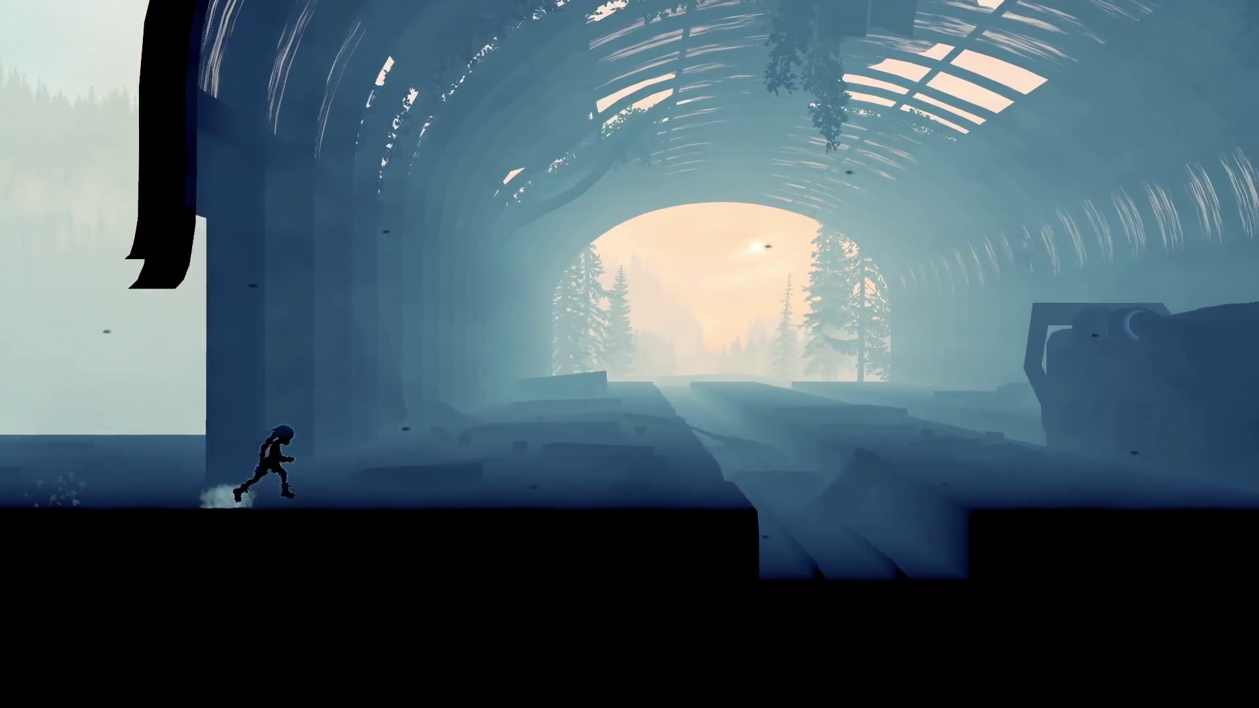
key("Right")
key("space")
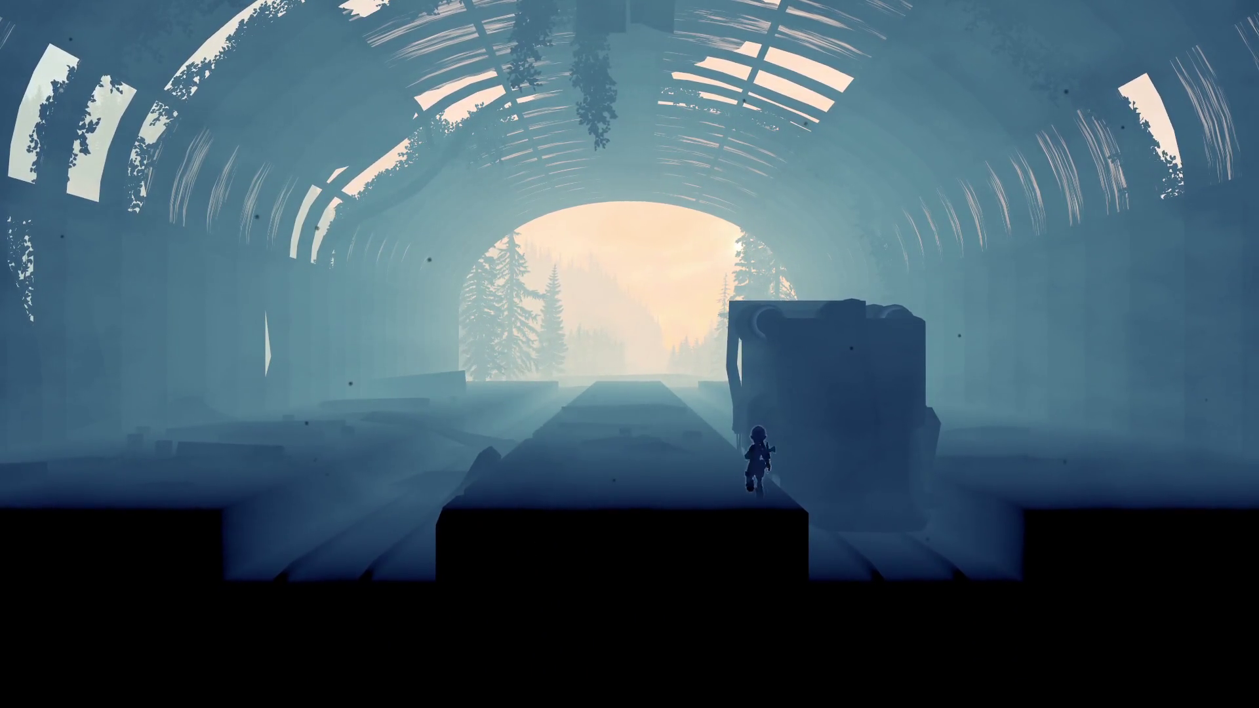
key("Up")
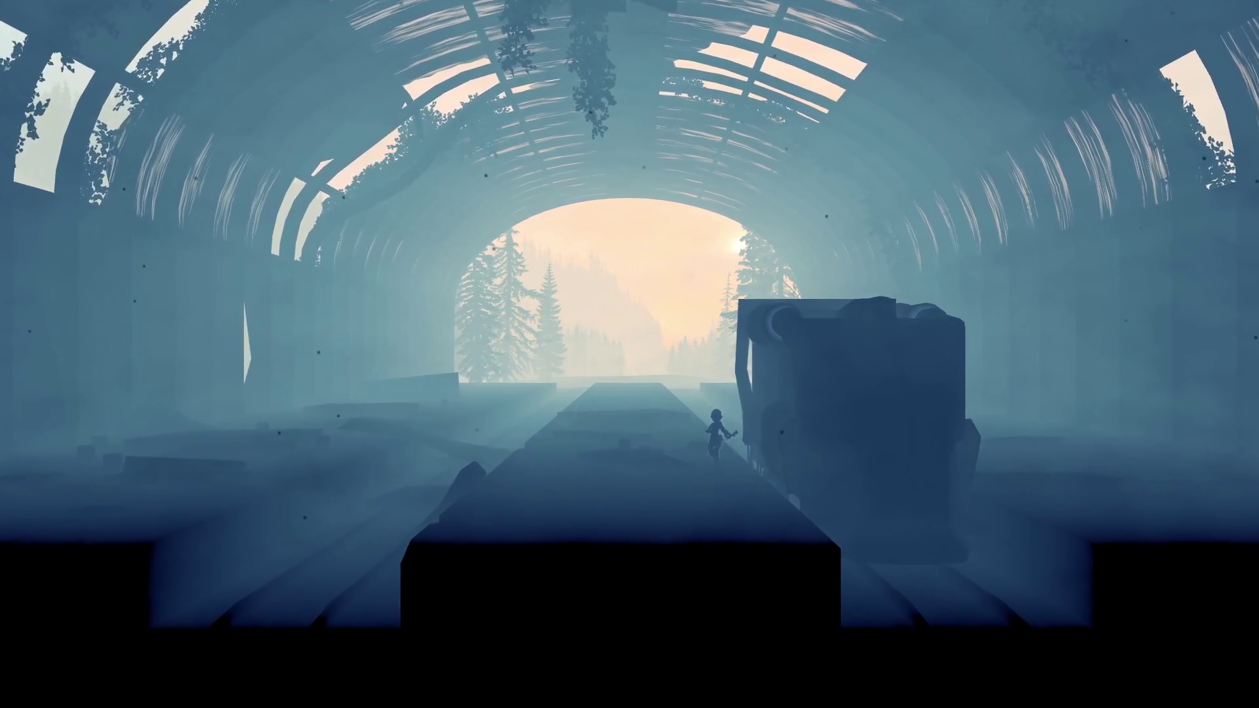
key("Up")
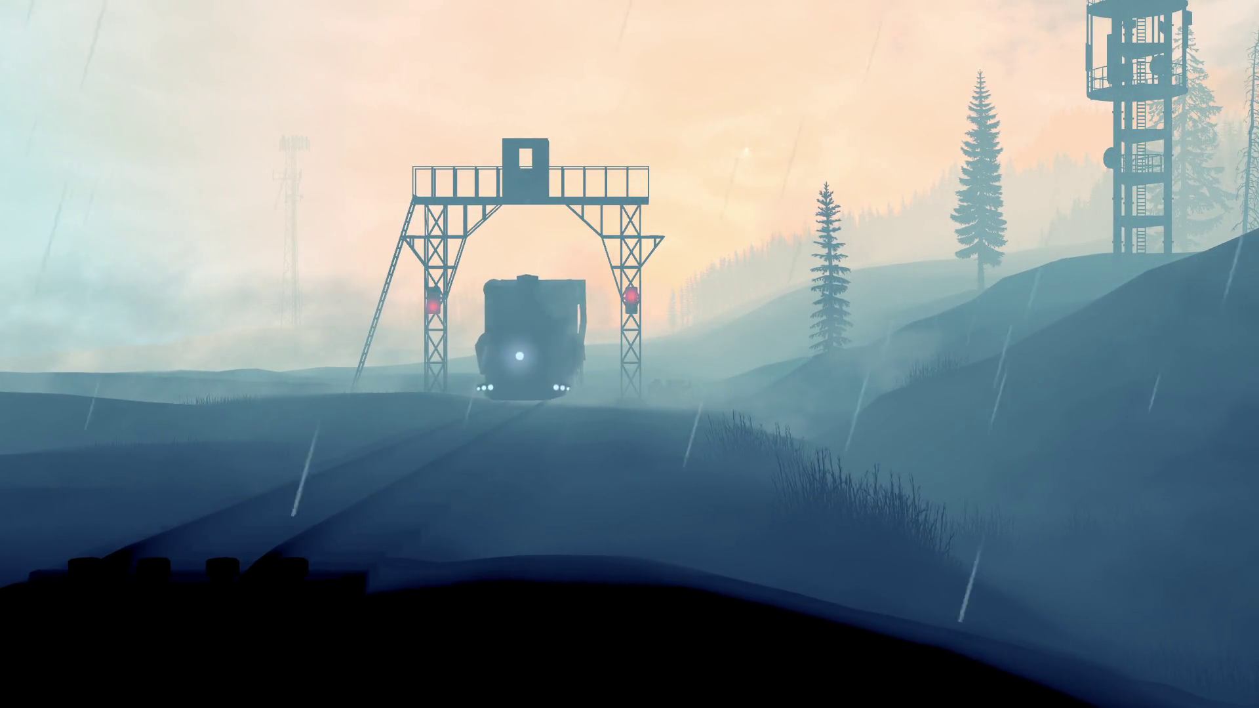
key("grave")
type("quit")
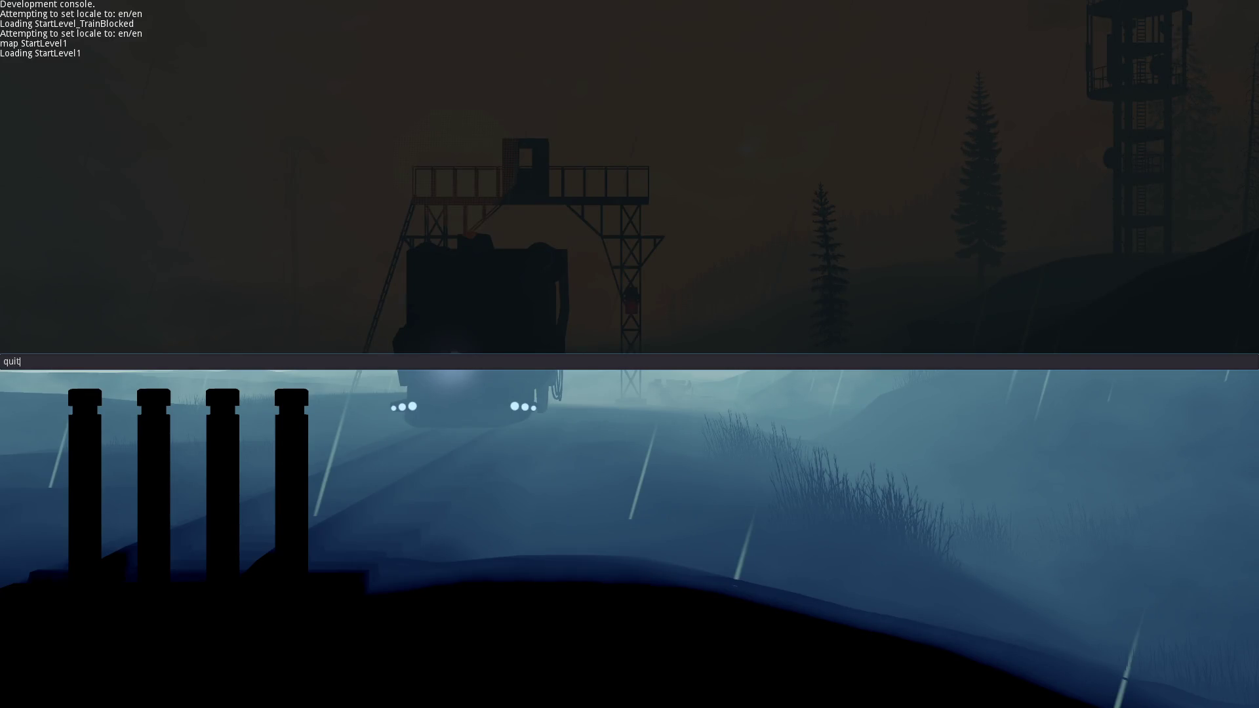
key("Return")
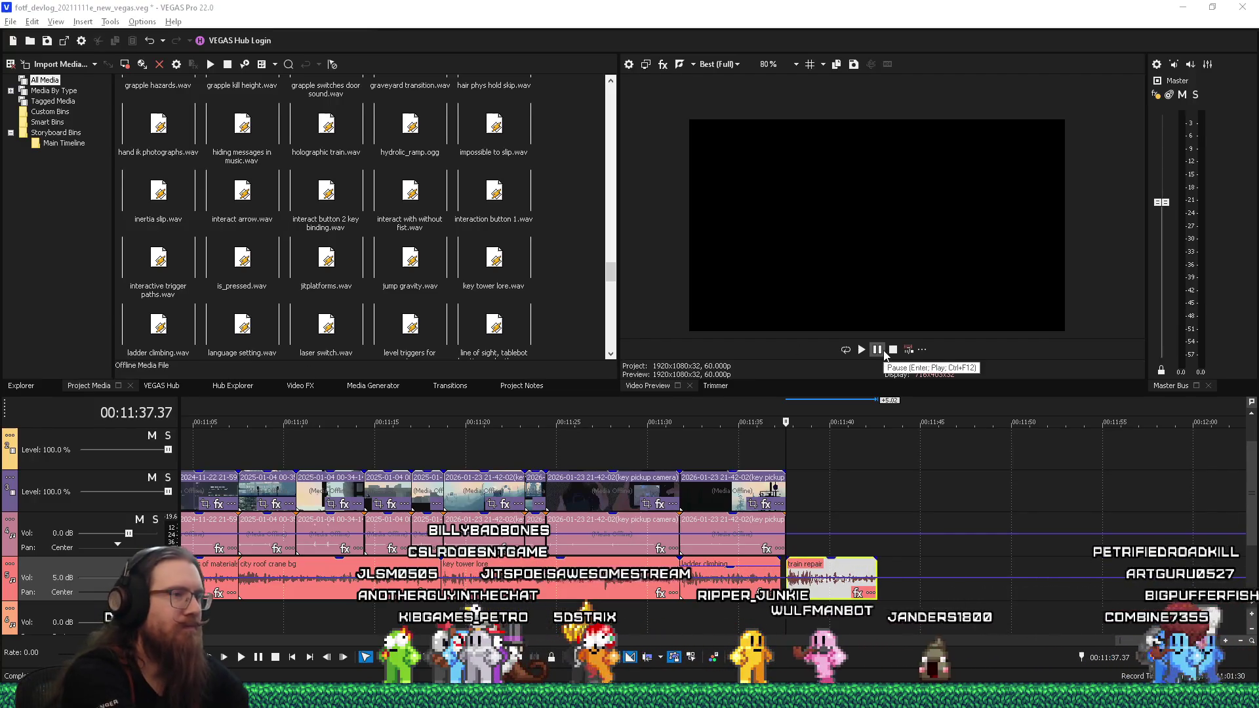
Step: Open the Videos folder and append '(train repair)' to the newest recording's name
key("super+r")
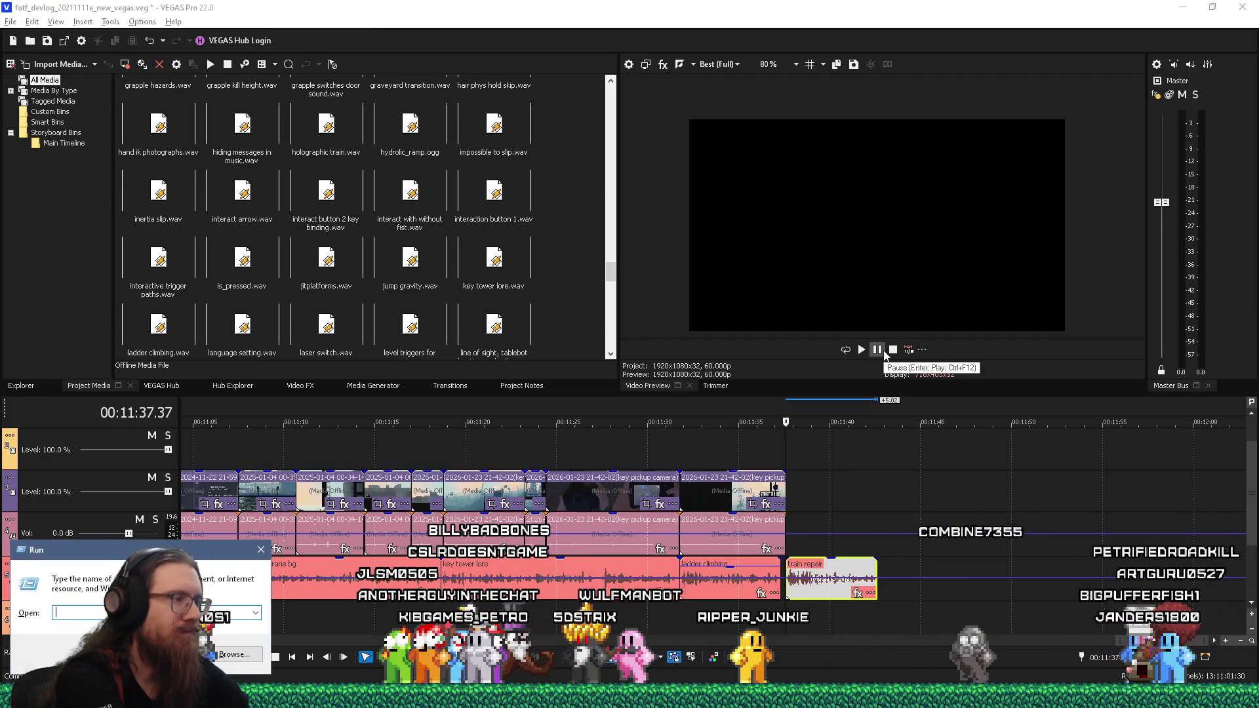
type("shell:My Video")
key("Return")
left_click(882, 279)
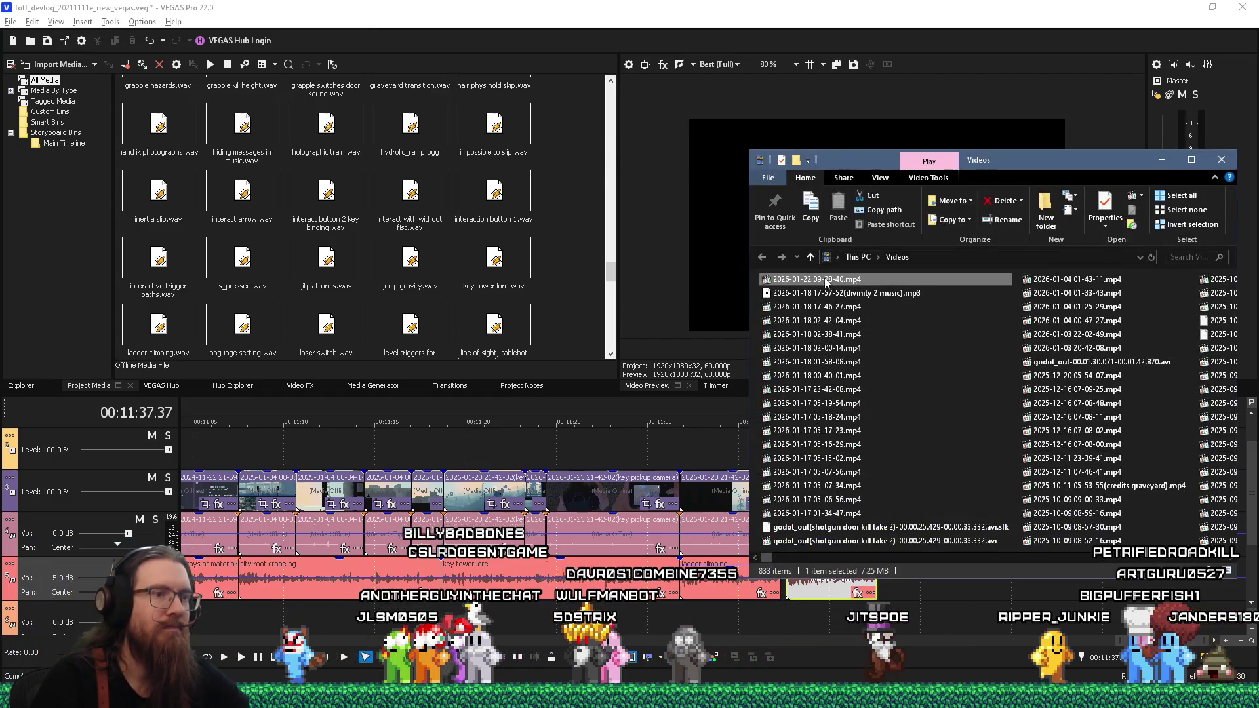
key("F2")
type("(train repair")
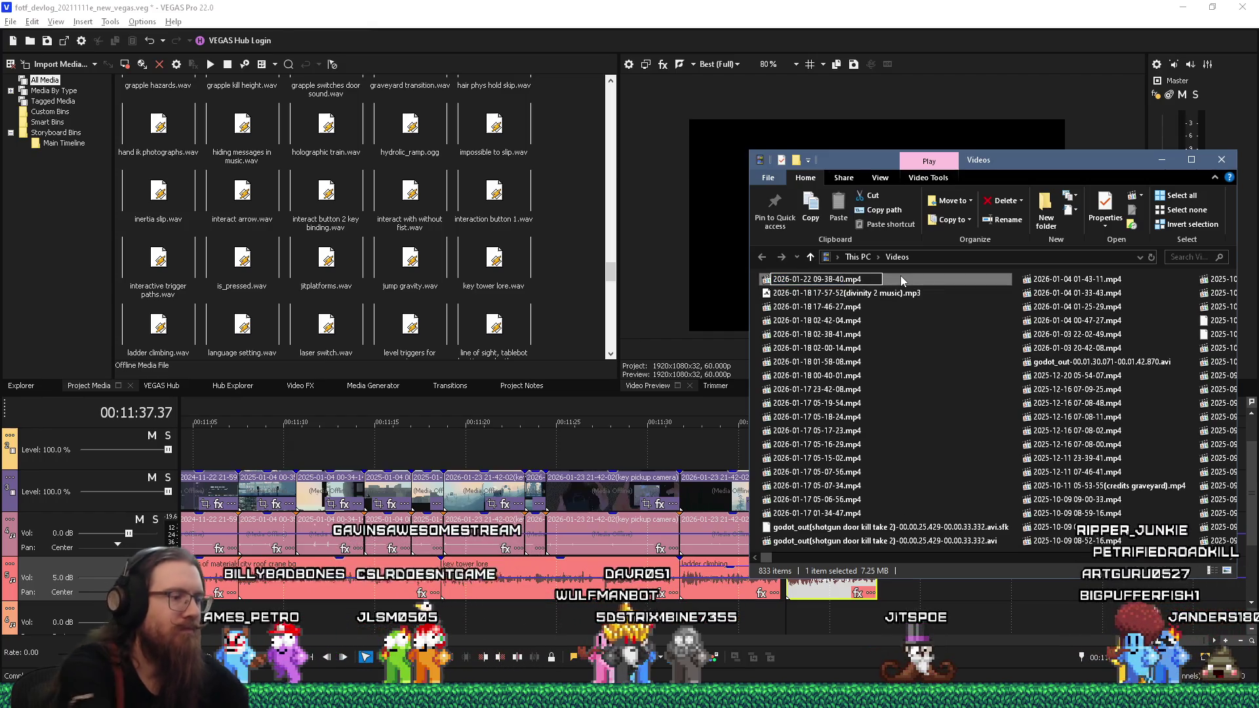
type(")")
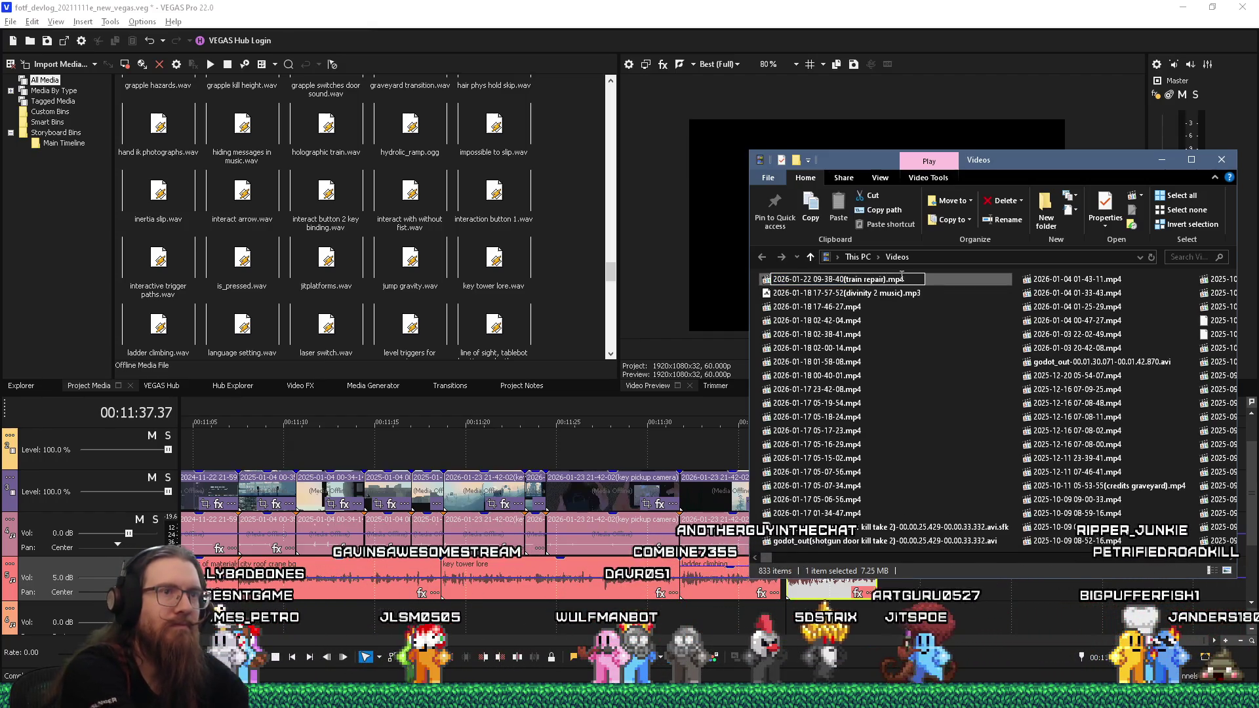
key("Return")
Step: Move the renamed recording into the FOTF_Devlog folder
right_click(903, 279)
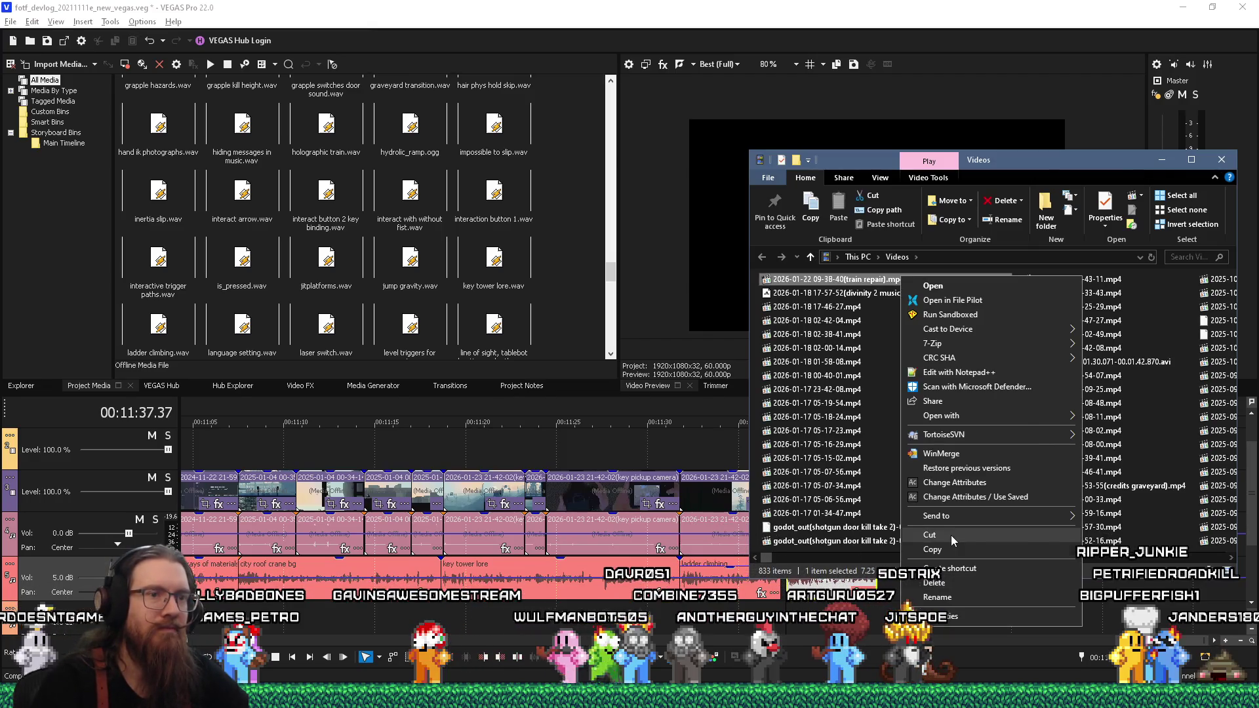
left_click(951, 535)
key("alt+Tab")
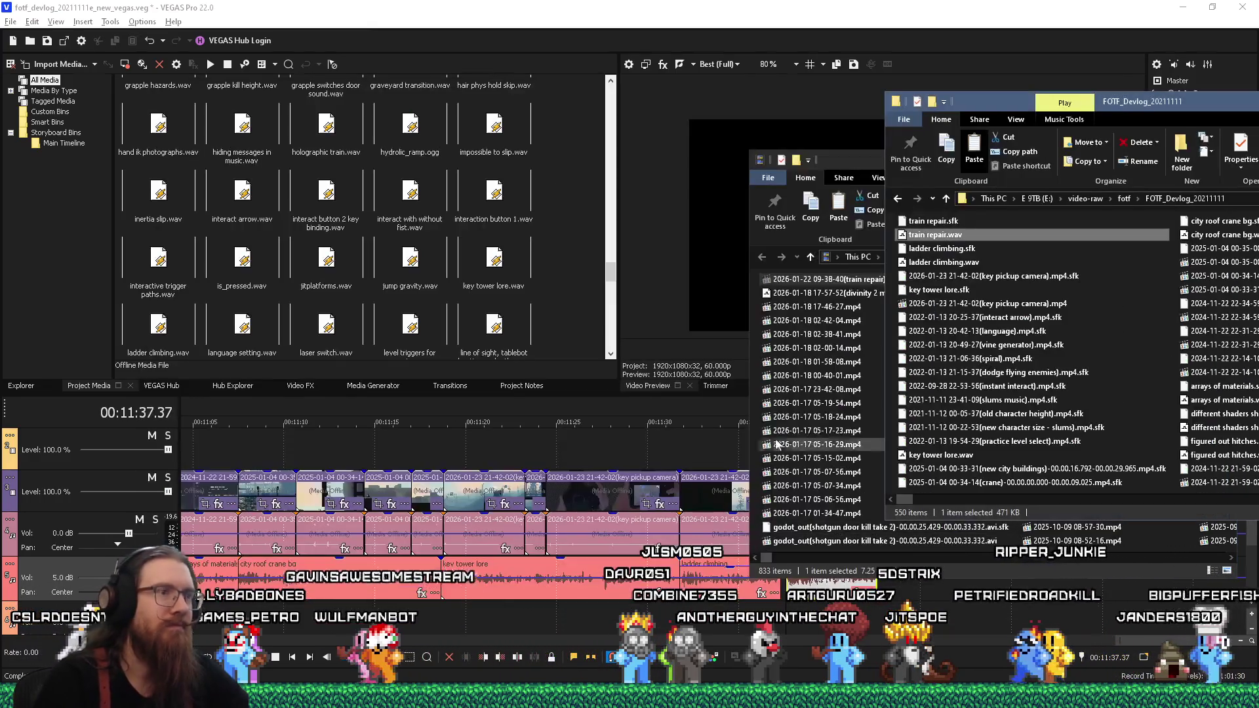
key("ctrl+v")
Step: Reposition the FOTF_Devlog window and try dragging the train repair recording onto the timeline
mouse_move(1174, 359)
left_mouse_down()
mouse_move(1060, 197)
mouse_move(1005, 250)
mouse_move(826, 577)
left_mouse_up()
left_click_drag(1114, 102, 331, 8)
left_click_drag(402, 264, 789, 490)
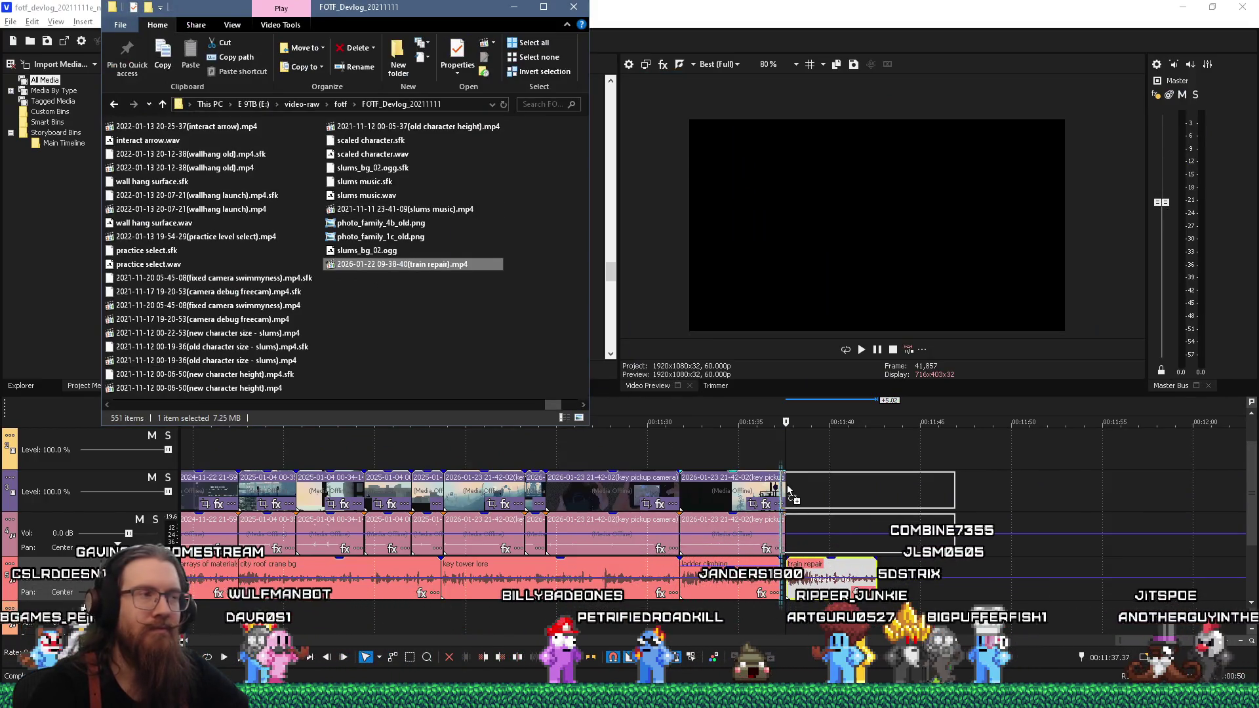
Step: Preview the recording, find it shows a Steam store page, and delete it
double_click(436, 264)
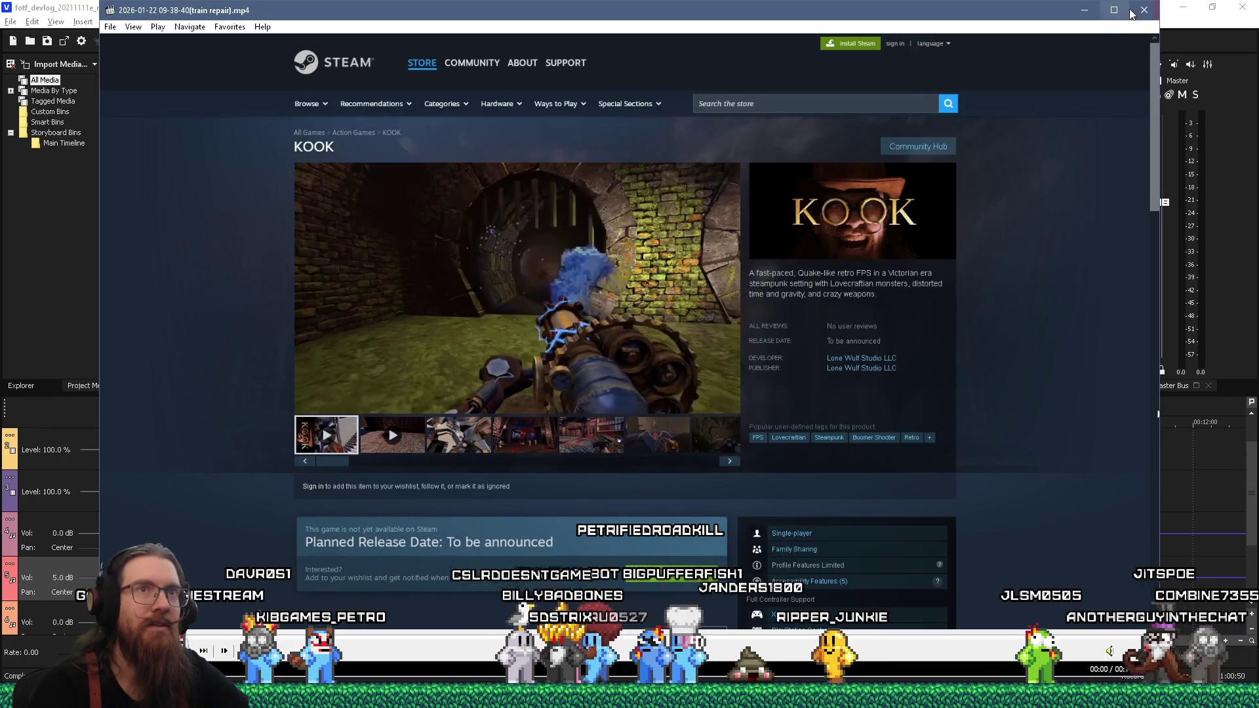
left_click(1132, 12)
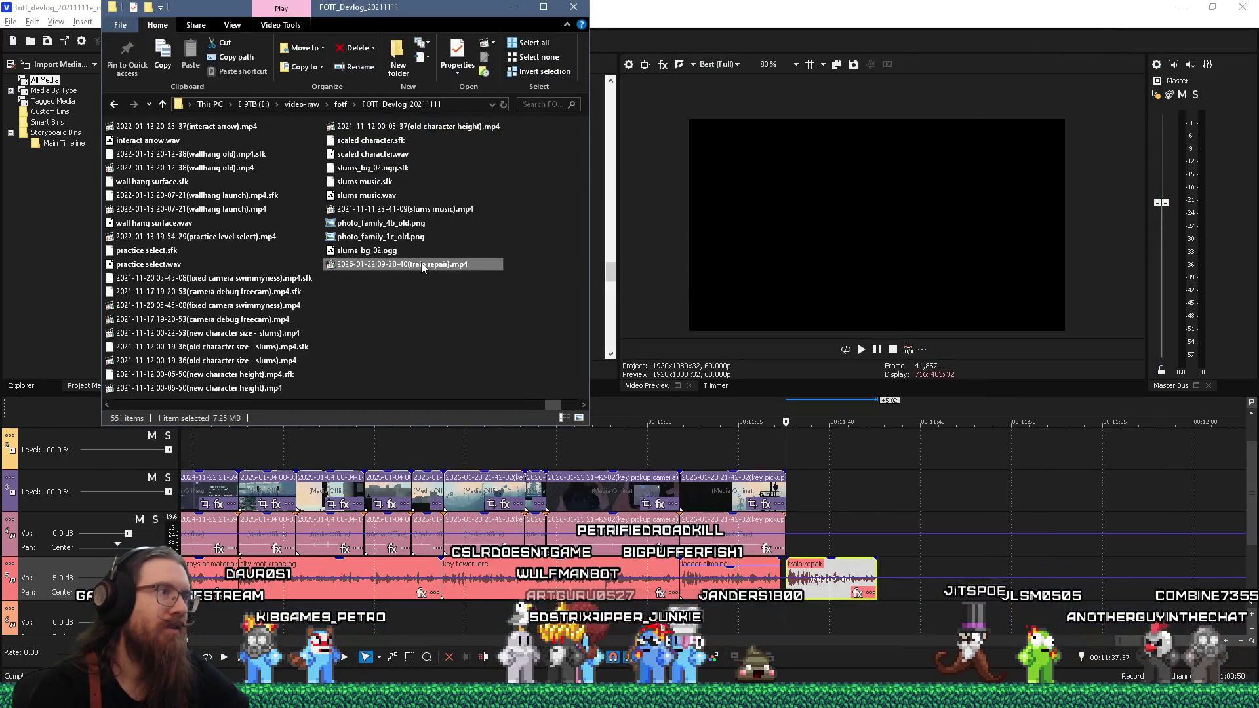
right_click(423, 267)
left_click(497, 568)
key("super+Tab")
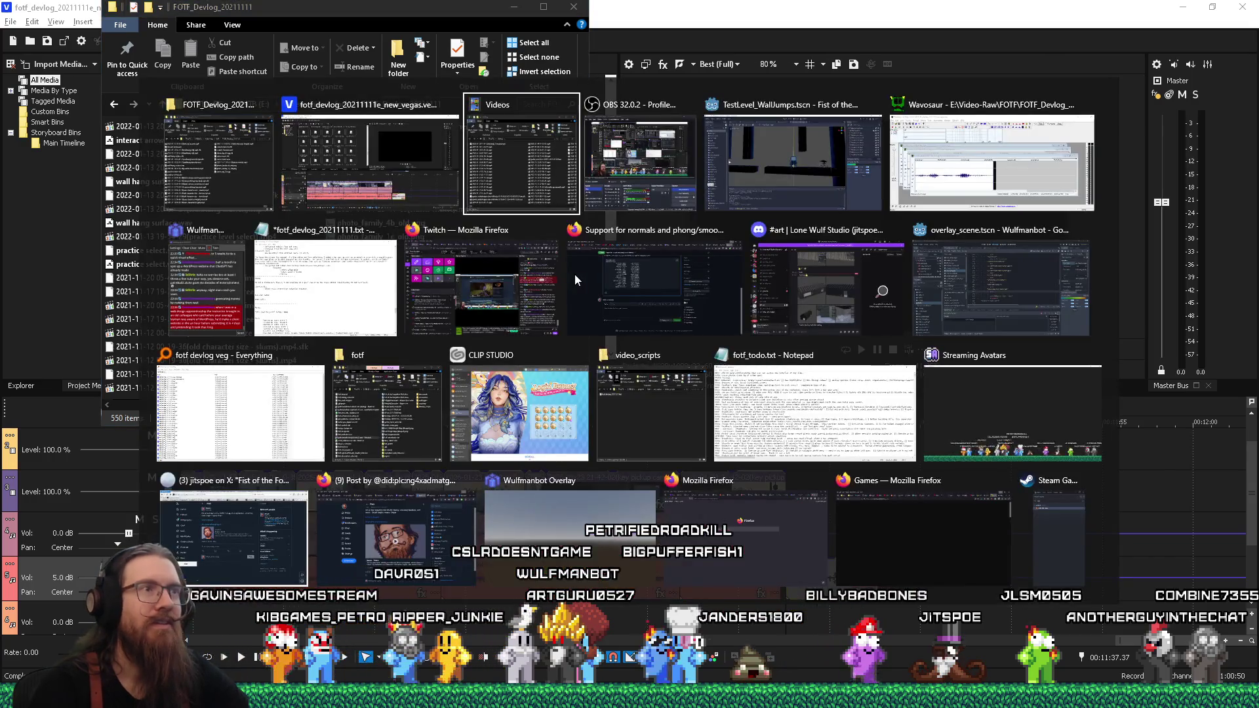
key("Return")
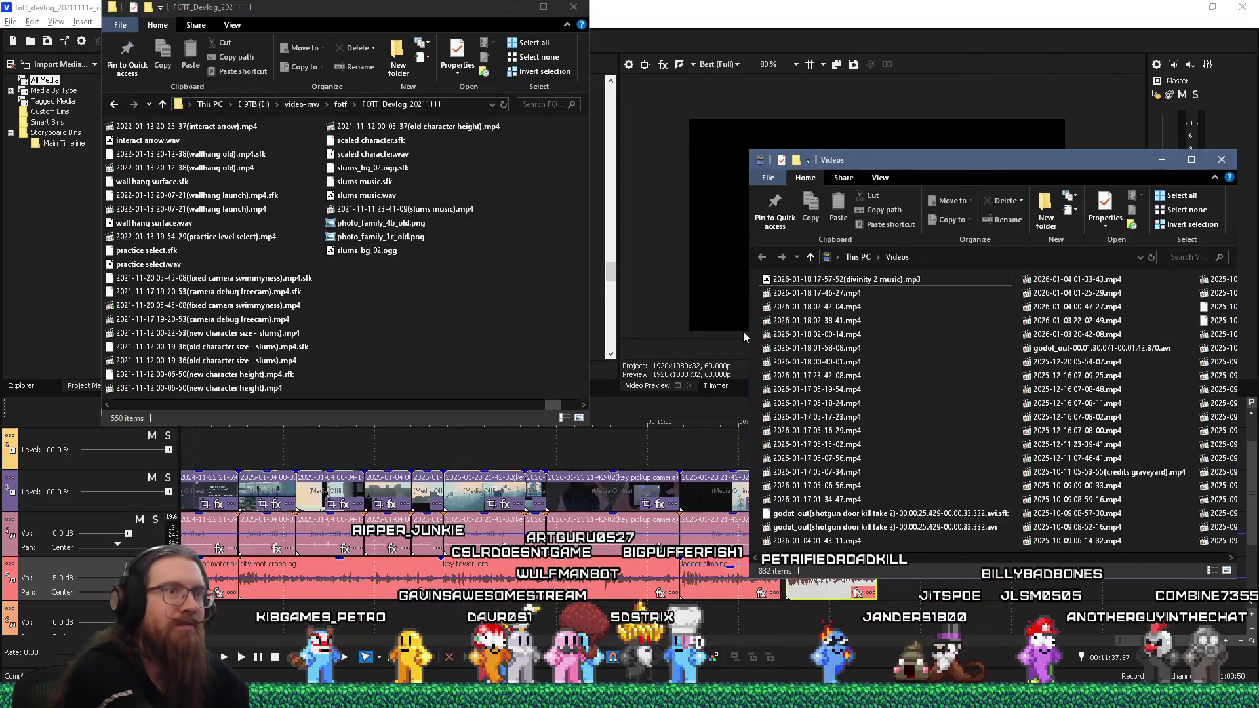
left_click(810, 280)
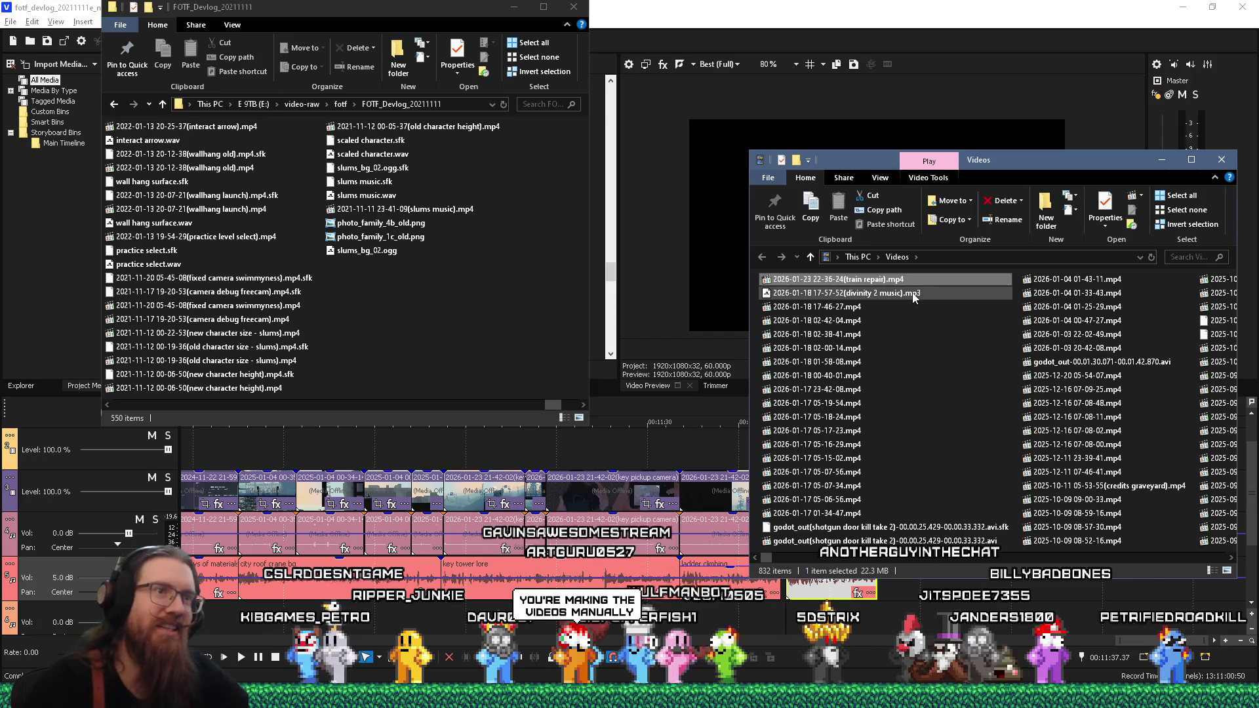
key("Return")
Step: Move the renamed recording from Videos into the FOTF_Devlog folder
right_click(844, 280)
left_click(870, 535)
right_click(404, 325)
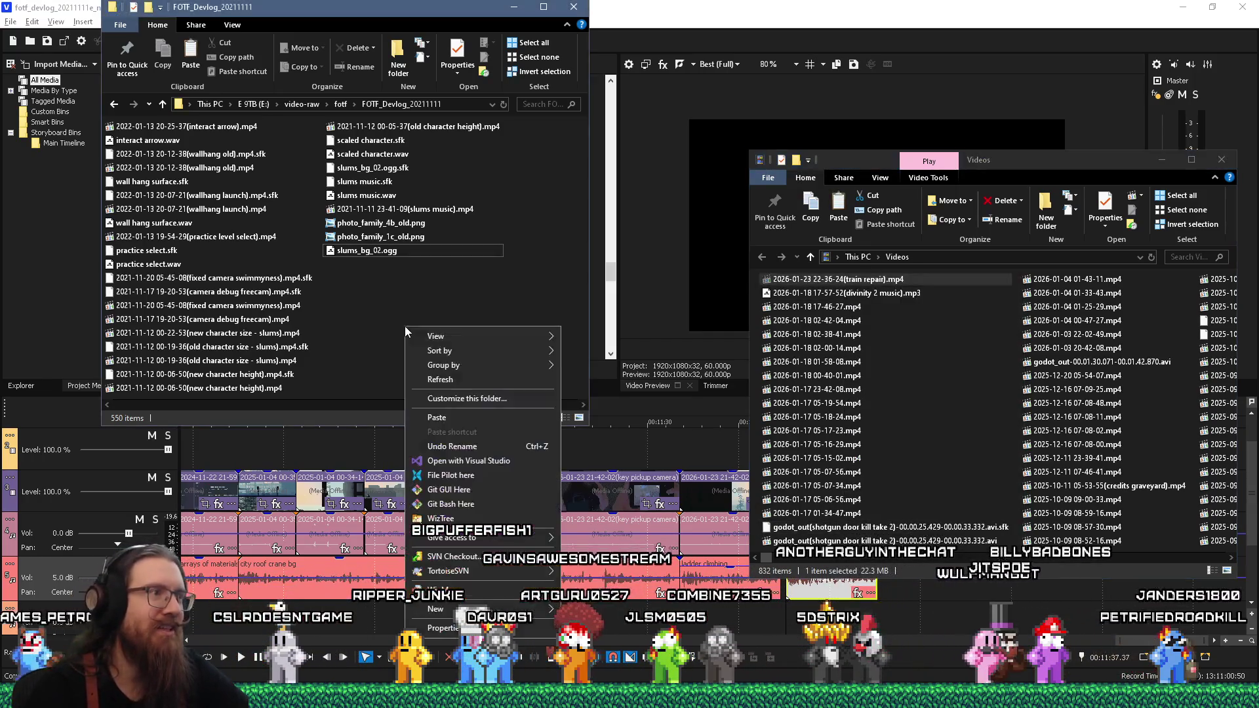
left_click(476, 419)
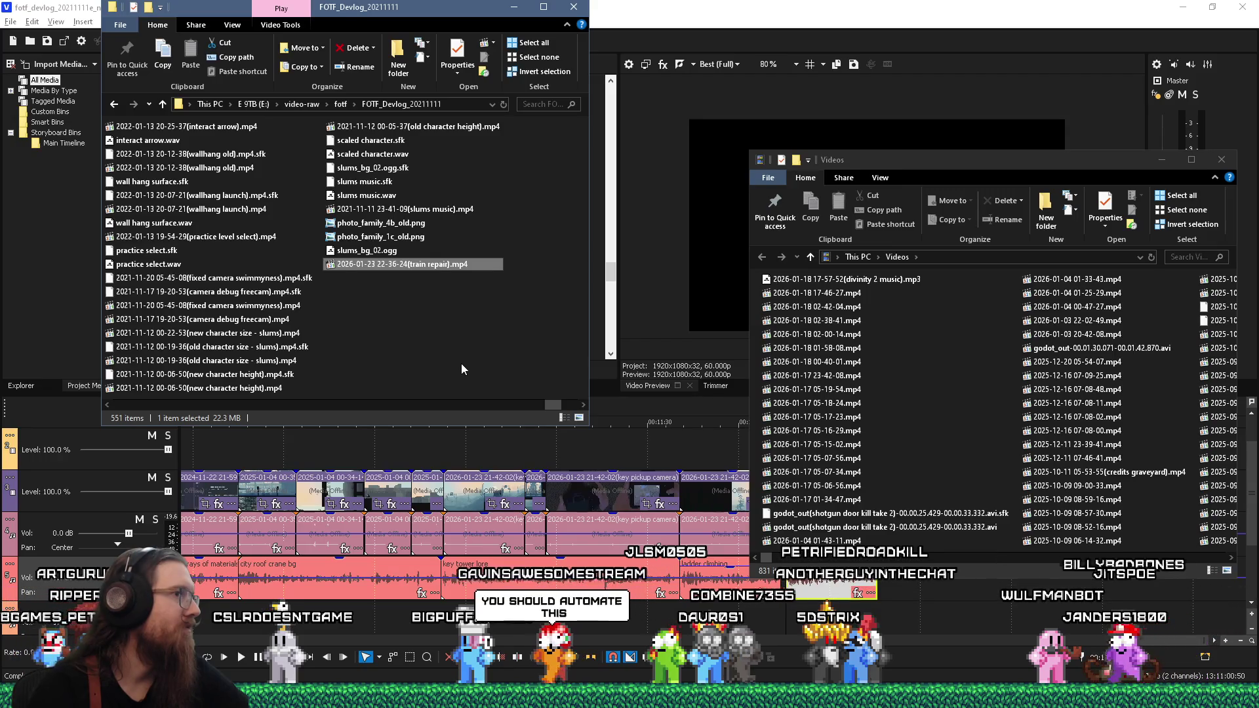
left_click(686, 16)
key("alt+Tab")
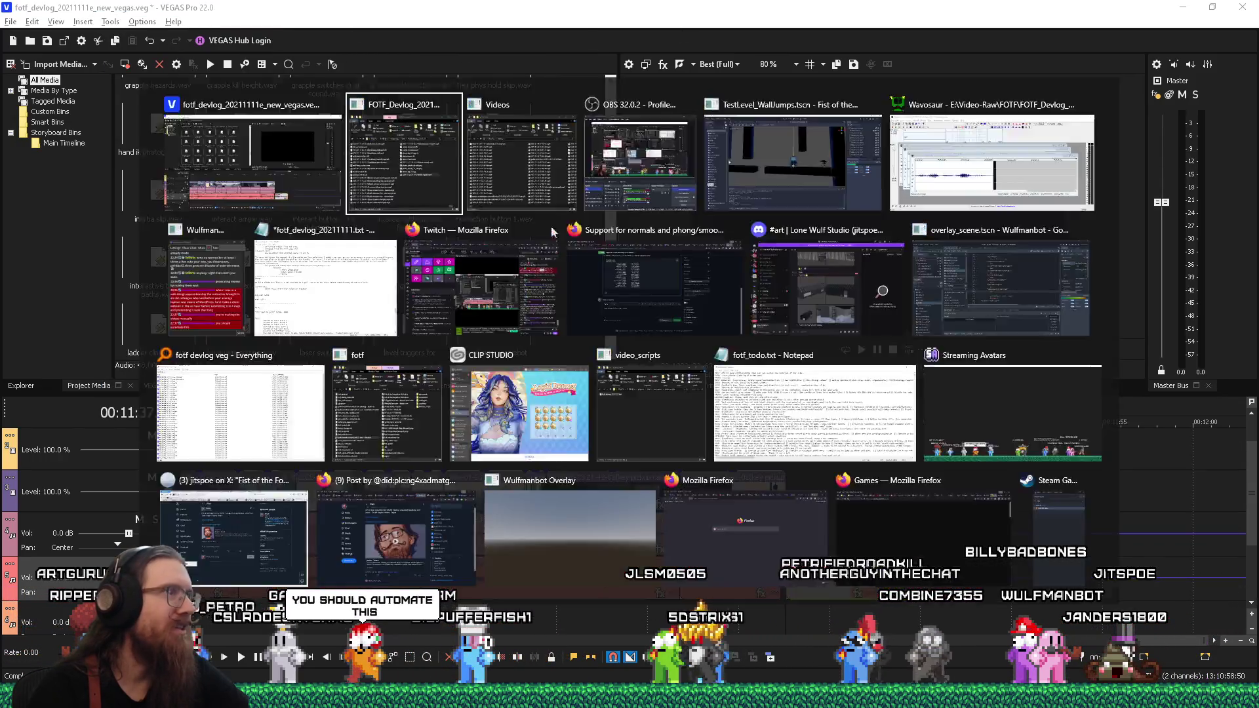
left_click_drag(811, 502, 815, 501)
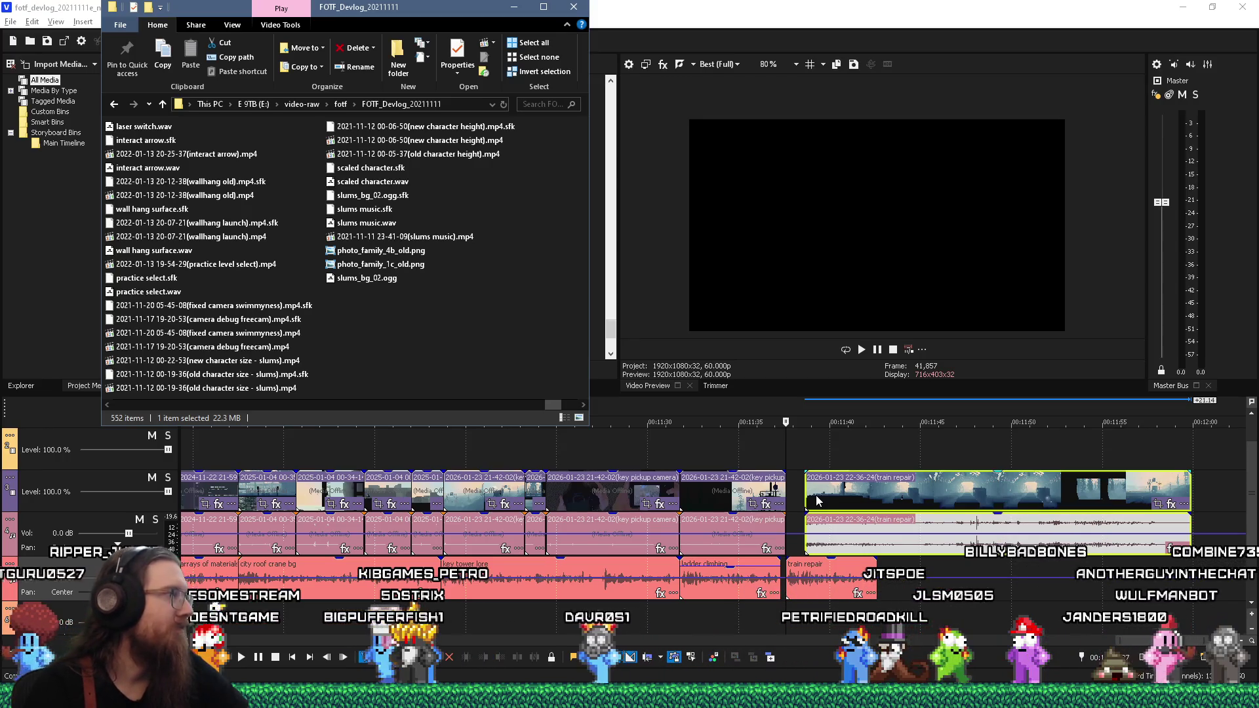
left_click(817, 501)
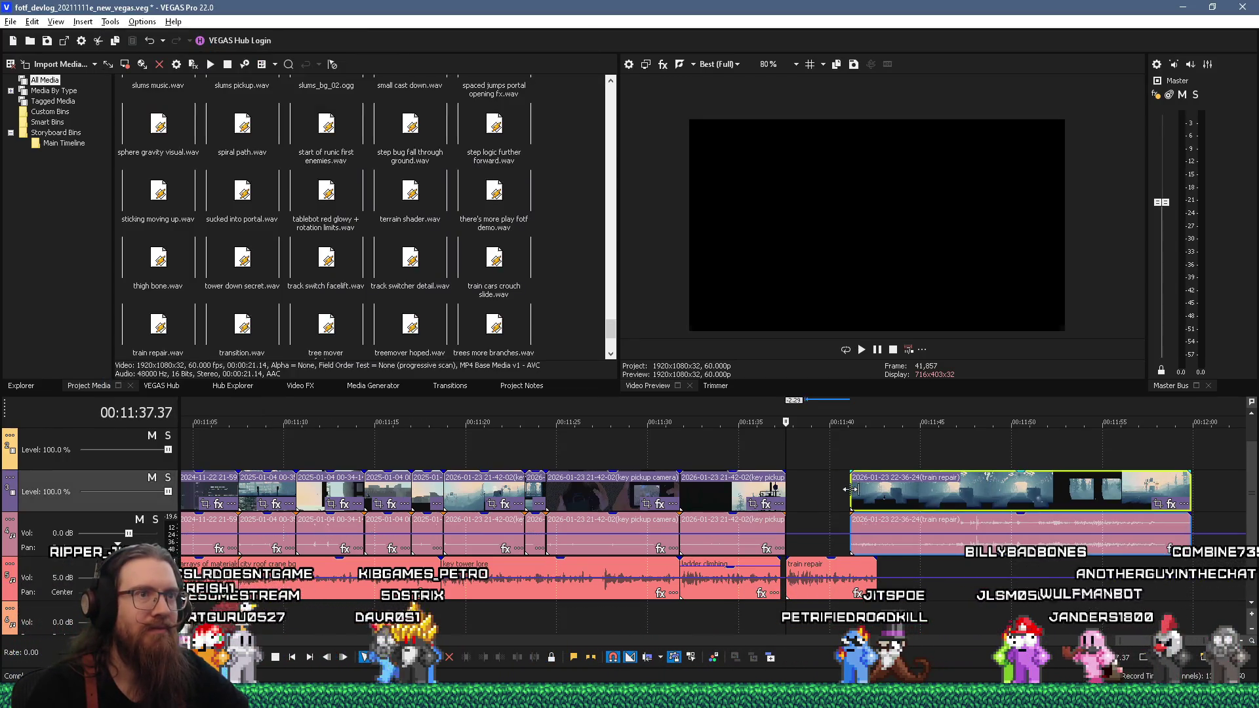